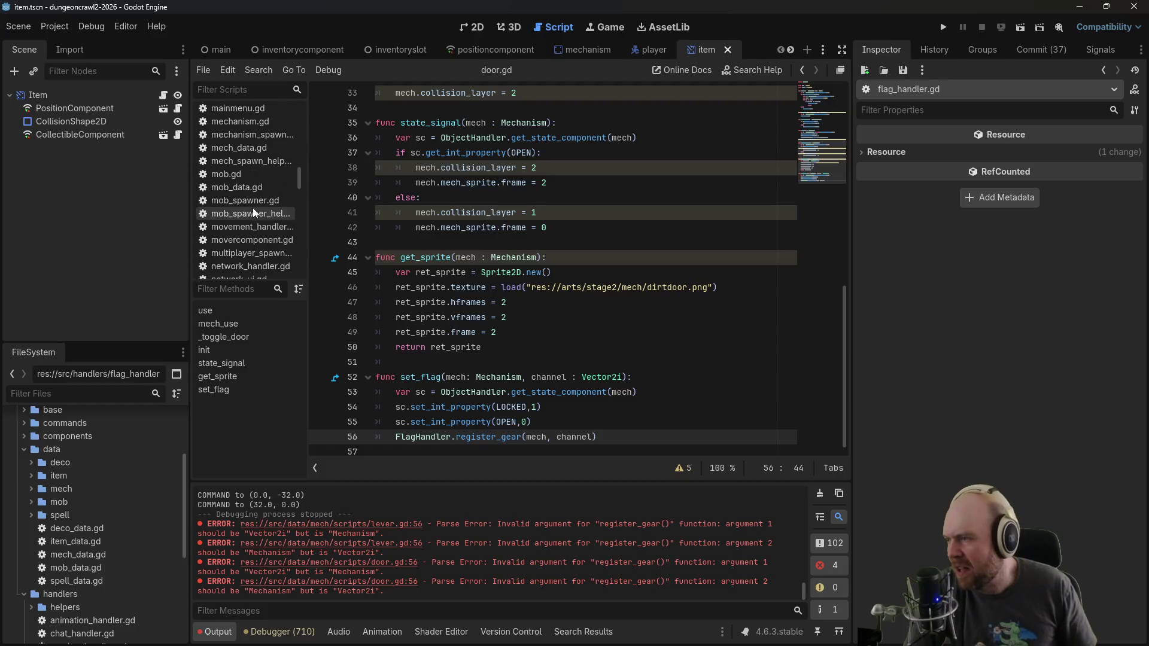
# Open lever.gd and review its use function and the get_state_component documentation.
pyautogui.click(236, 172)
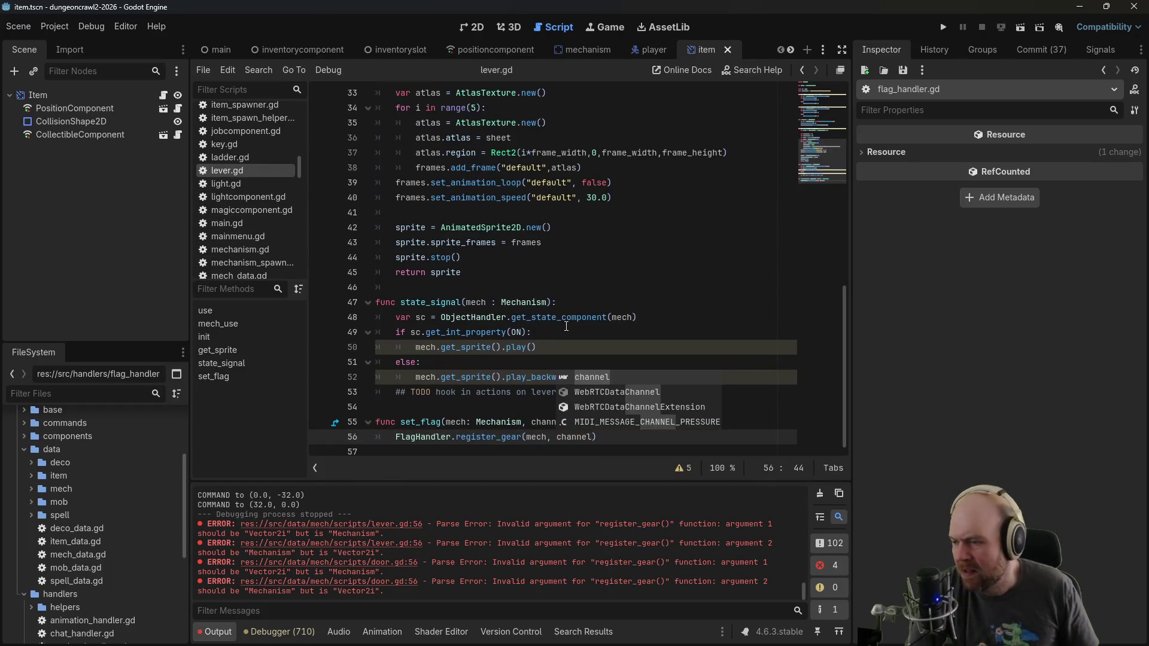
pyautogui.click(534, 333)
pyautogui.scroll(5, 534, 335)
pyautogui.scroll(6, 534, 335)
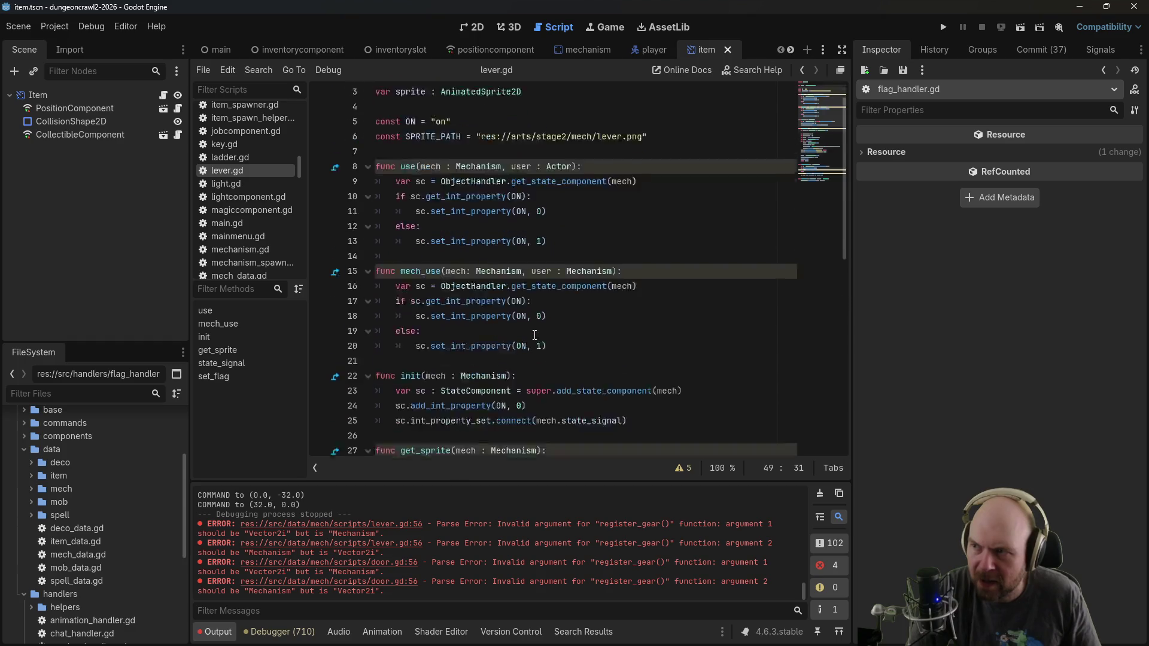
pyautogui.click(571, 277)
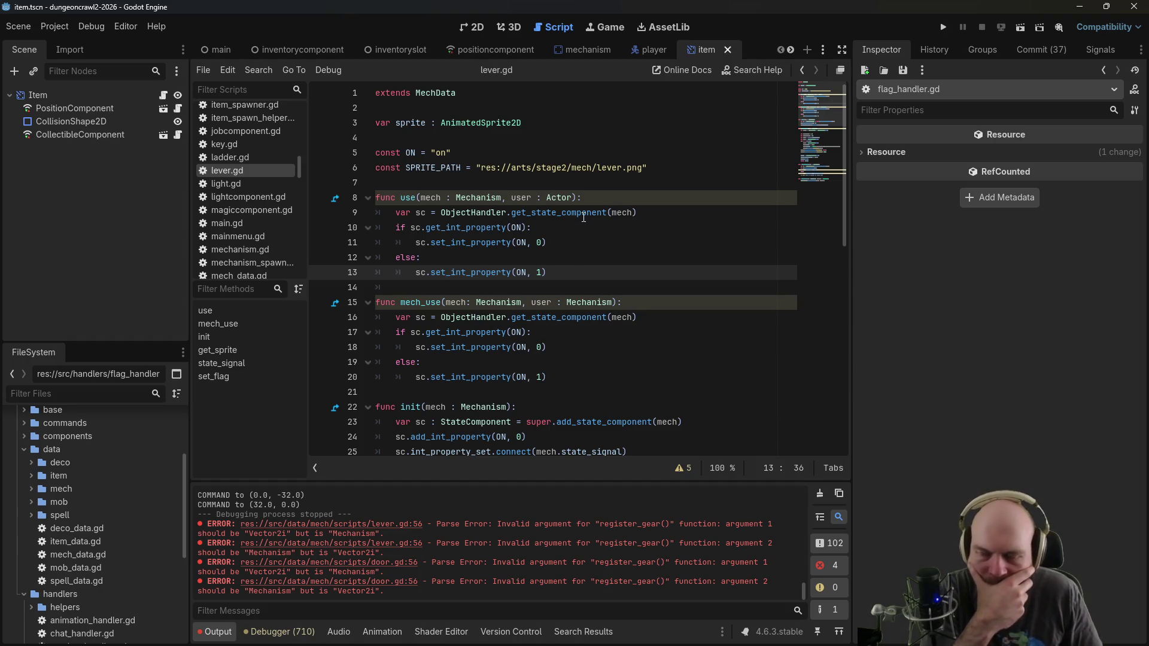
pyautogui.moveTo(582, 218)
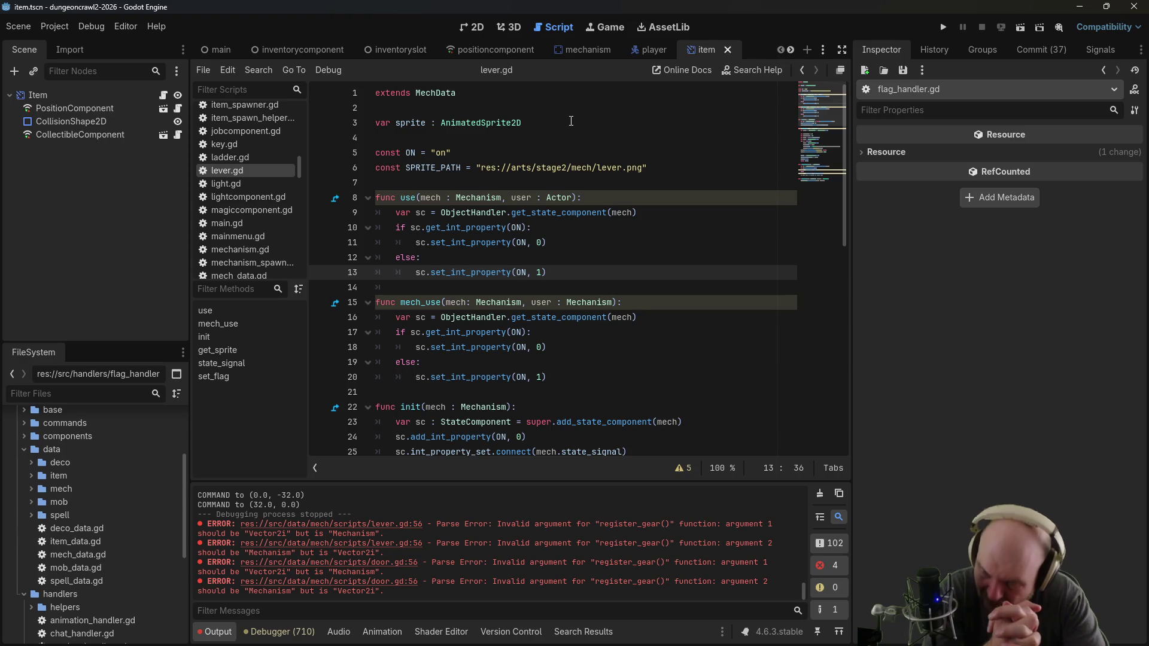
# Append ', status : int' to the mech_use declaration in mech_data.gd and save it.
pyautogui.click(613, 302)
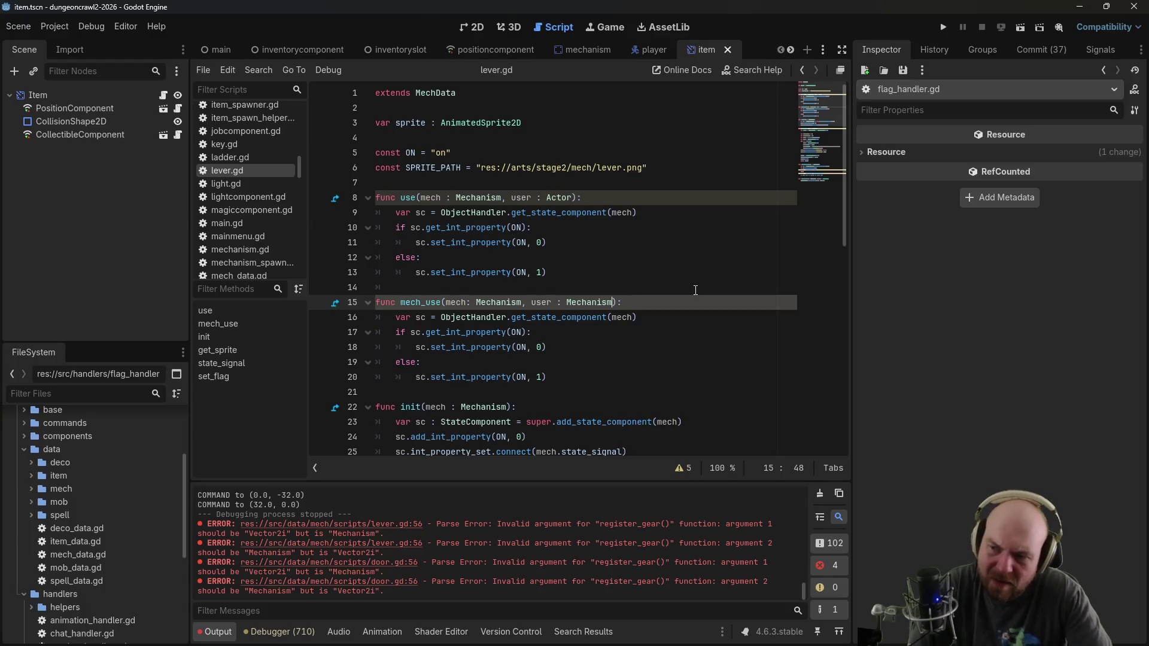
pyautogui.doubleClick(69, 553)
pyautogui.click(612, 197)
pyautogui.click(664, 181)
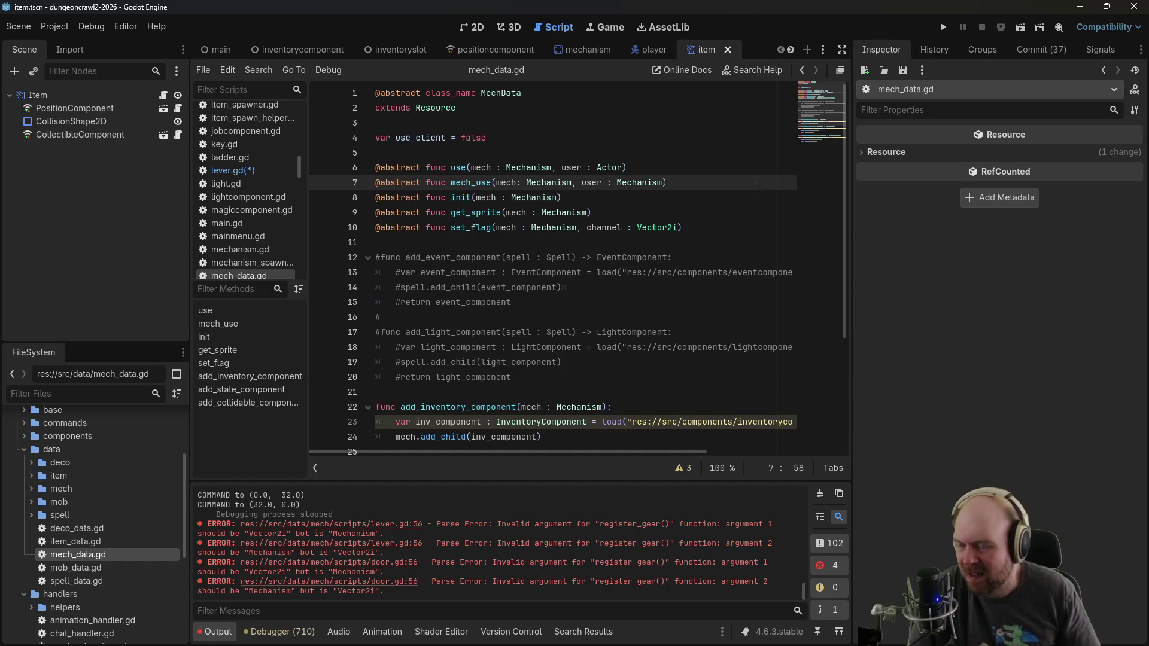
pyautogui.write(', status : ')
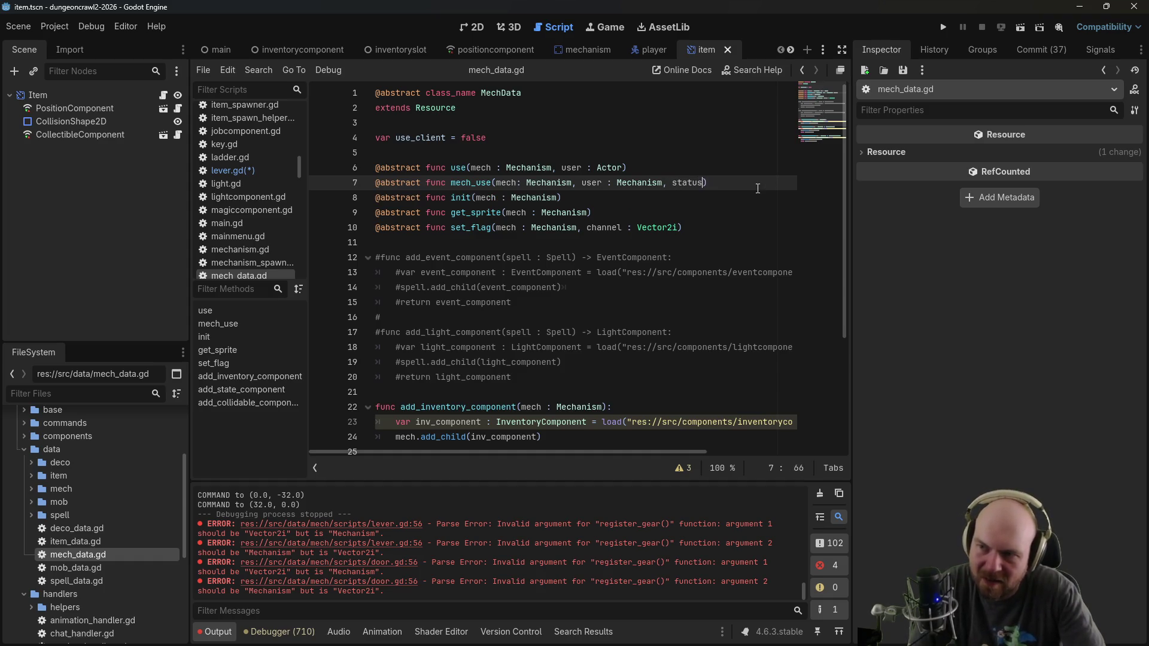
pyautogui.write('int')
pyautogui.hotkey('ctrl', 's')
pyautogui.click(577, 167)
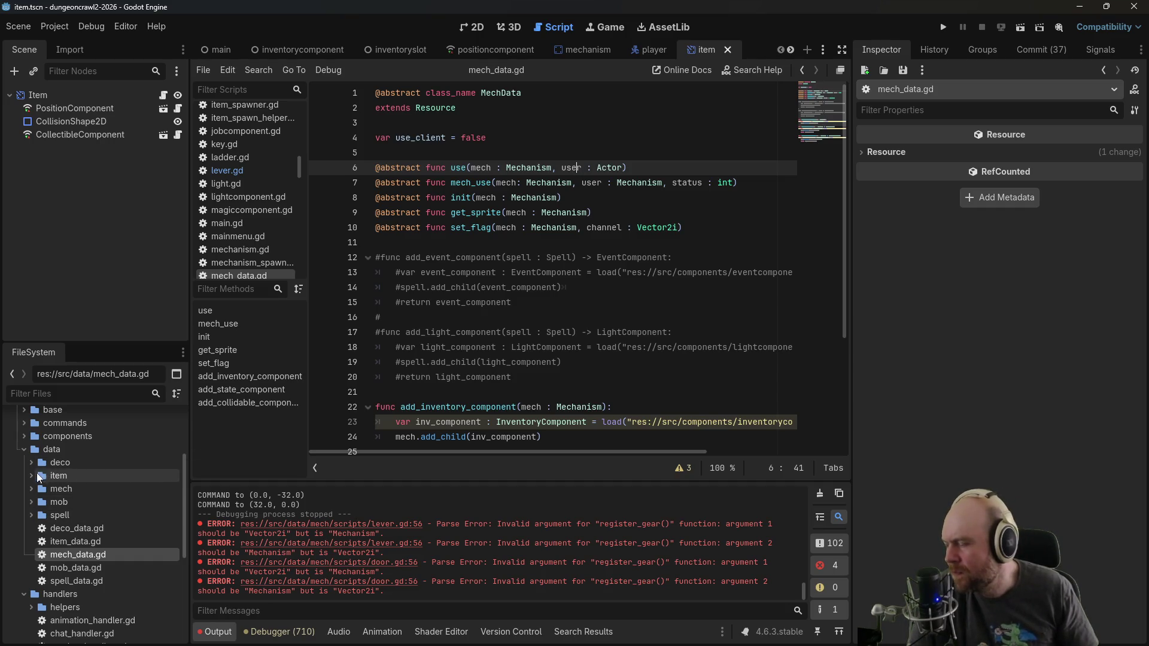
# Add ', status : int' to mech_use in chest.gd and select it for reuse.
pyautogui.click(31, 488)
pyautogui.doubleClick(65, 502)
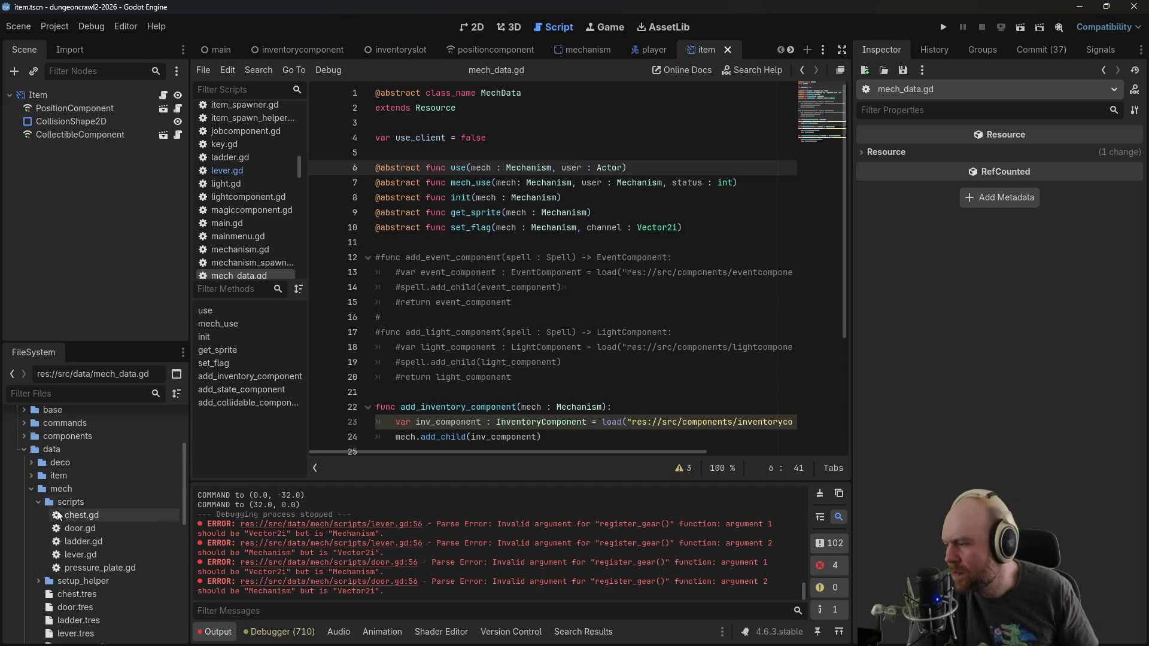
pyautogui.doubleClick(67, 515)
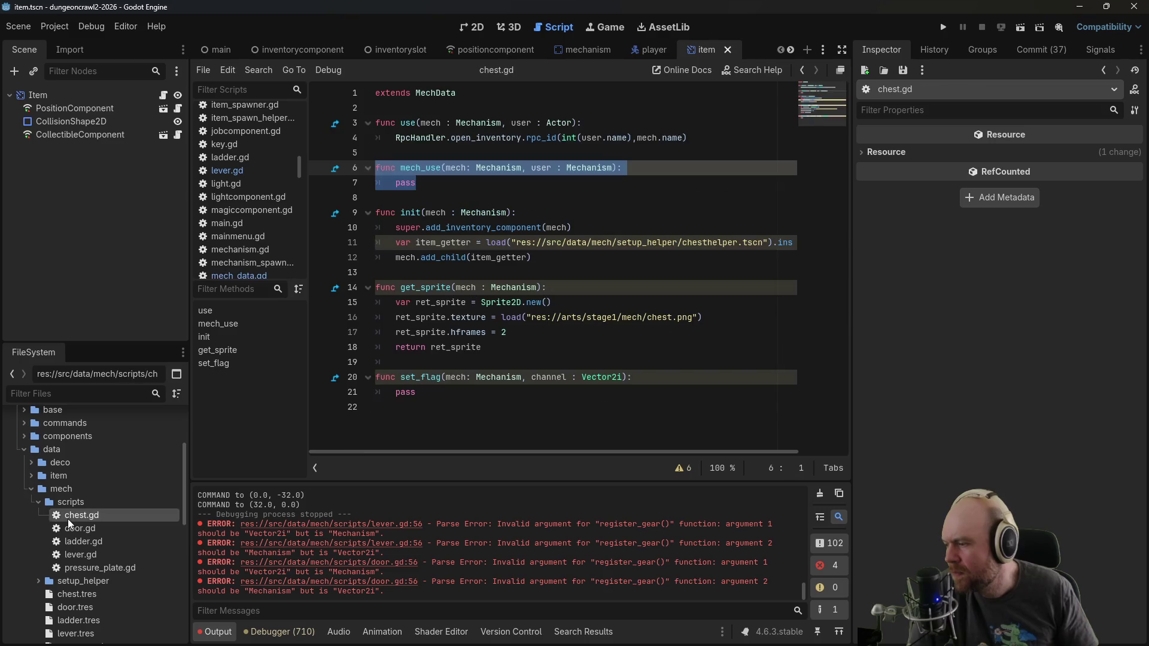
pyautogui.click(614, 168)
pyautogui.write(', status : int')
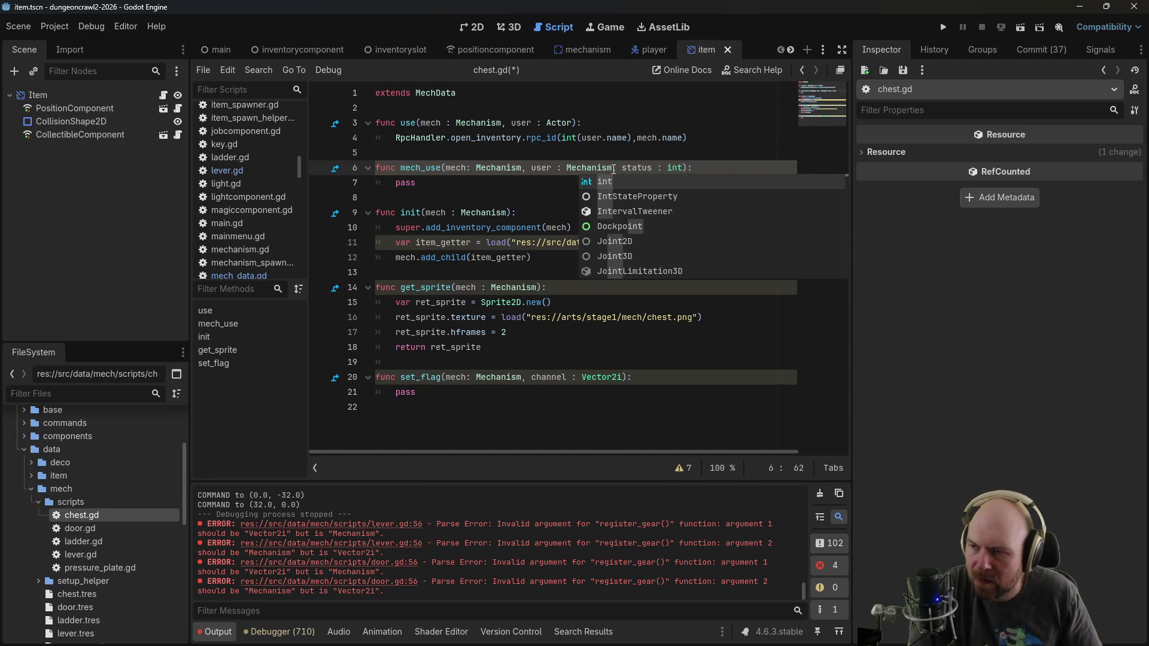
pyautogui.moveTo(613, 168); pyautogui.dragTo(684, 168)
pyautogui.hotkey('ctrl', 'c')
# Paste the status parameter into mech_use in door.gd and ladder.gd.
pyautogui.doubleClick(103, 529)
pyautogui.scroll(2, 600, 180)
pyautogui.scroll(9, 600, 180)
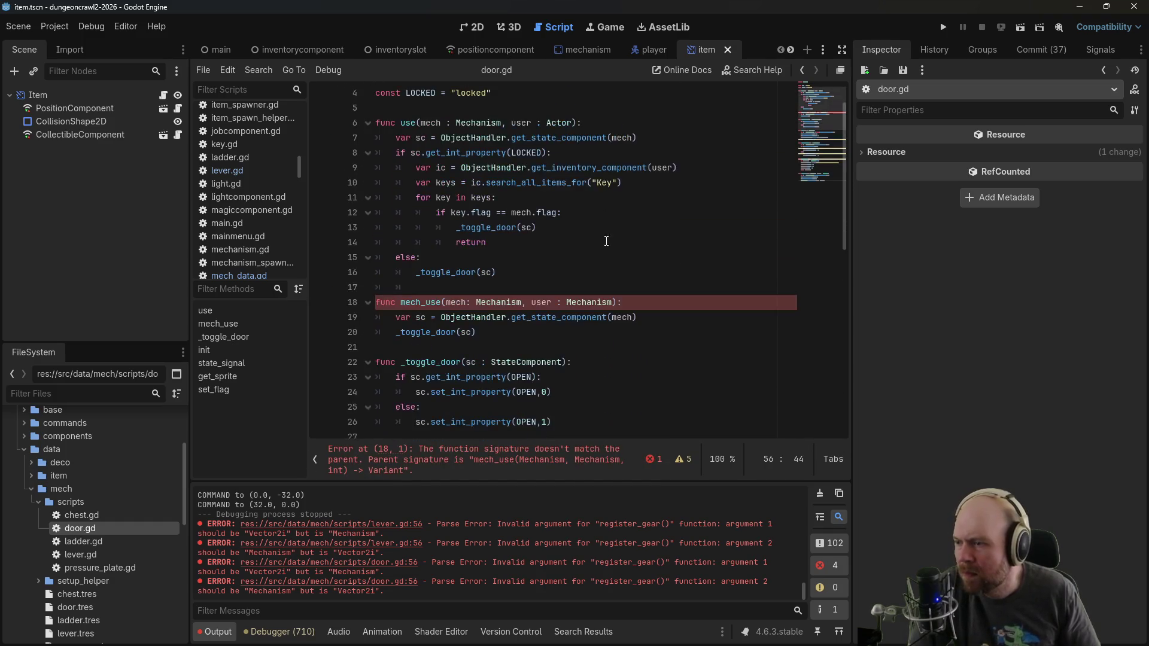
pyautogui.click(615, 302)
pyautogui.hotkey('ctrl', 'v')
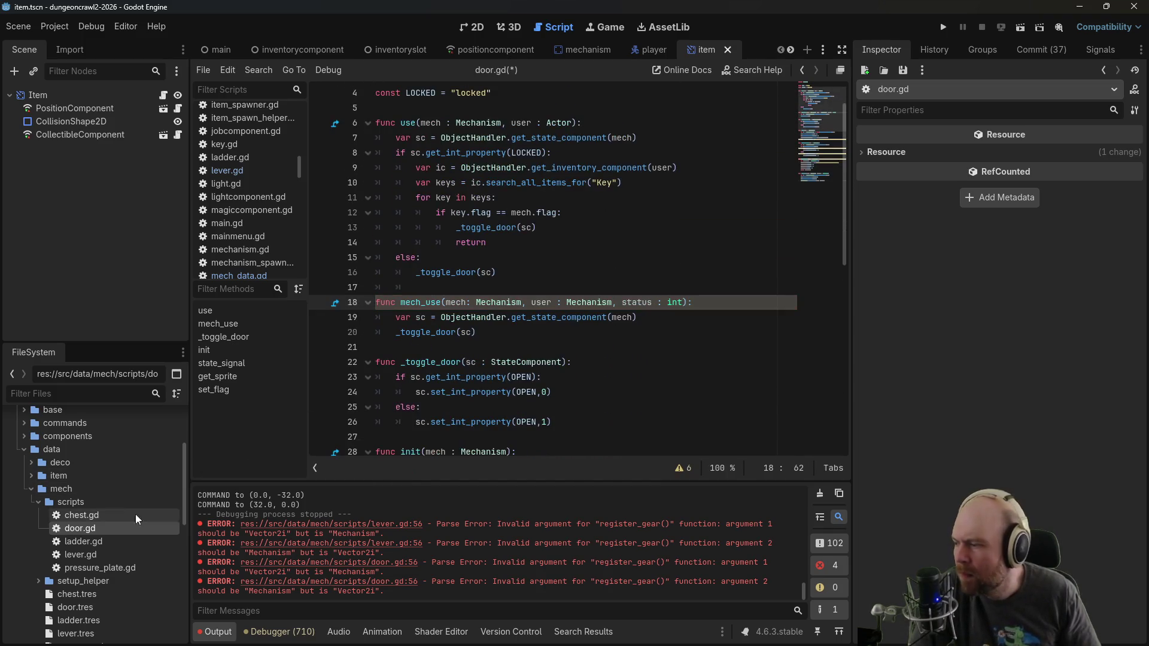
pyautogui.doubleClick(113, 539)
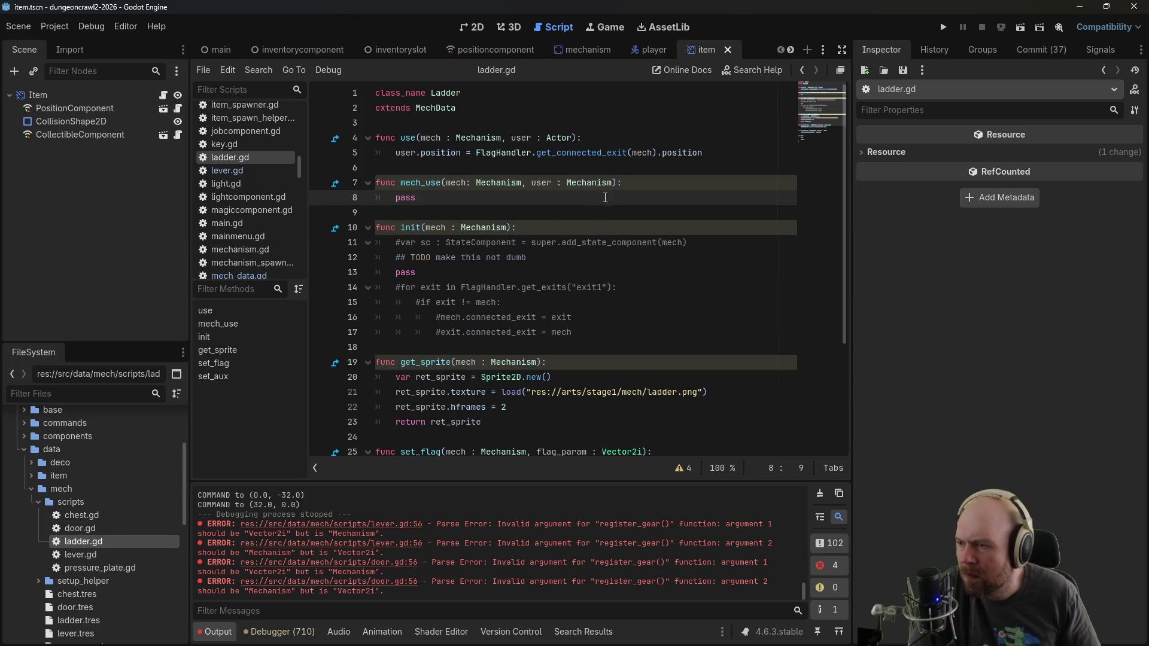
pyautogui.click(614, 182)
pyautogui.hotkey('ctrl', 'v')
# Paste the status parameter into lever.gd and pressure_plate.gd mech_use, then save all scripts.
pyautogui.click(75, 566)
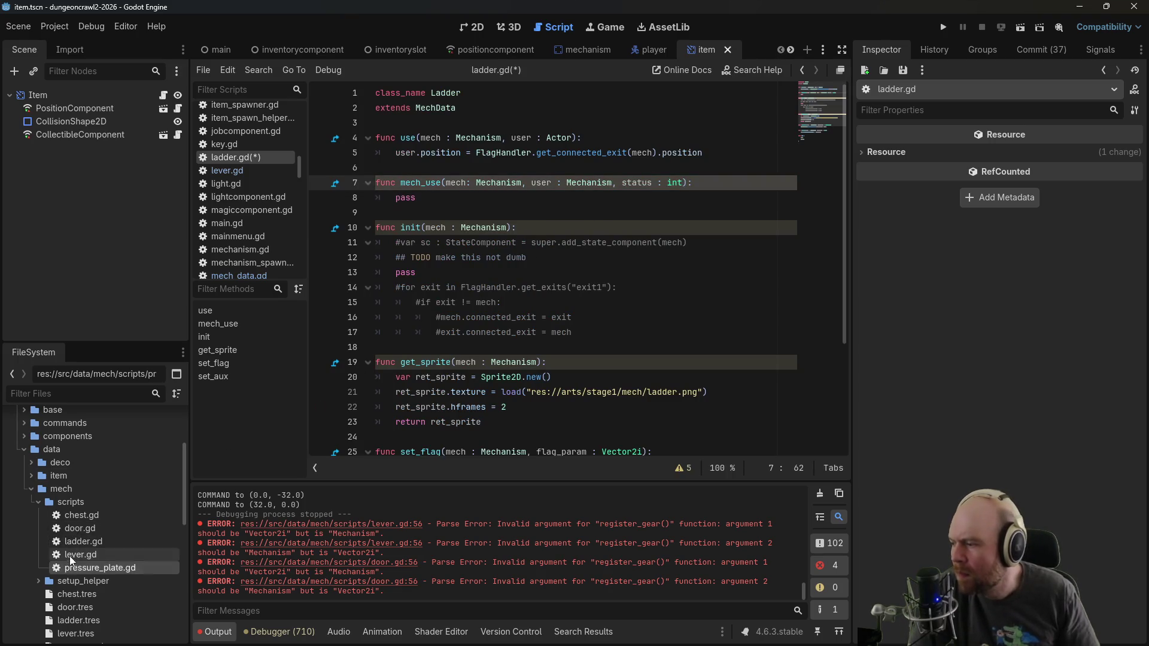
pyautogui.doubleClick(74, 554)
pyautogui.hotkey('ctrl', 'v')
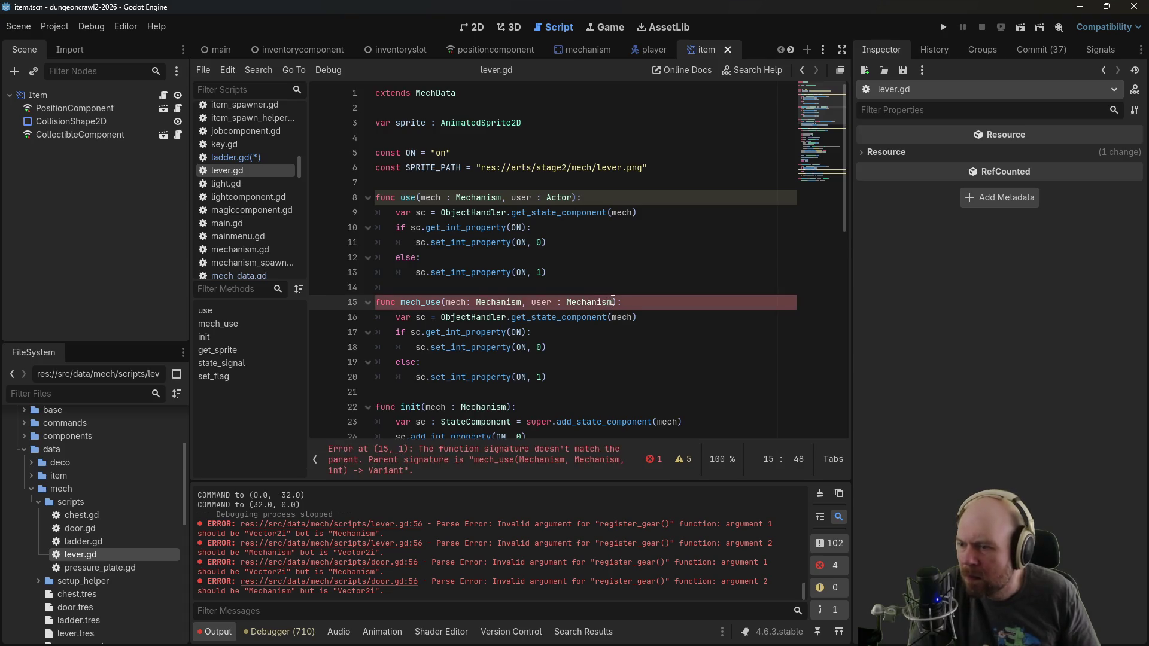
pyautogui.click(101, 567)
pyautogui.doubleClick(104, 569)
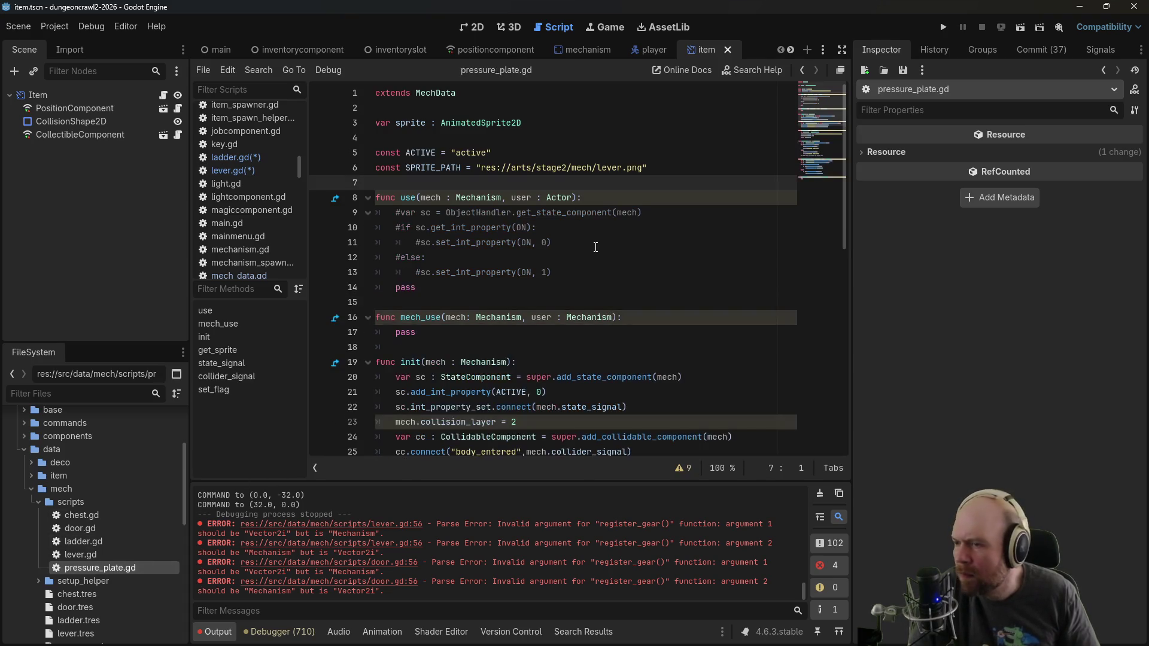
pyautogui.click(610, 316)
pyautogui.hotkey('ctrl', 'v')
pyautogui.hotkey('ctrl', 's')
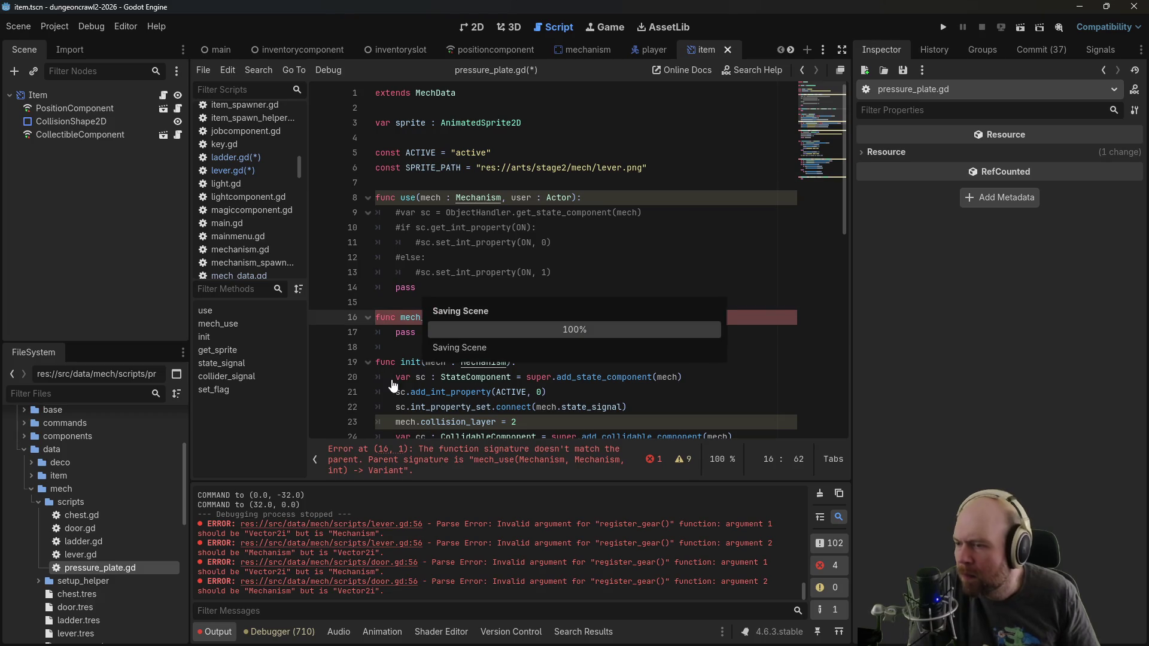
pyautogui.doubleClick(81, 555)
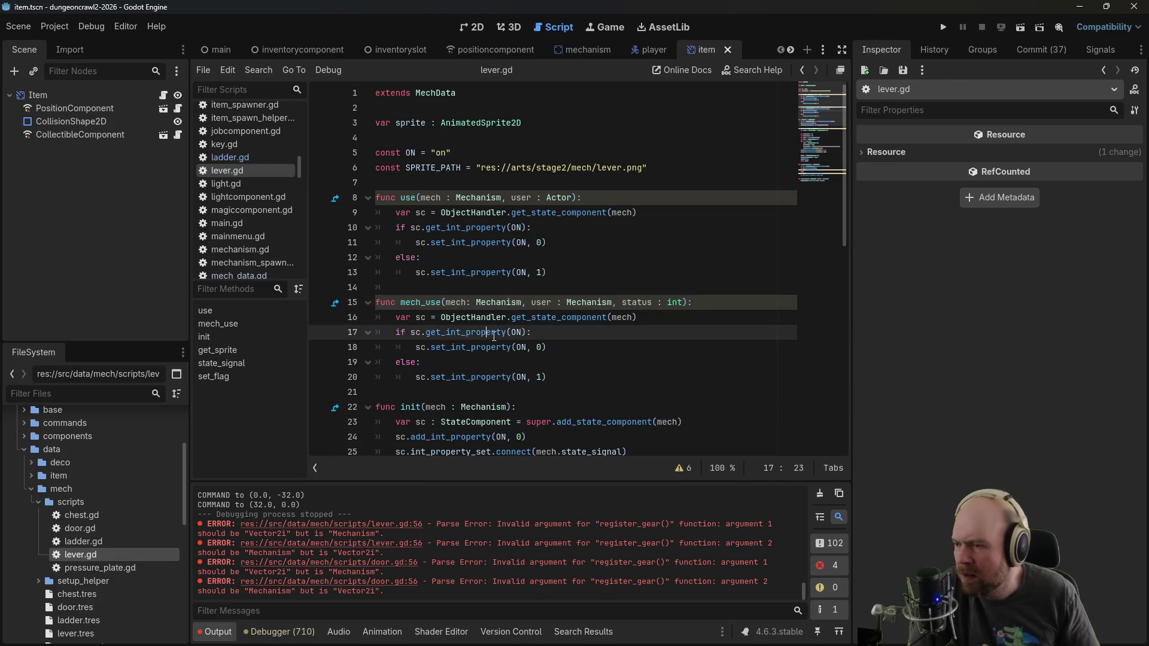
# Insert a new blank line below the state lookup in lever.gd's use function.
pyautogui.scroll(-2, 618, 318)
pyautogui.click(652, 272)
pyautogui.click(682, 232)
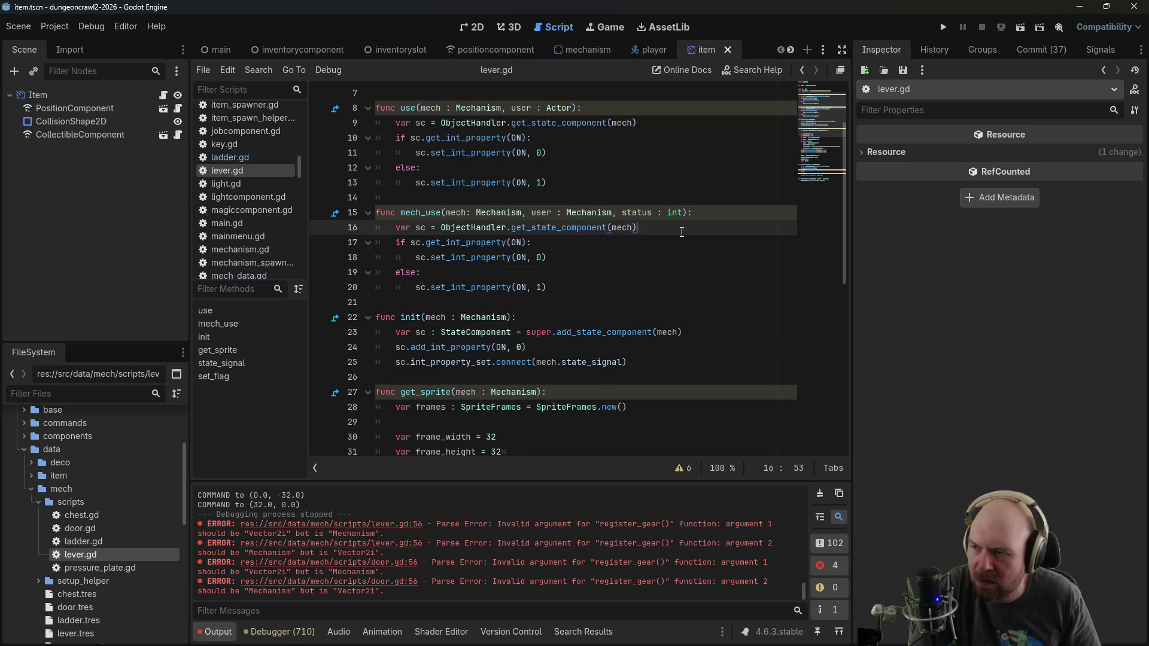
pyautogui.scroll(2, 471, 247)
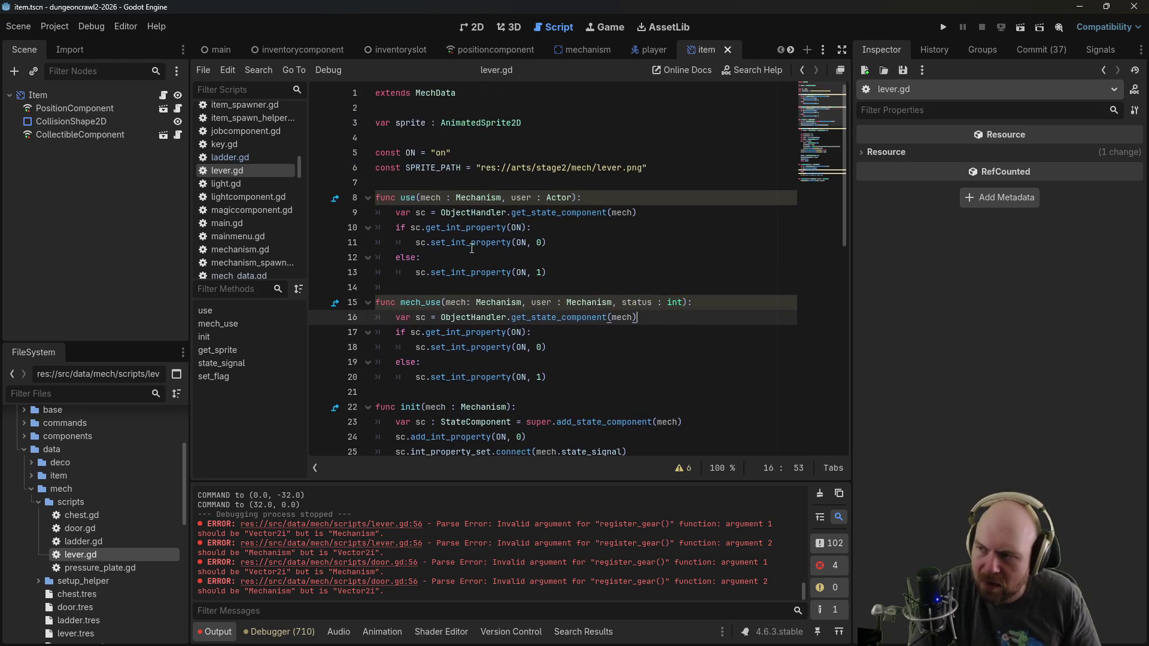
pyautogui.click(571, 272)
pyautogui.click(577, 245)
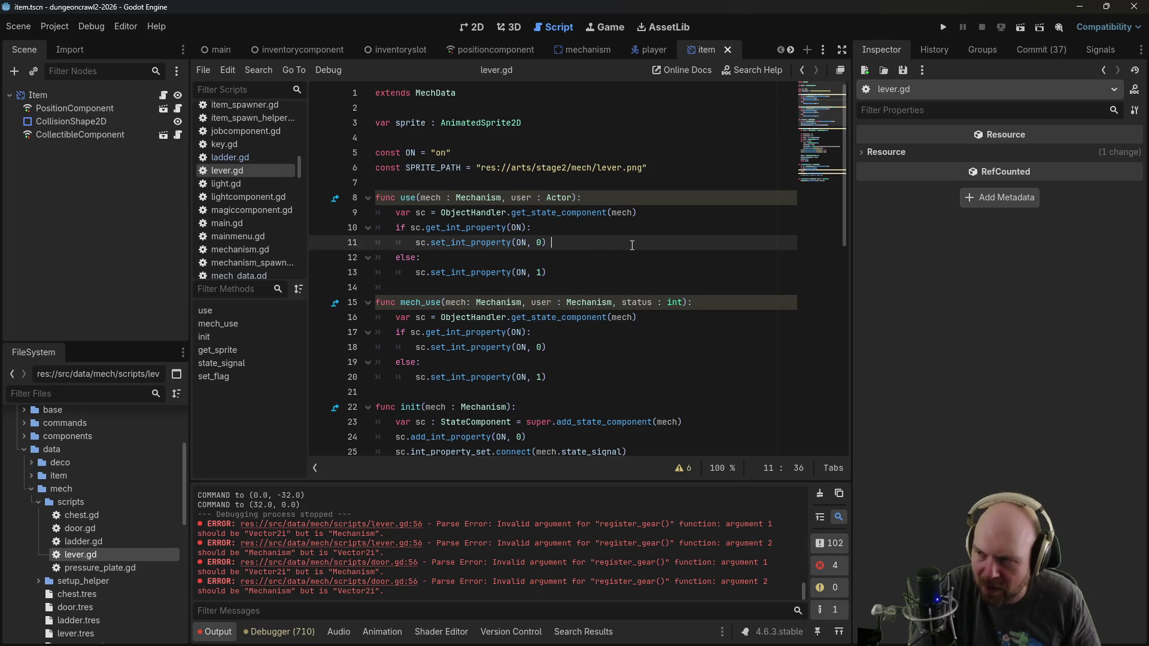
pyautogui.click(684, 216)
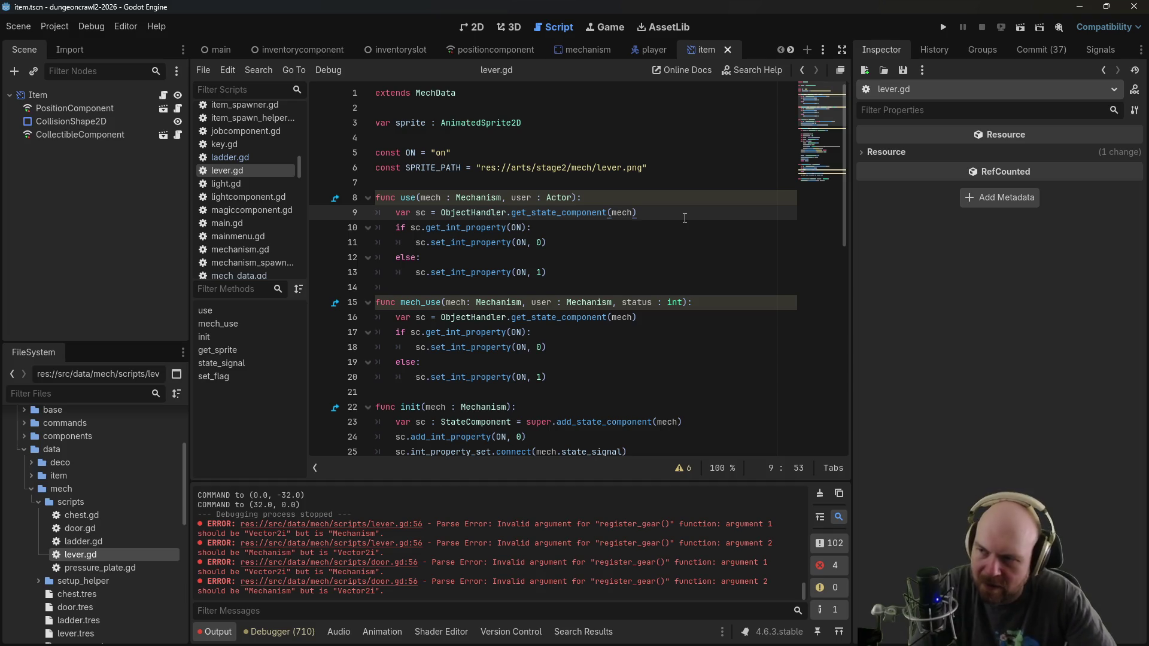
pyautogui.press('Return')
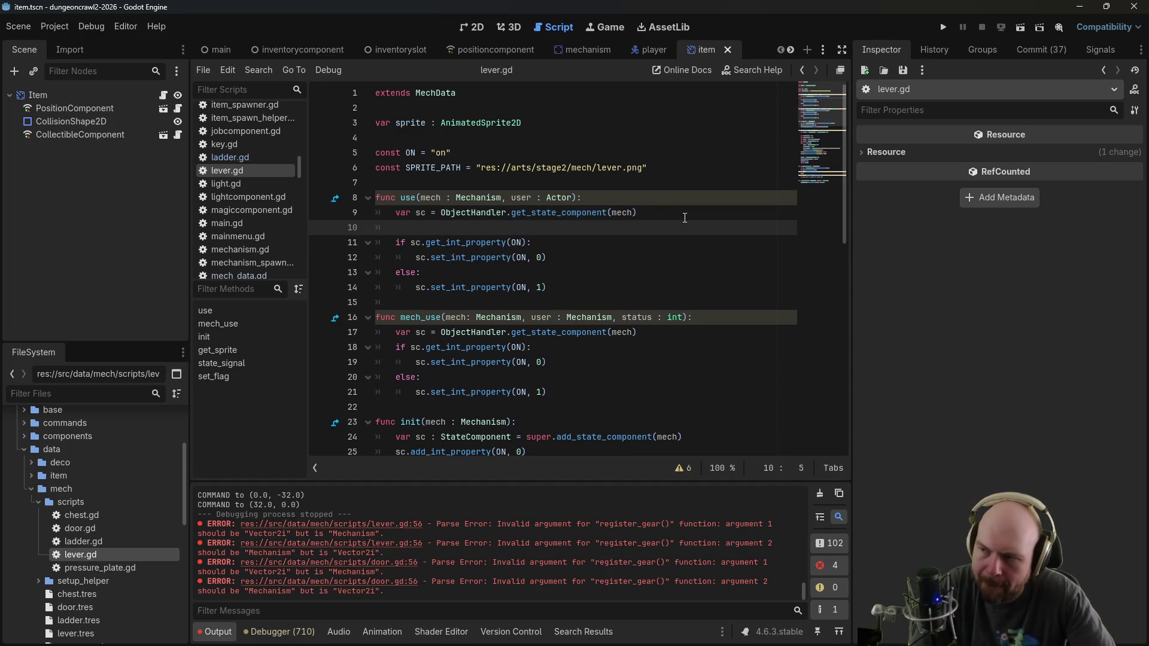
pyautogui.write('if fla')
pyautogui.press('BackSpace')
pyautogui.press('BackSpace')
pyautogui.press('BackSpace')
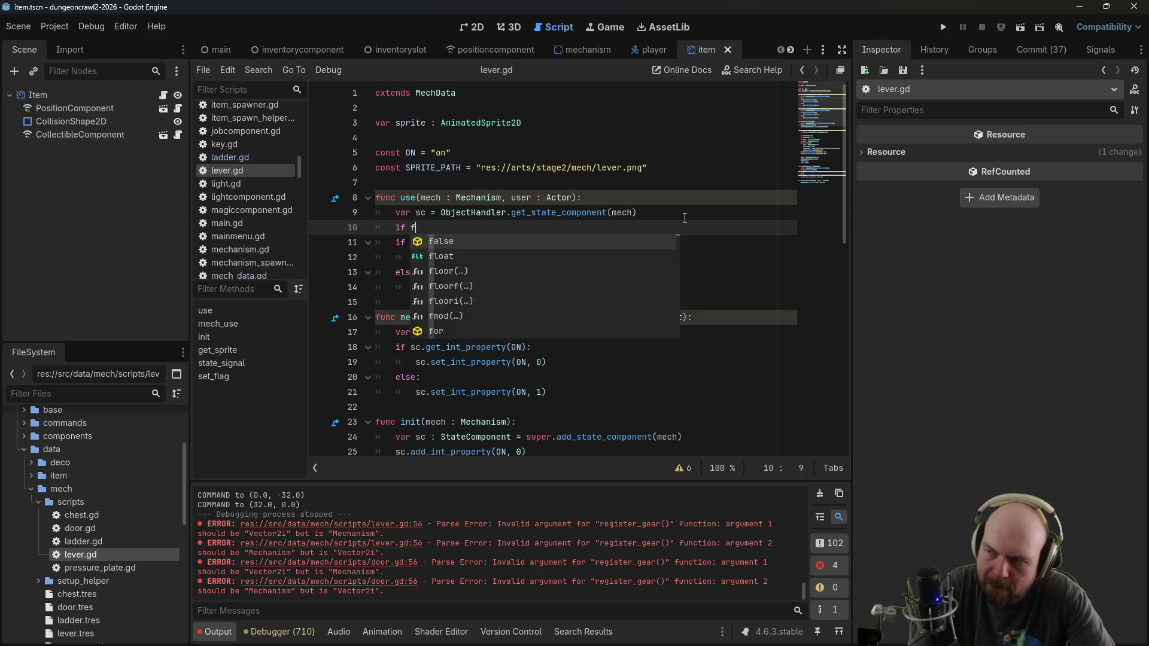
pyautogui.press('Down')
pyautogui.press('Down')
pyautogui.press('Down')
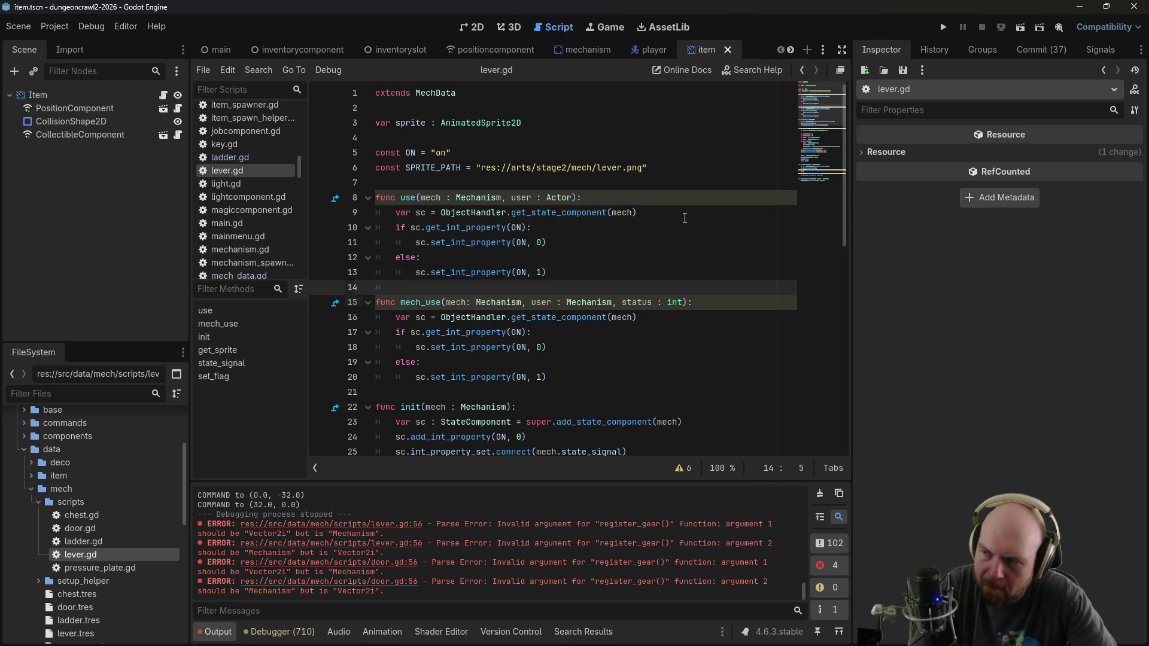
pyautogui.press('Return')
pyautogui.press('Return')
pyautogui.press('Up')
pyautogui.press('Up')
pyautogui.press('Up')
pyautogui.press('Down')
pyautogui.press('Down')
pyautogui.press('Down')
pyautogui.press('Down')
# Write the condition 'if mech.flag != null:' on line 15 and save lever.gd.
pyautogui.write('if flag(')
pyautogui.press('BackSpace')
pyautogui.press('BackSpace')
pyautogui.press('BackSpace')
pyautogui.press('BackSpace')
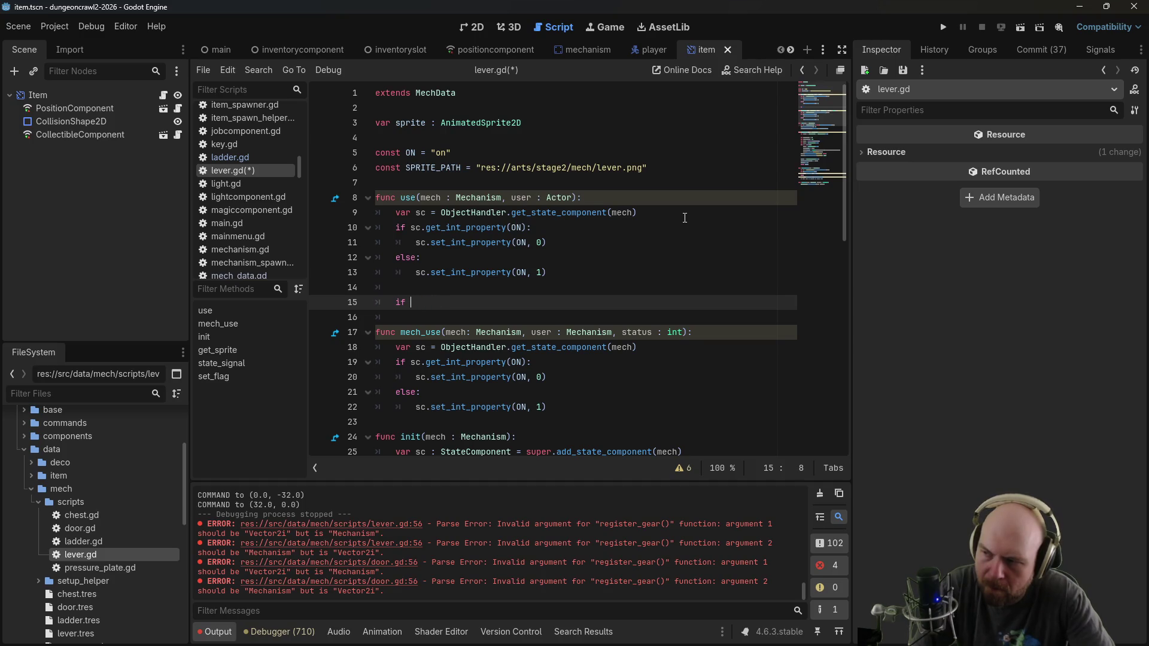
pyautogui.write('mech.flag:')
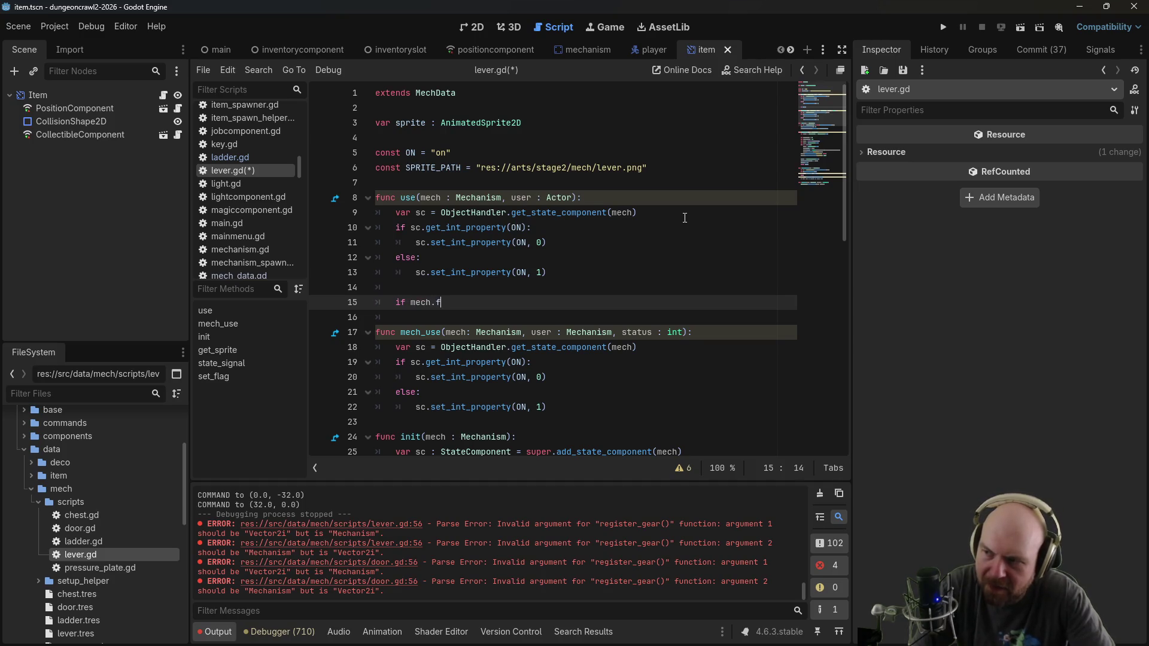
pyautogui.press('Return')
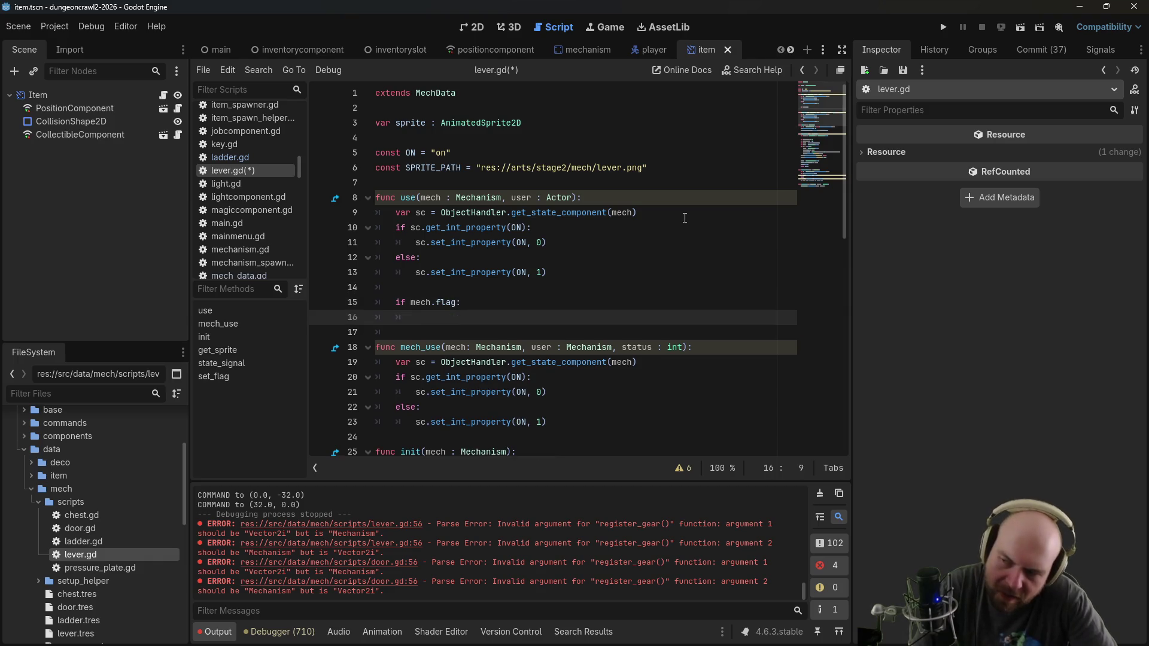
pyautogui.press('Up')
pyautogui.press('End')
pyautogui.press('Left')
pyautogui.write('!= null')
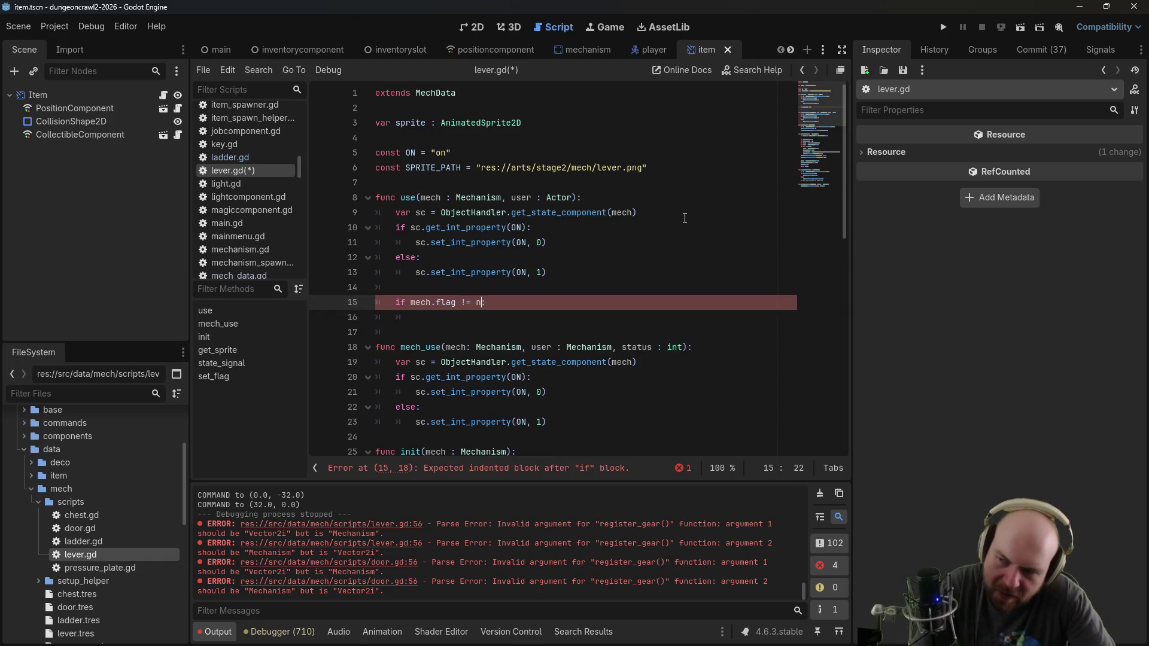
pyautogui.hotkey('ctrl', 's')
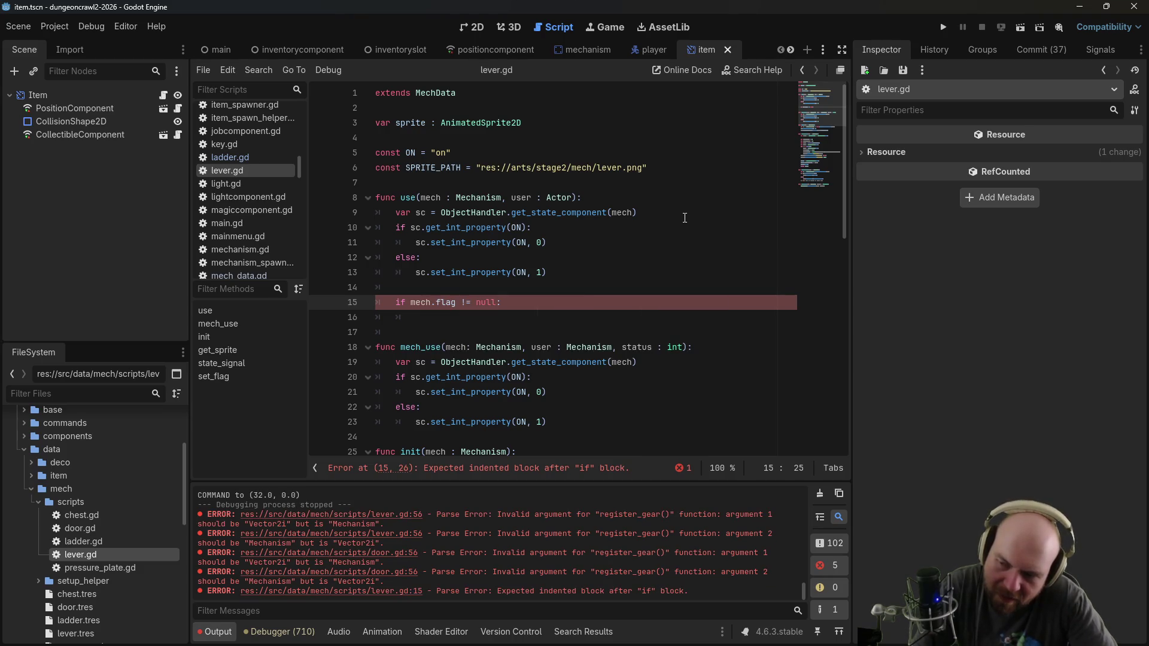
# Add 'var gears = FlagHandler.get_gears(mech.flag)' inside the flag check.
pyautogui.press('Down')
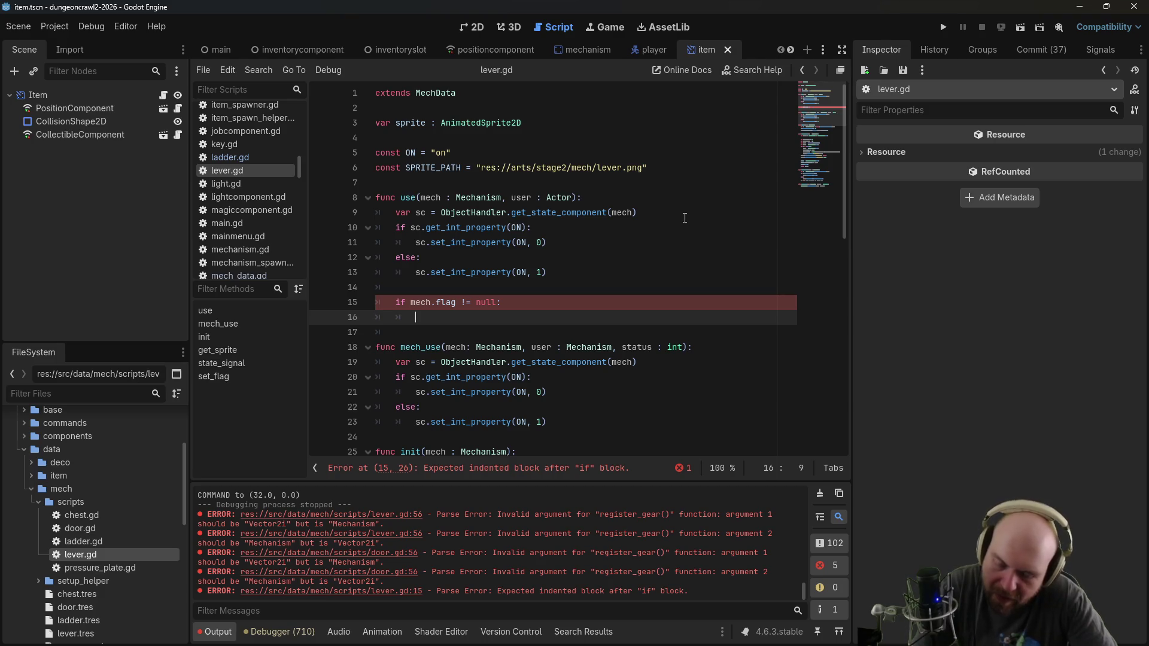
pyautogui.write('Flaghandle')
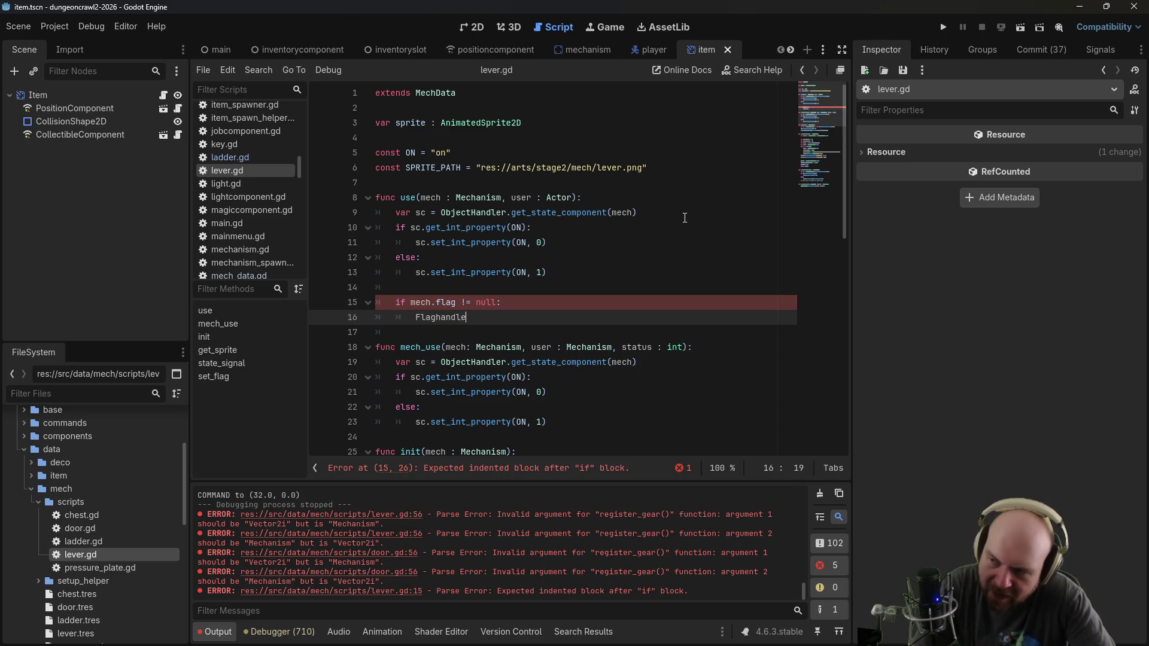
pyautogui.press('Return')
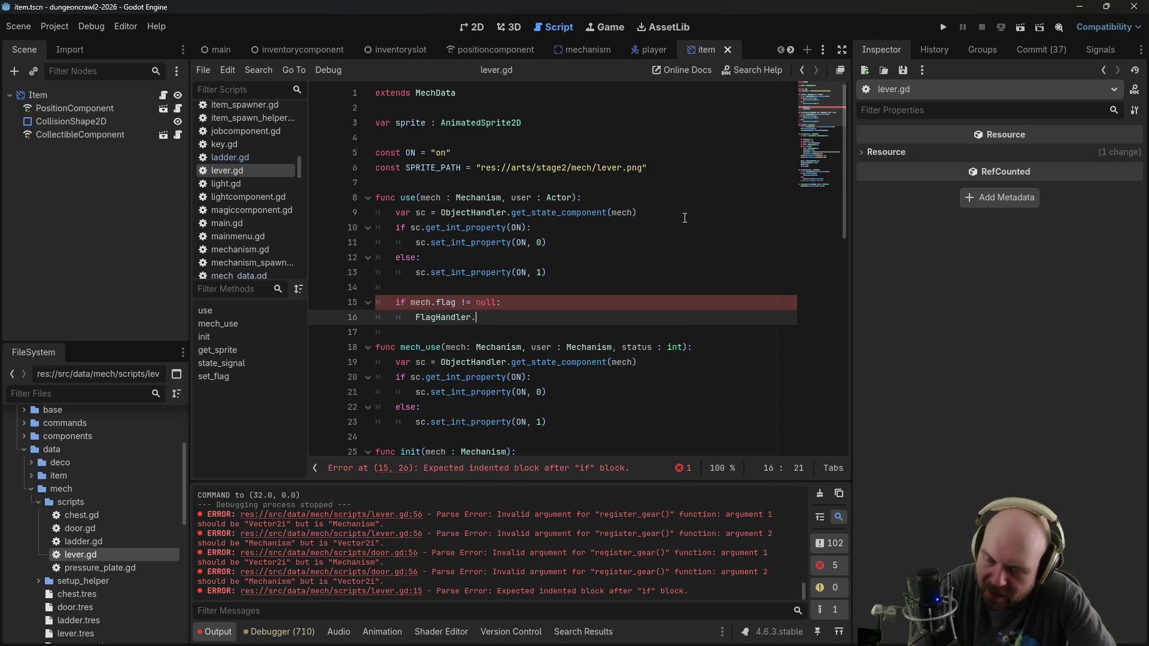
pyautogui.write('.')
pyautogui.press('Down')
pyautogui.press('Down')
pyautogui.press('Down')
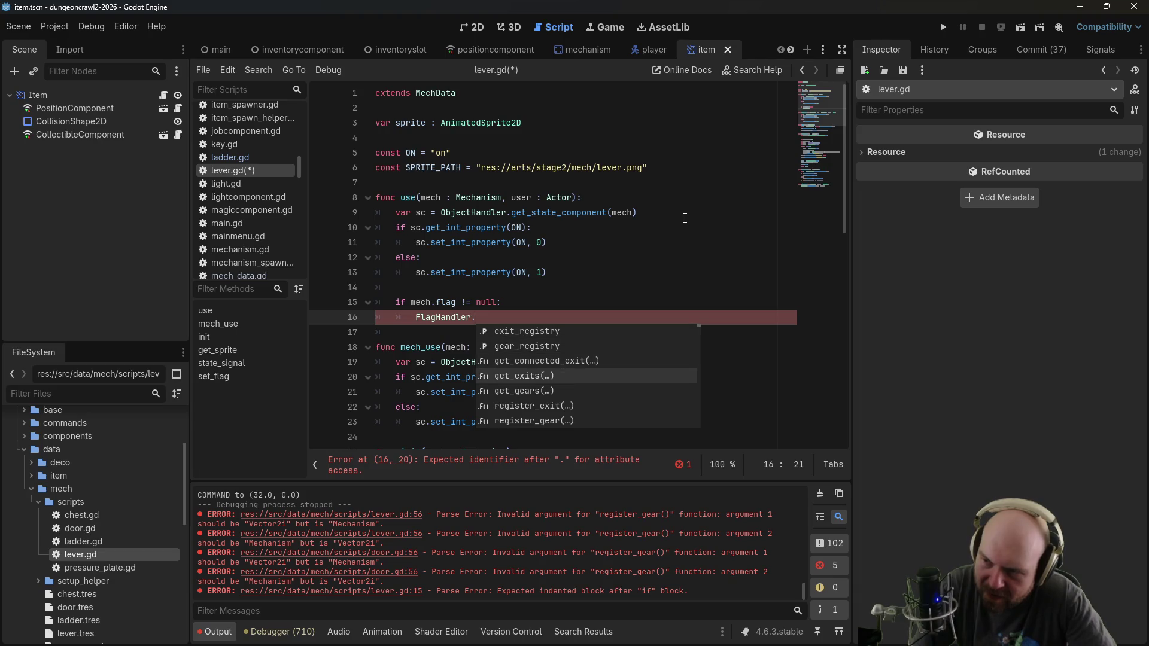
pyautogui.press('Return')
pyautogui.write('mech.fla')
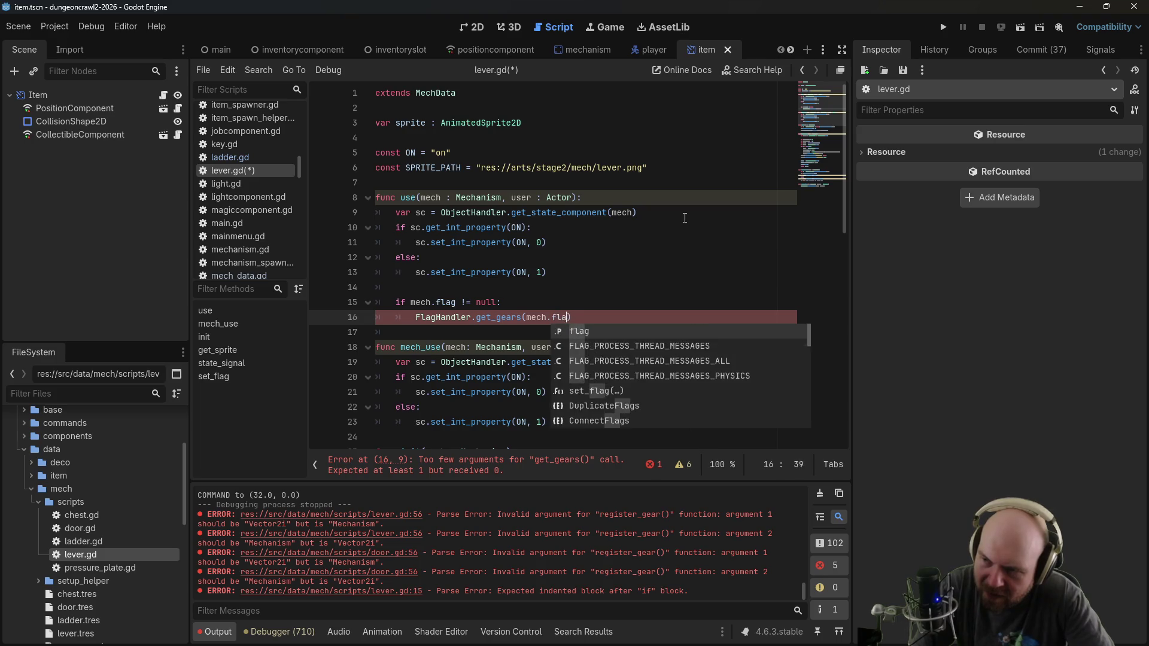
pyautogui.press('Return')
pyautogui.press('Left')
pyautogui.press('Left')
pyautogui.press('Left')
pyautogui.press('Home')
pyautogui.write('var gears =')
pyautogui.press('Escape')
pyautogui.press('Down')
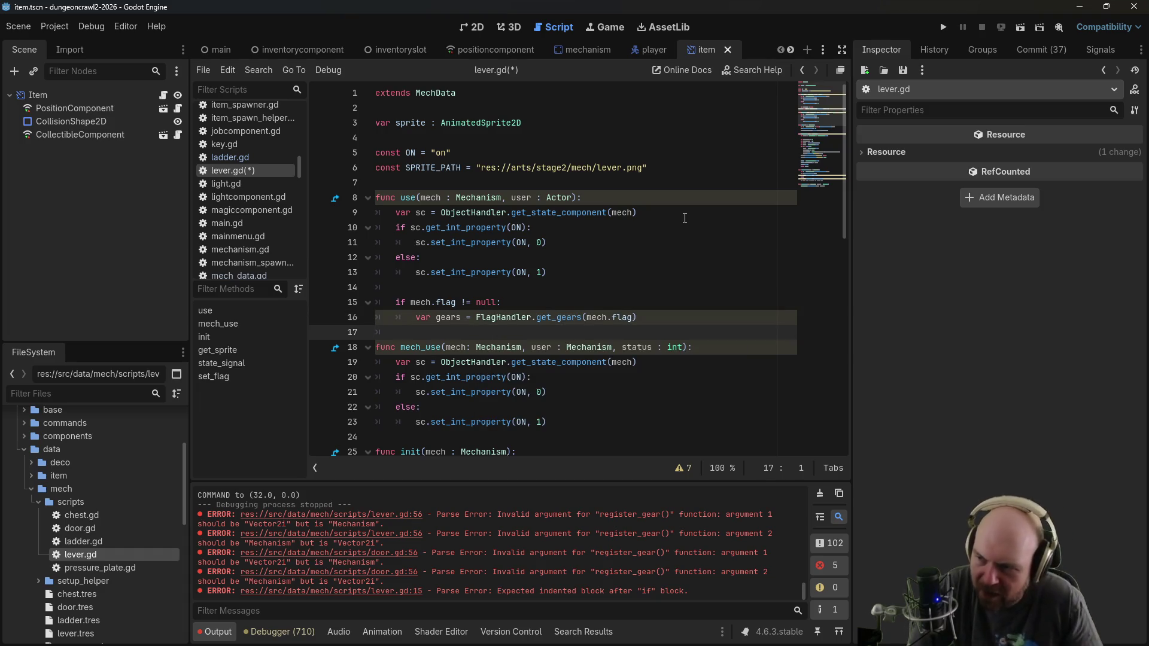
pyautogui.keyDown('ctrl'); pyautogui.click(559, 318); pyautogui.keyUp('ctrl')
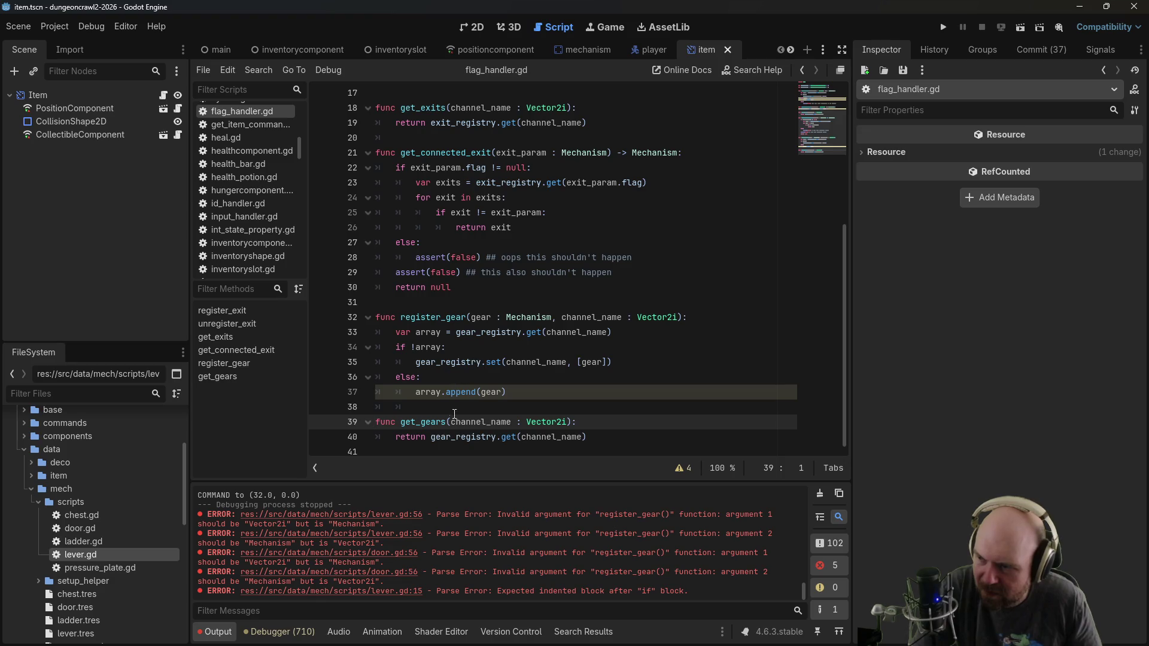
# Append '-> Array' to get_gears in flag_handler.gd, save, and return to lever.gd.
pyautogui.click(571, 422)
pyautogui.write('-> ')
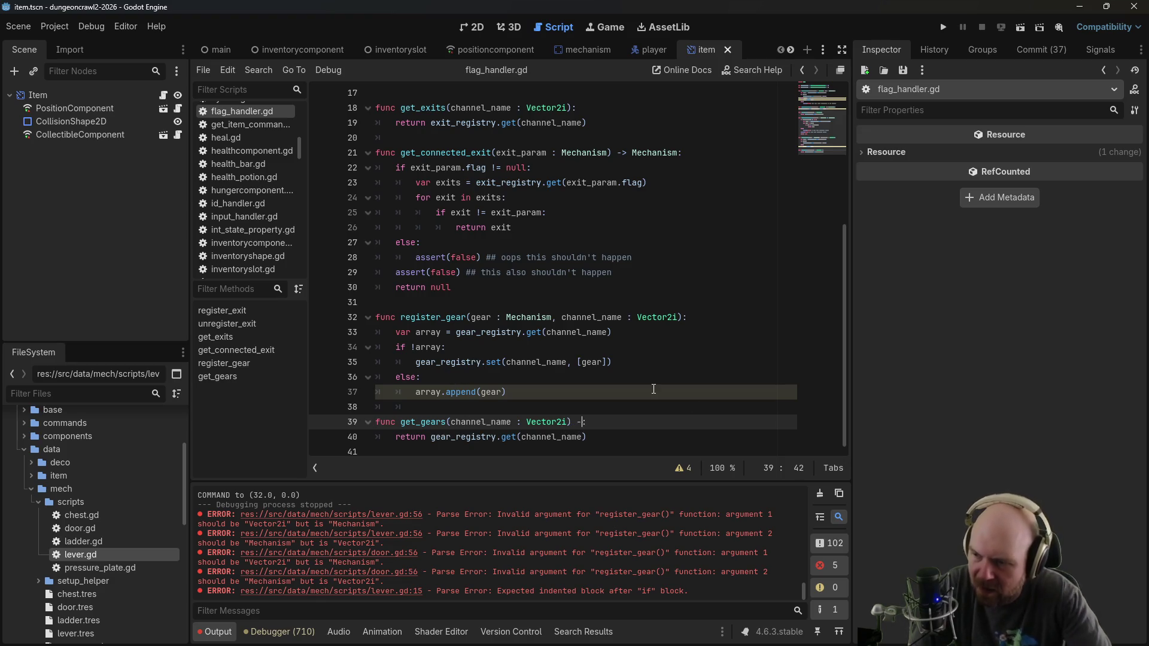
pyautogui.write('Array')
pyautogui.hotkey('ctrl', 's')
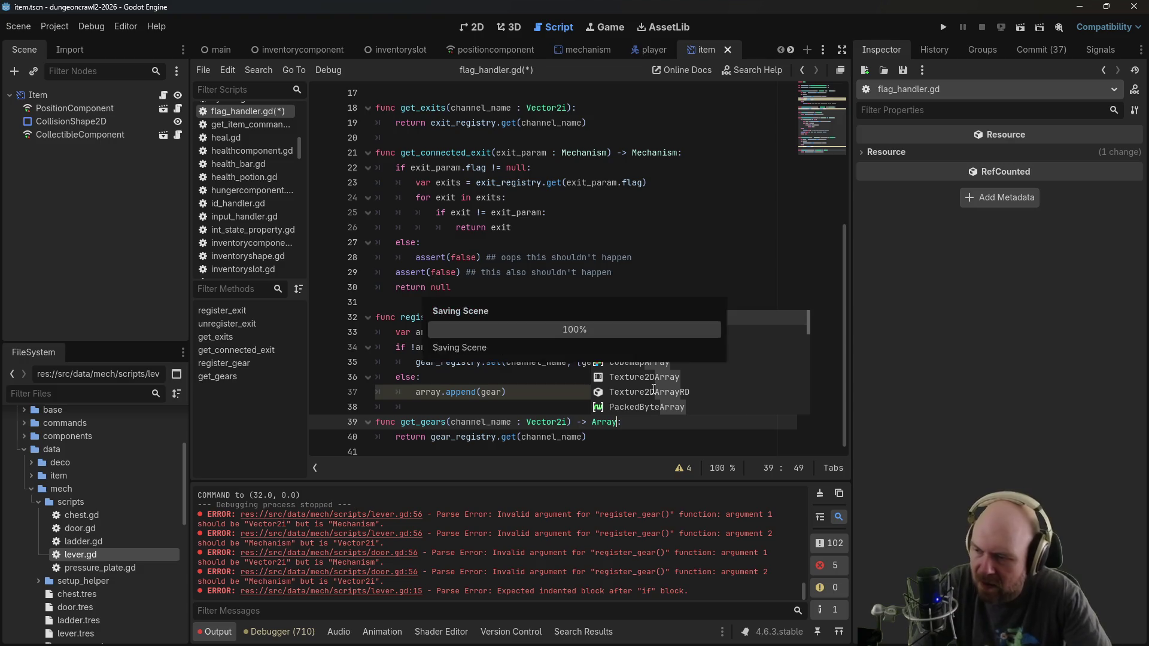
pyautogui.click(596, 246)
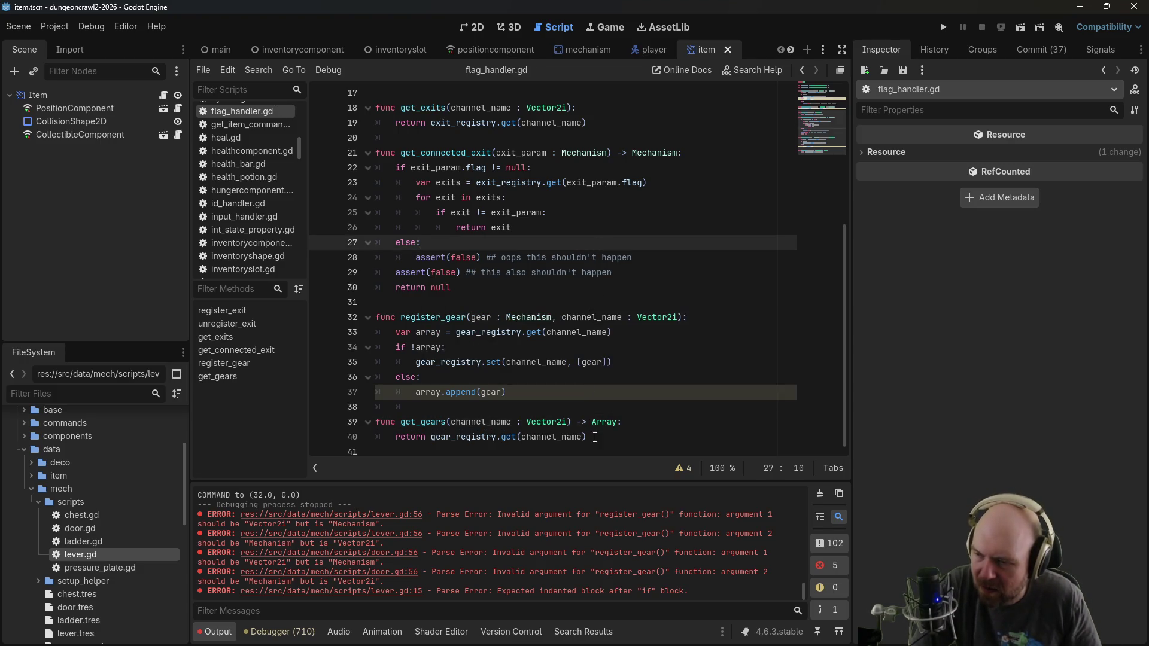
pyautogui.click(802, 70)
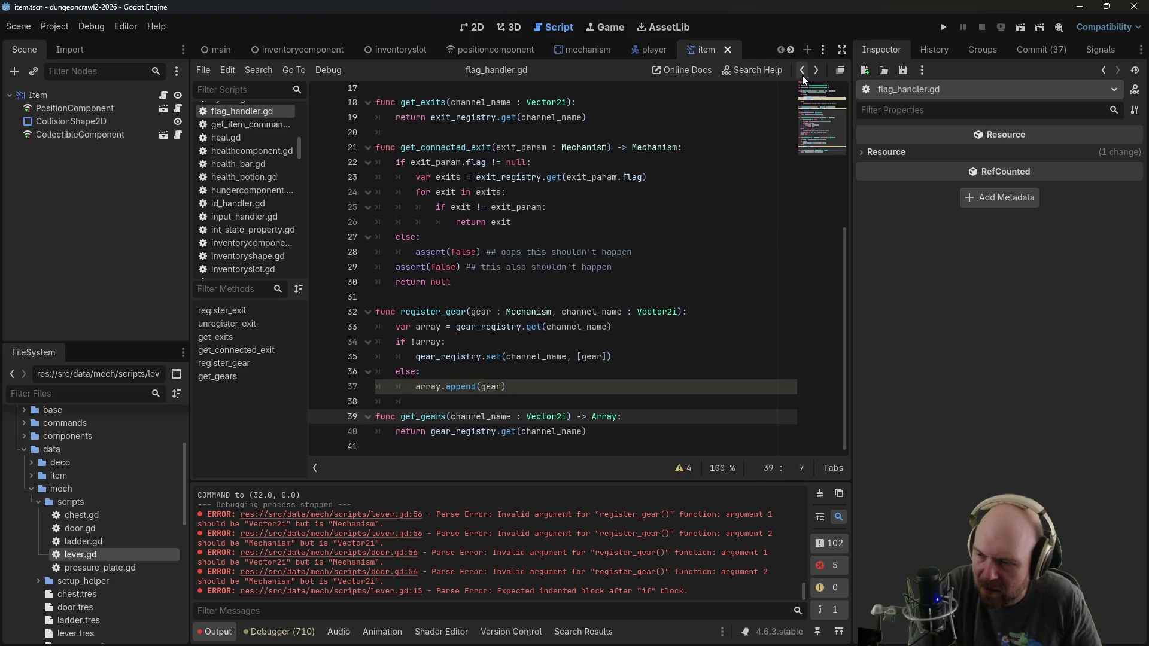
pyautogui.click(802, 74)
pyautogui.click(802, 74)
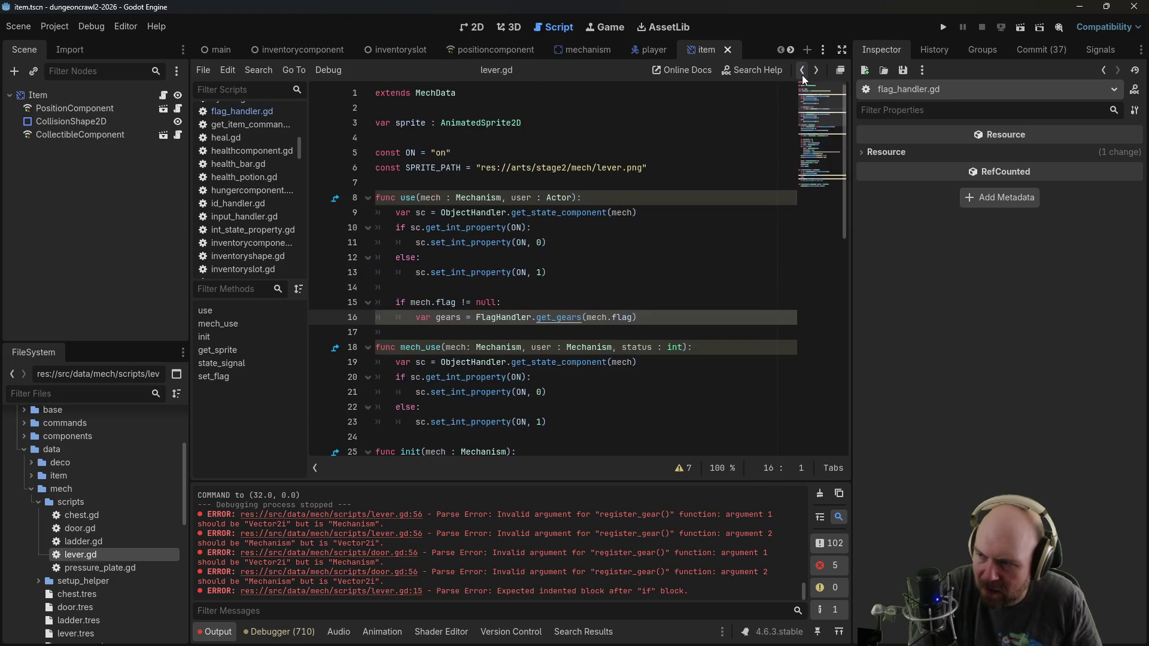
# Add 'for gear in gears:' with 'if gear != mech:' calling gear.mech_use(gear, mech, sc.get_int_property(ON)), then save.
pyautogui.click(662, 316)
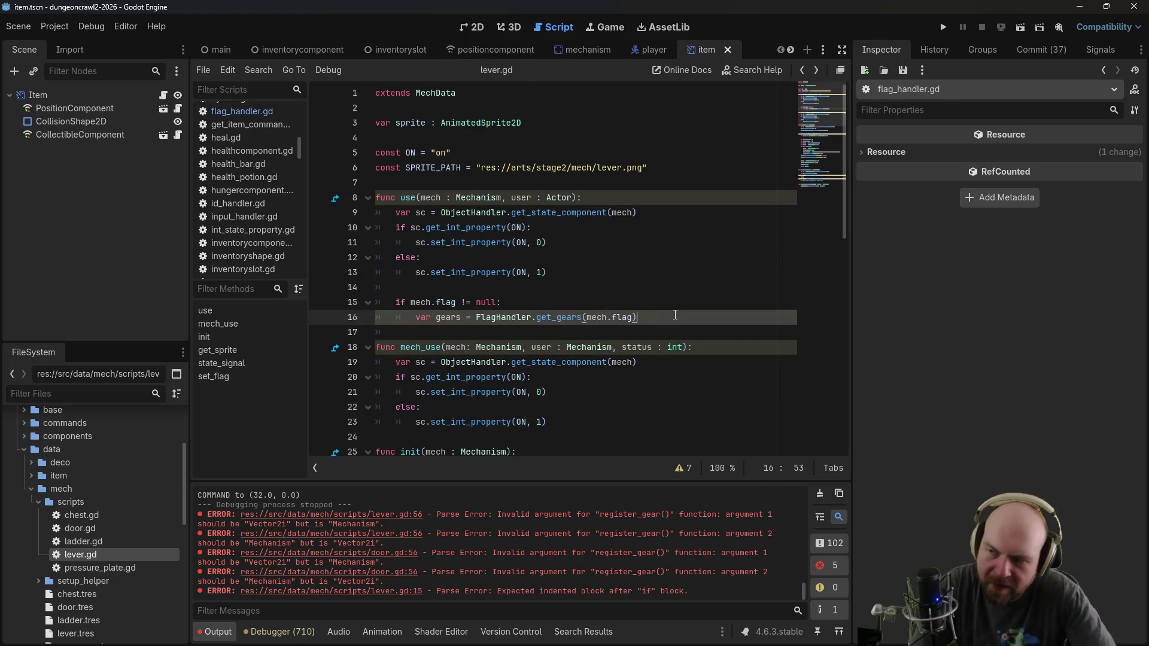
pyautogui.press('Return')
pyautogui.write('for gear in gear')
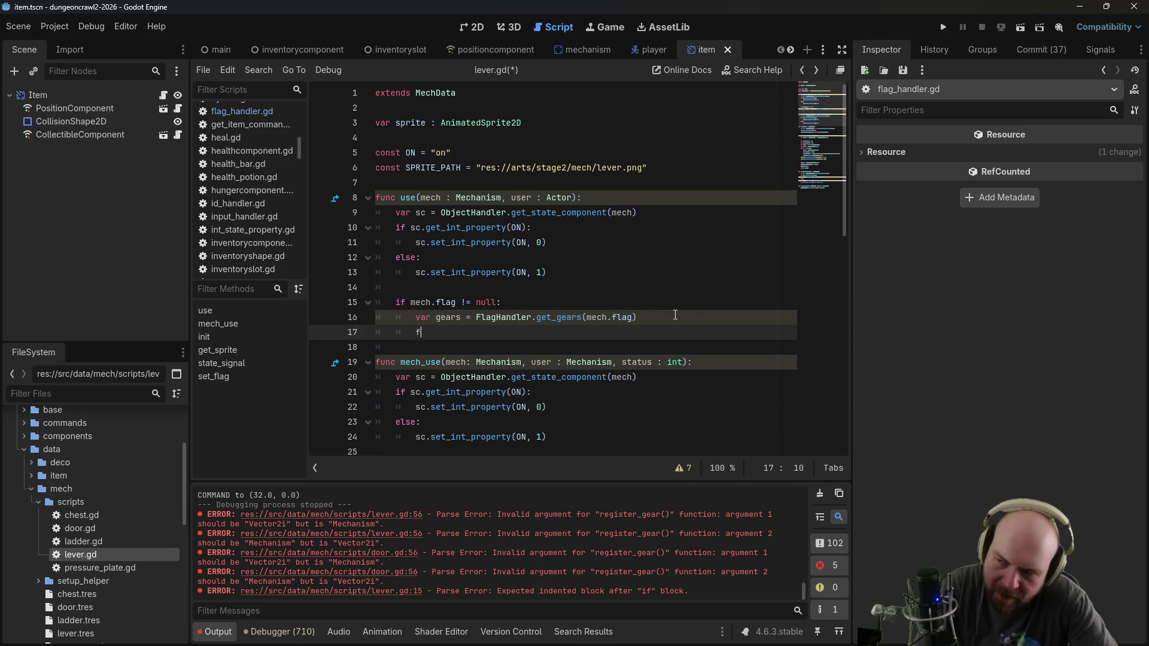
pyautogui.write('s:')
pyautogui.press('Return')
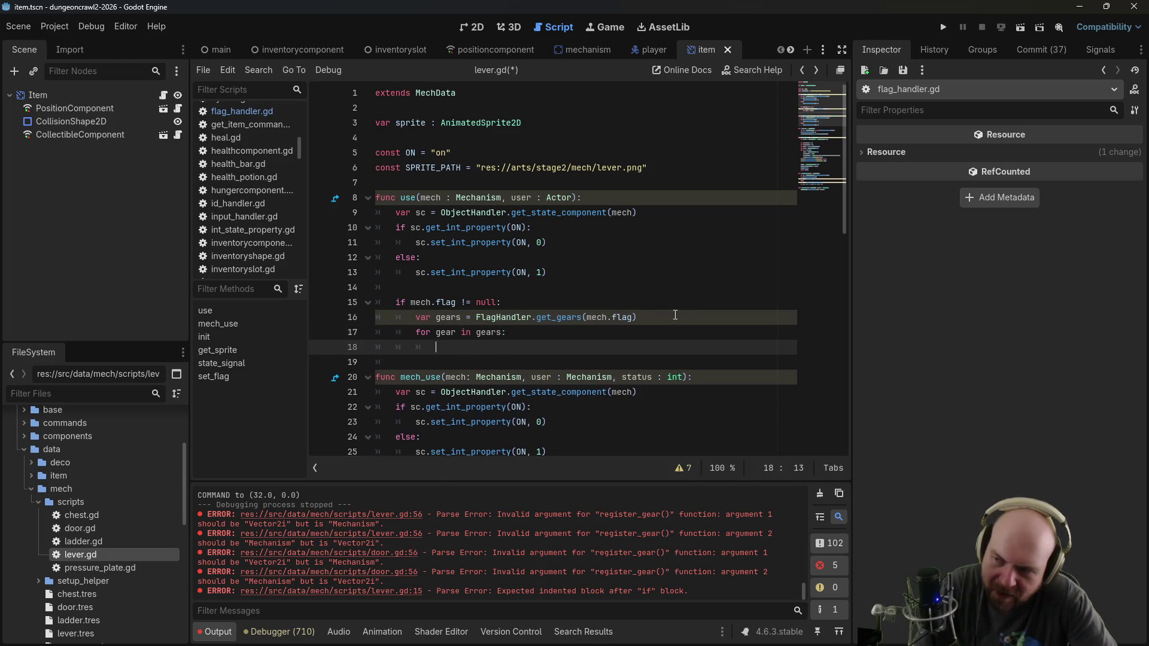
pyautogui.write('if gear != mech:')
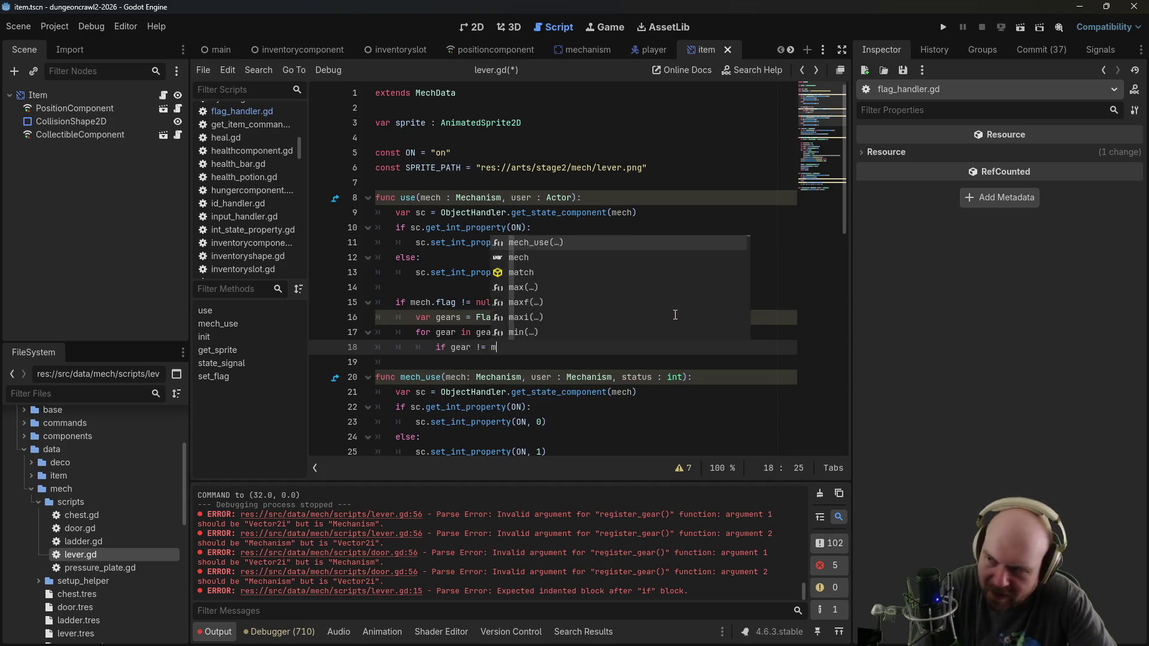
pyautogui.press('Return')
pyautogui.write('gear.mech_use(')
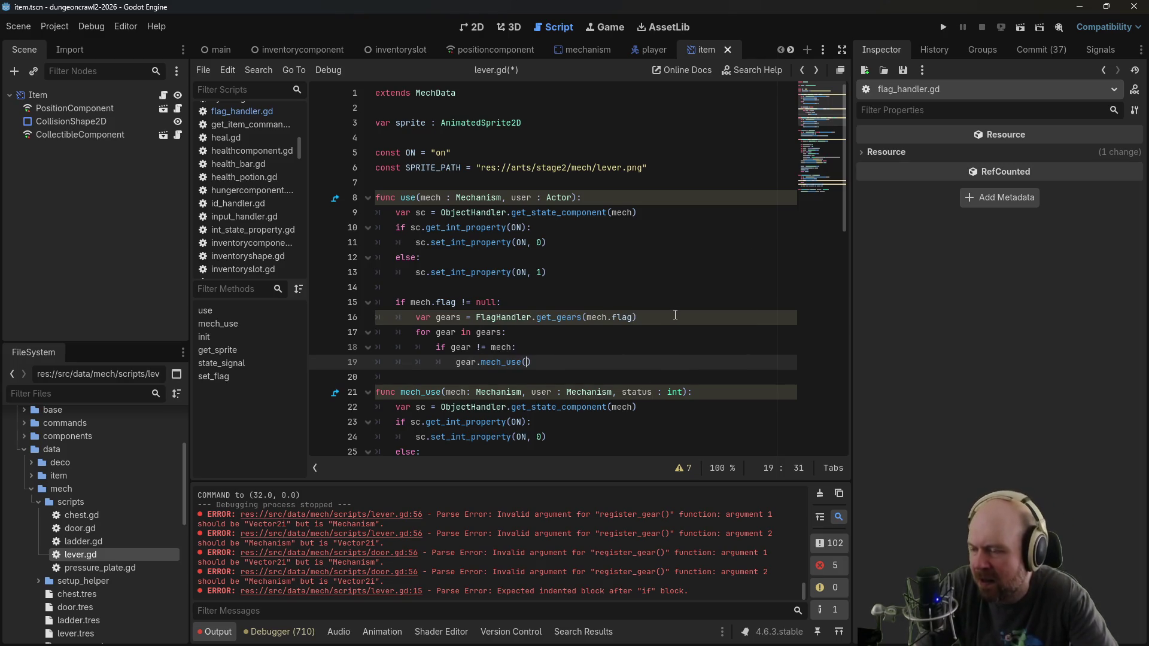
pyautogui.write('gear')
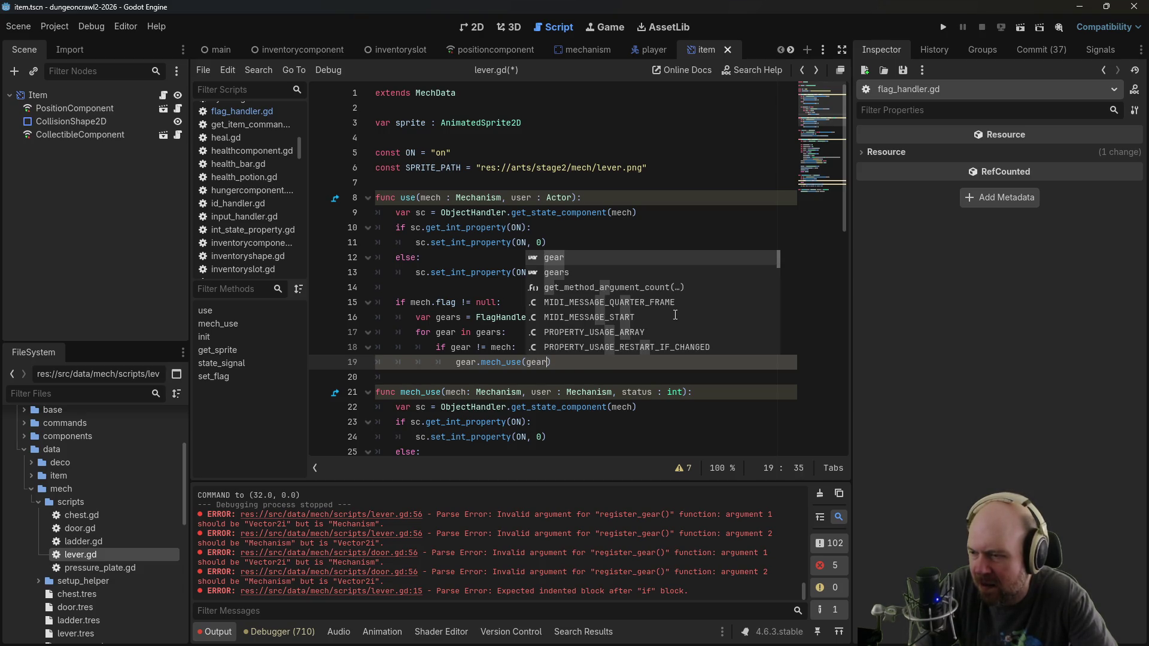
pyautogui.write(', self')
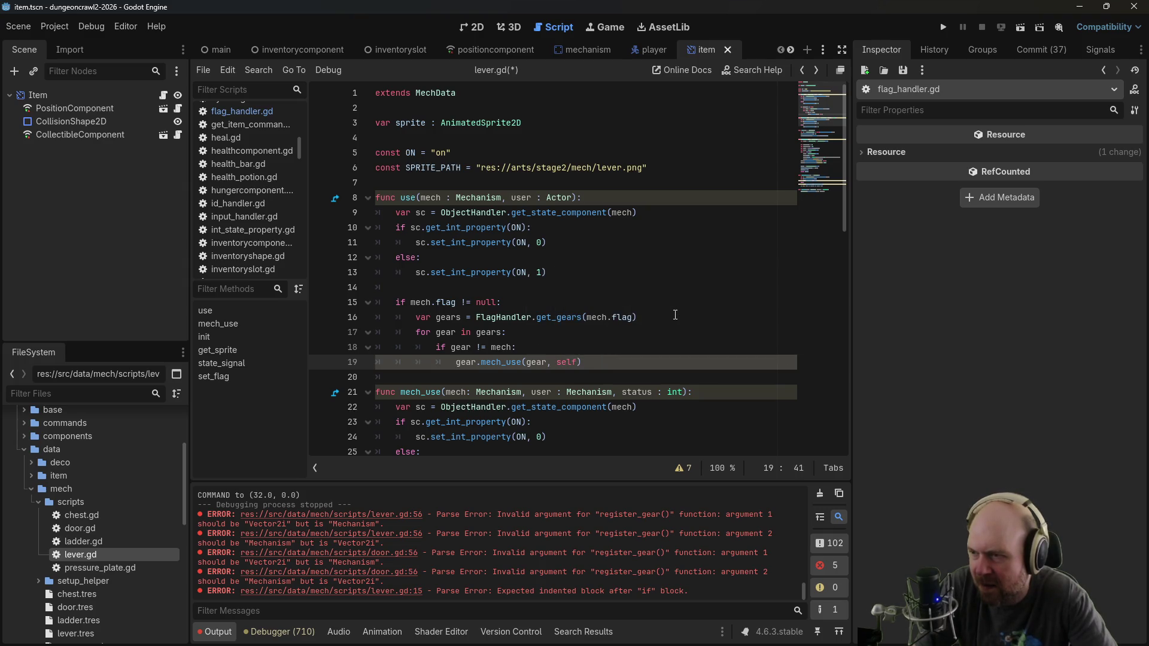
pyautogui.press('BackSpace')
pyautogui.press('BackSpace')
pyautogui.press('BackSpace')
pyautogui.write('mech, ')
pyautogui.write('sc.get_int_property(ON)')
pyautogui.hotkey('ctrl', 's')
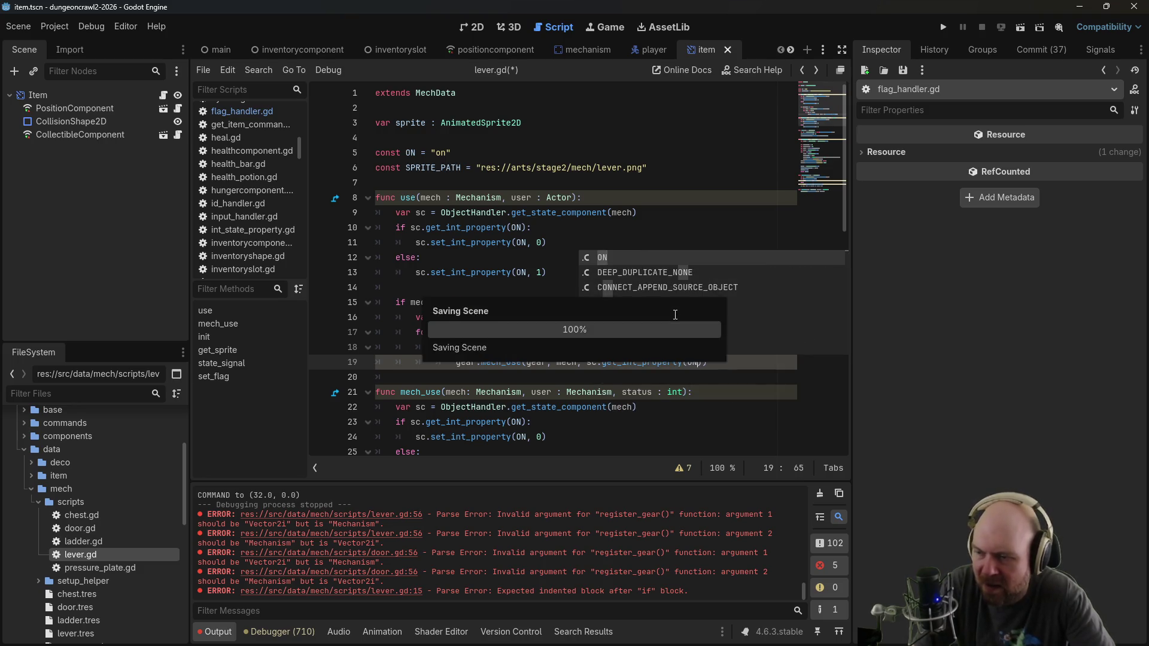
pyautogui.click(596, 168)
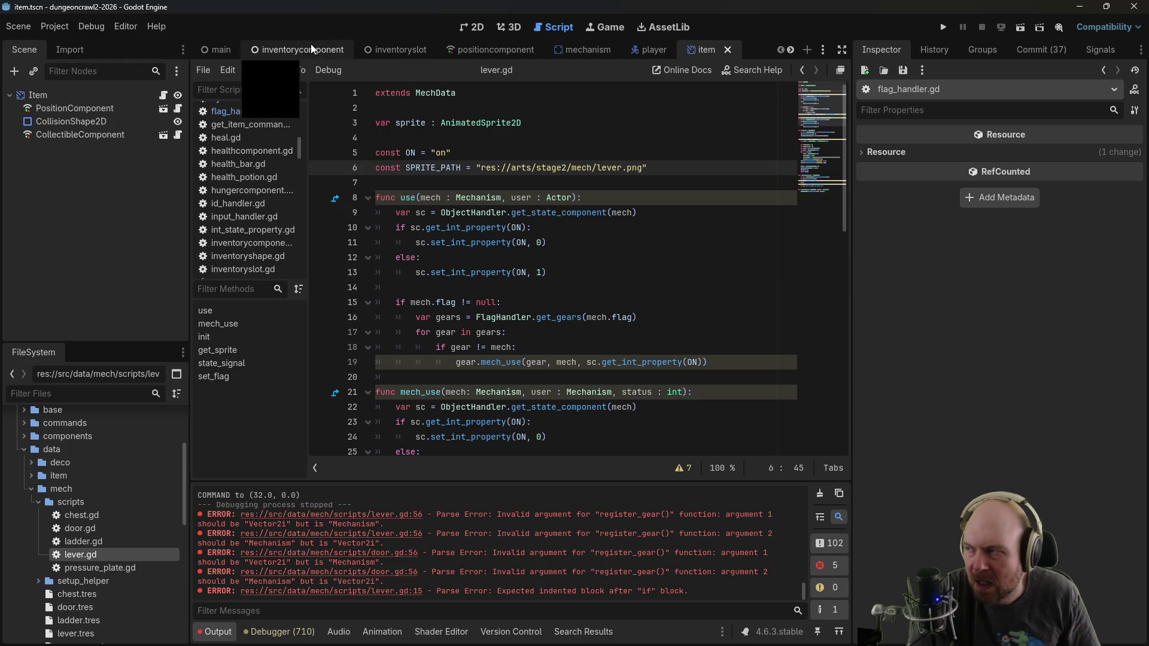
pyautogui.click(543, 287)
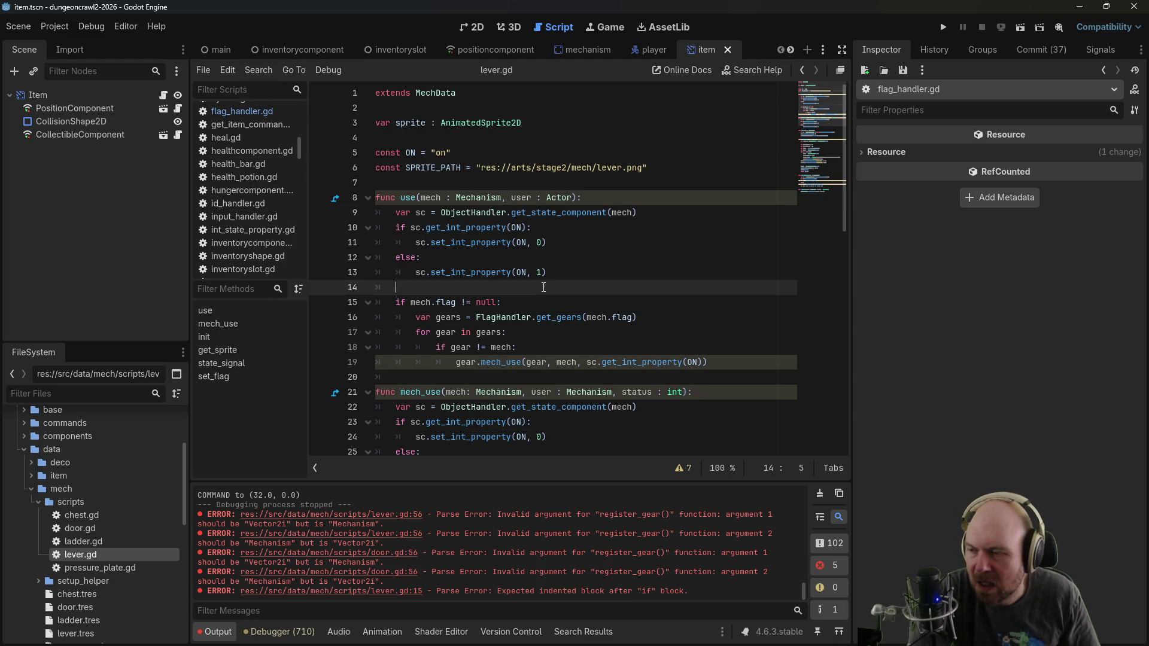
pyautogui.click(546, 300)
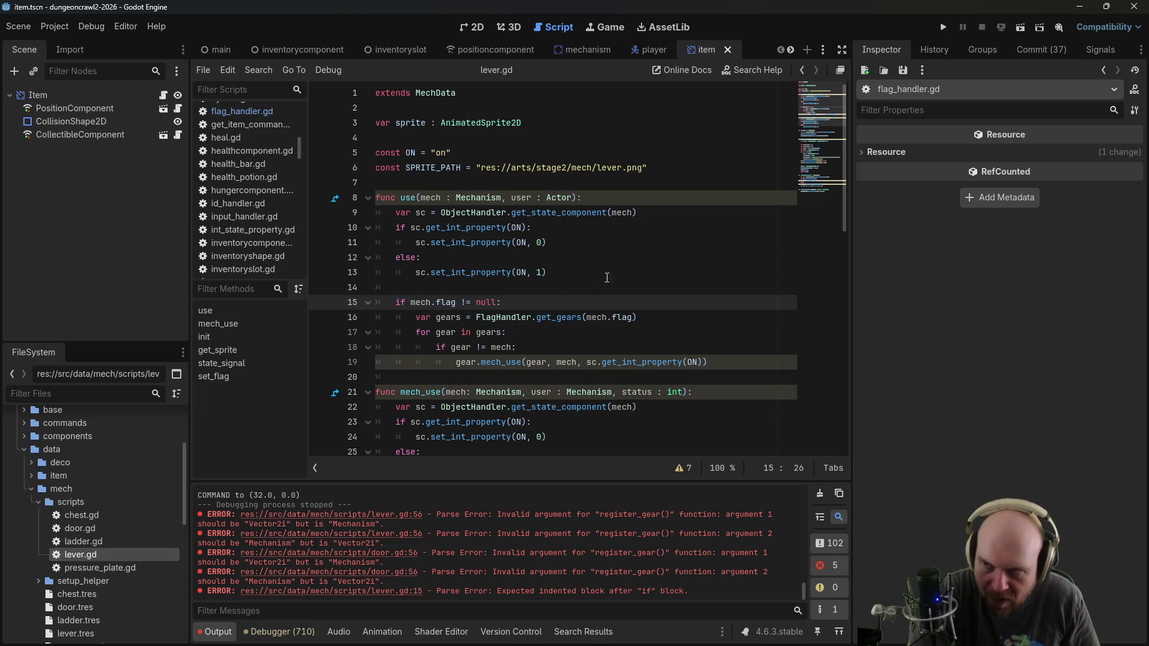
# Run the game, start a server and use the lever to test it.
pyautogui.click(938, 27)
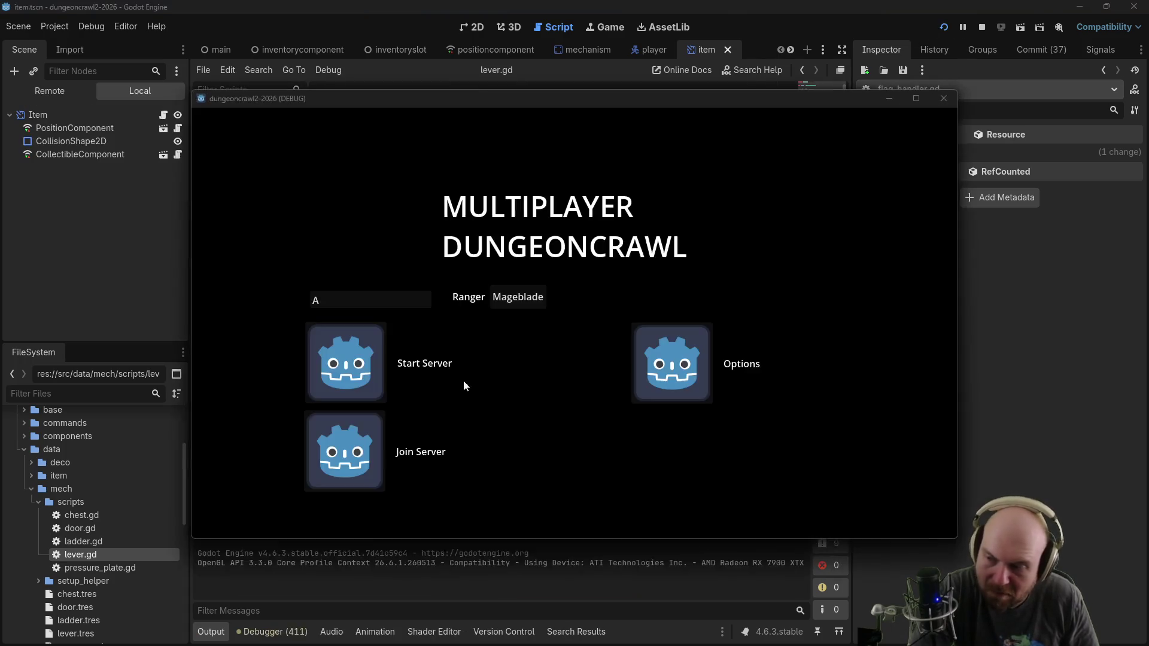
pyautogui.click(347, 433)
pyautogui.click(695, 402)
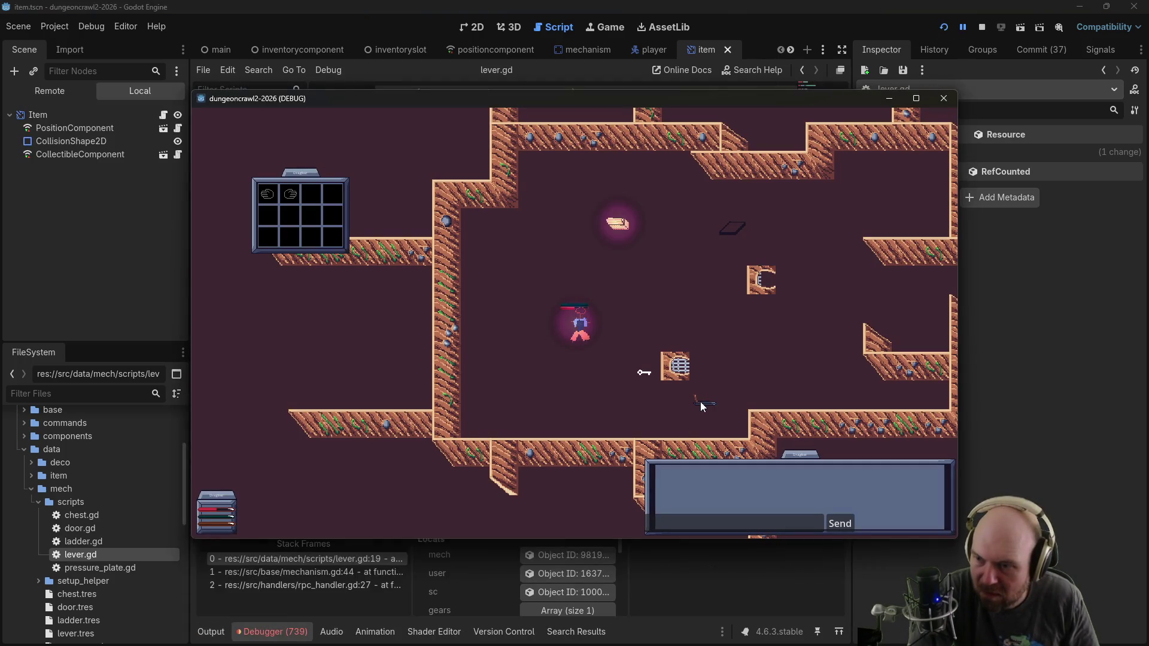
pyautogui.moveTo(834, 106); pyautogui.dragTo(781, 88)
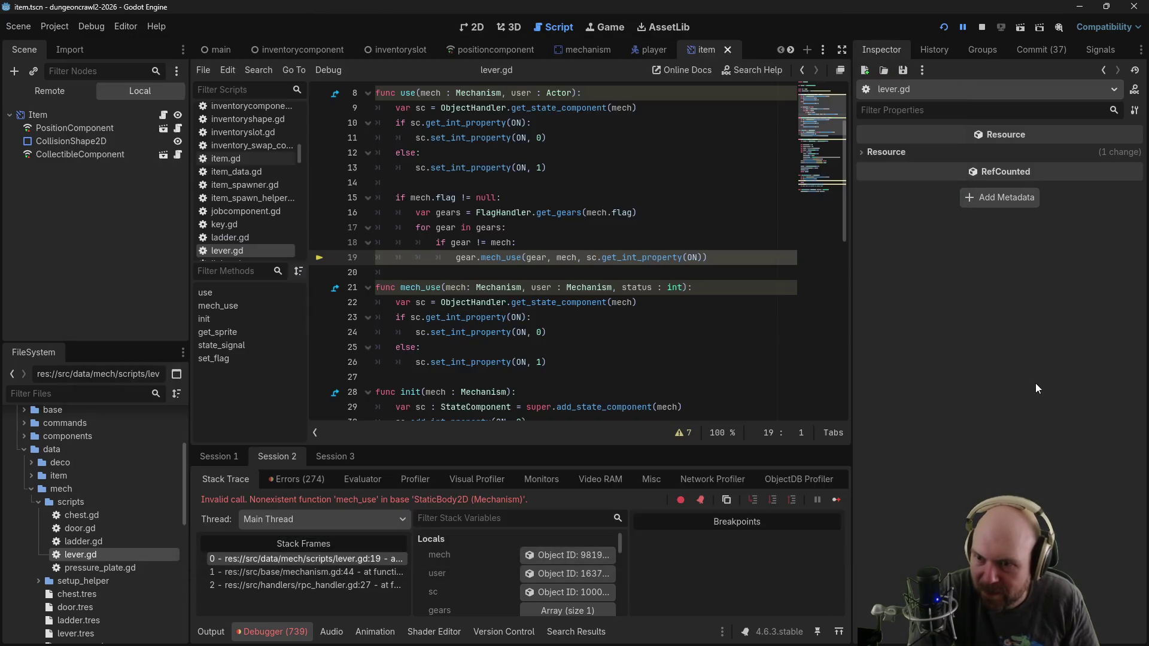
# Inspect the failing lines in lever.gd and jump to mech_use's definition in mechanism.gd.
pyautogui.click(493, 318)
pyautogui.click(514, 269)
pyautogui.click(482, 287)
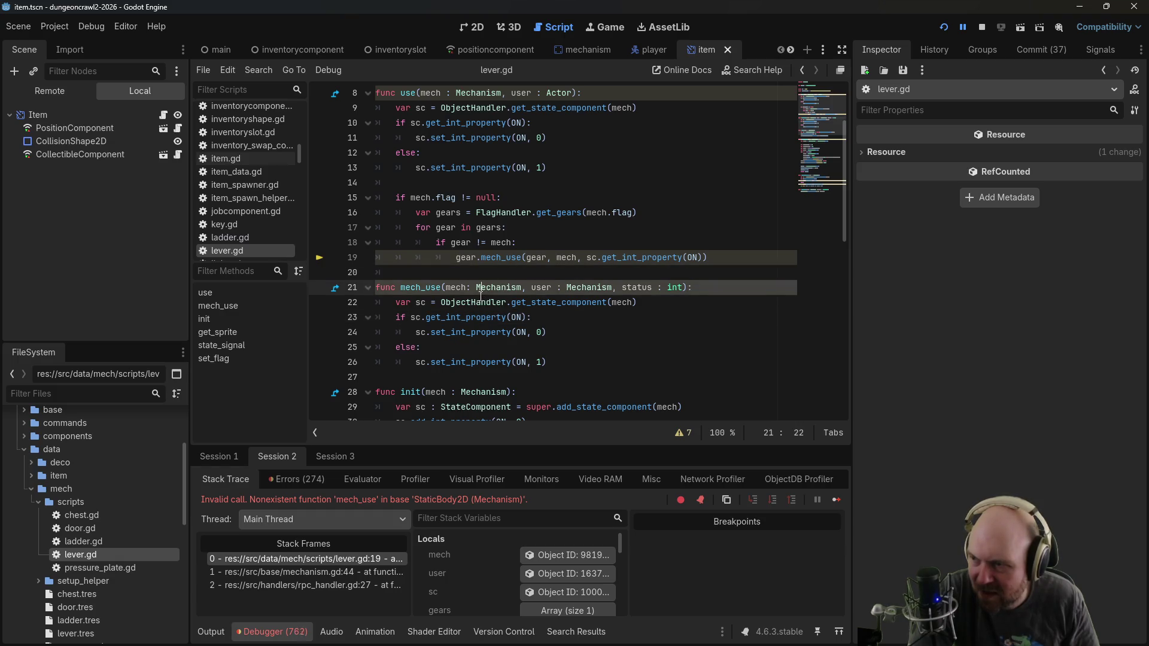
pyautogui.click(473, 304)
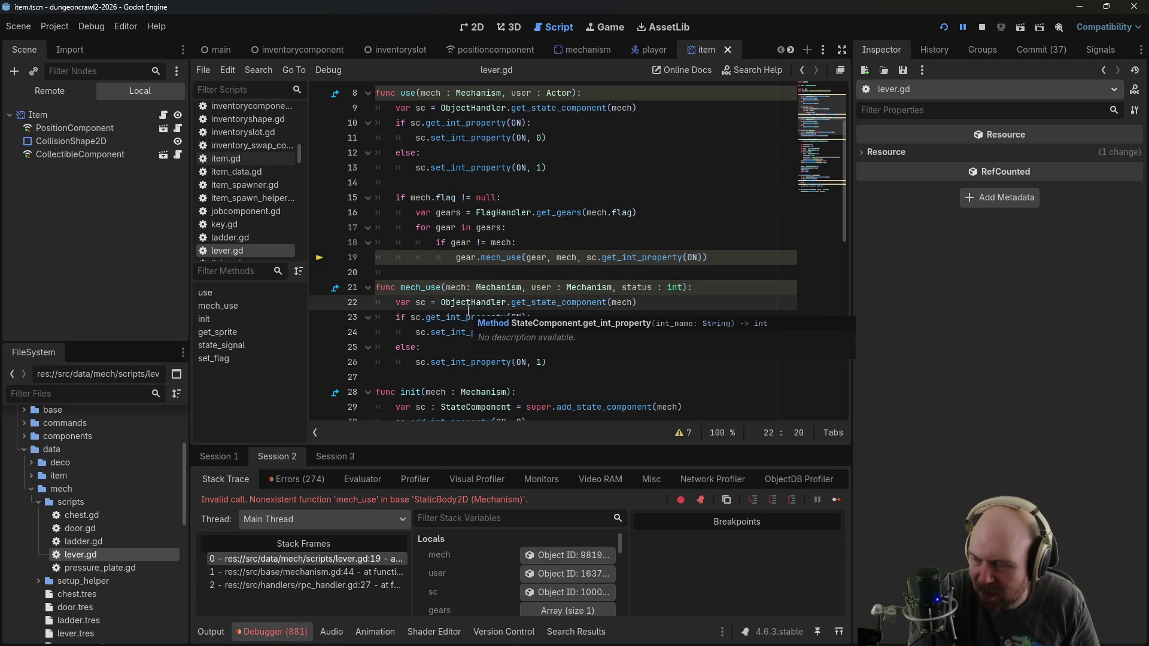
pyautogui.click(450, 333)
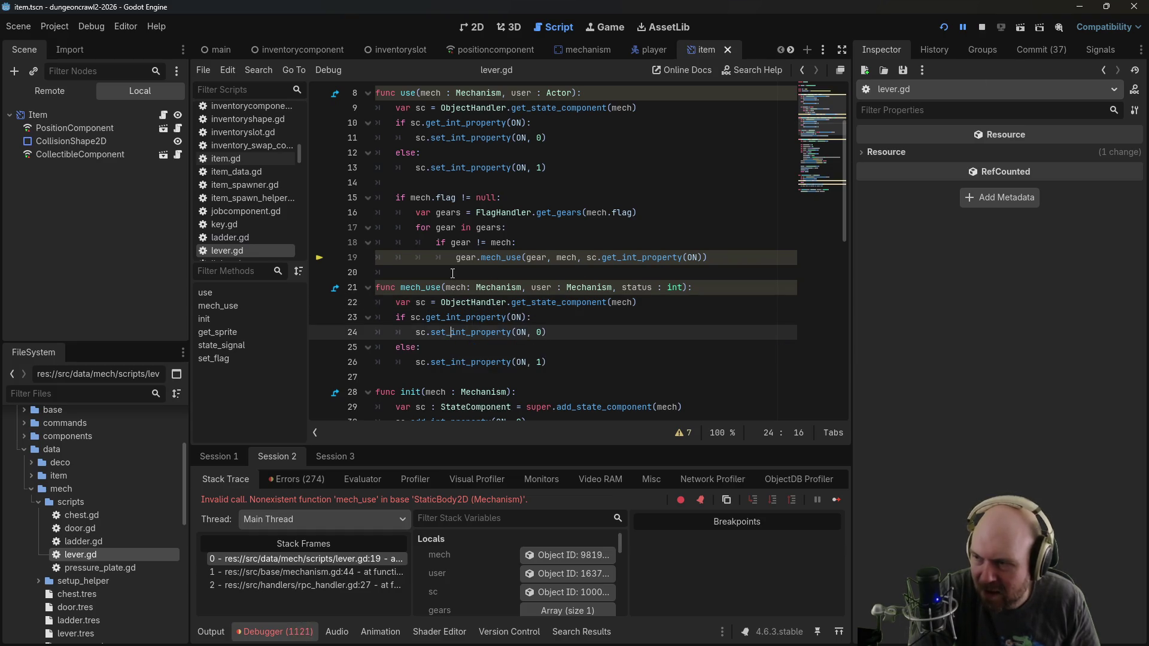
pyautogui.keyDown('ctrl'); pyautogui.click(466, 258); pyautogui.keyUp('ctrl')
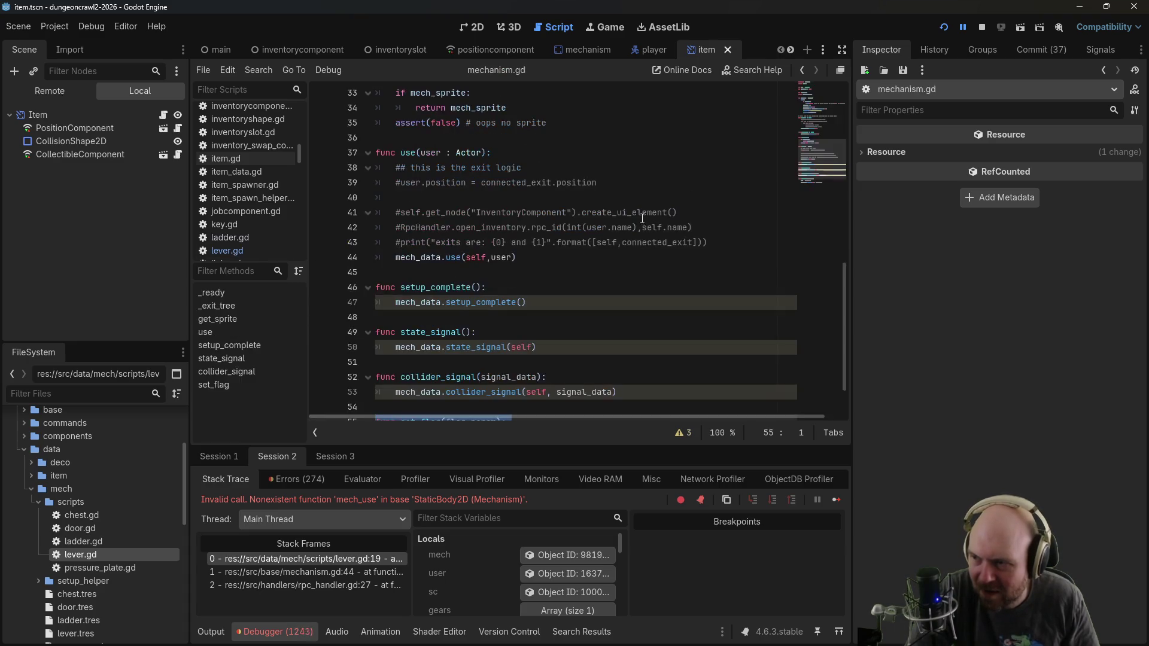
# Stop the game and declare 'func mech_use(mech_user, status):' after set_flag in mechanism.gd.
pyautogui.click(980, 26)
pyautogui.scroll(-2, 555, 266)
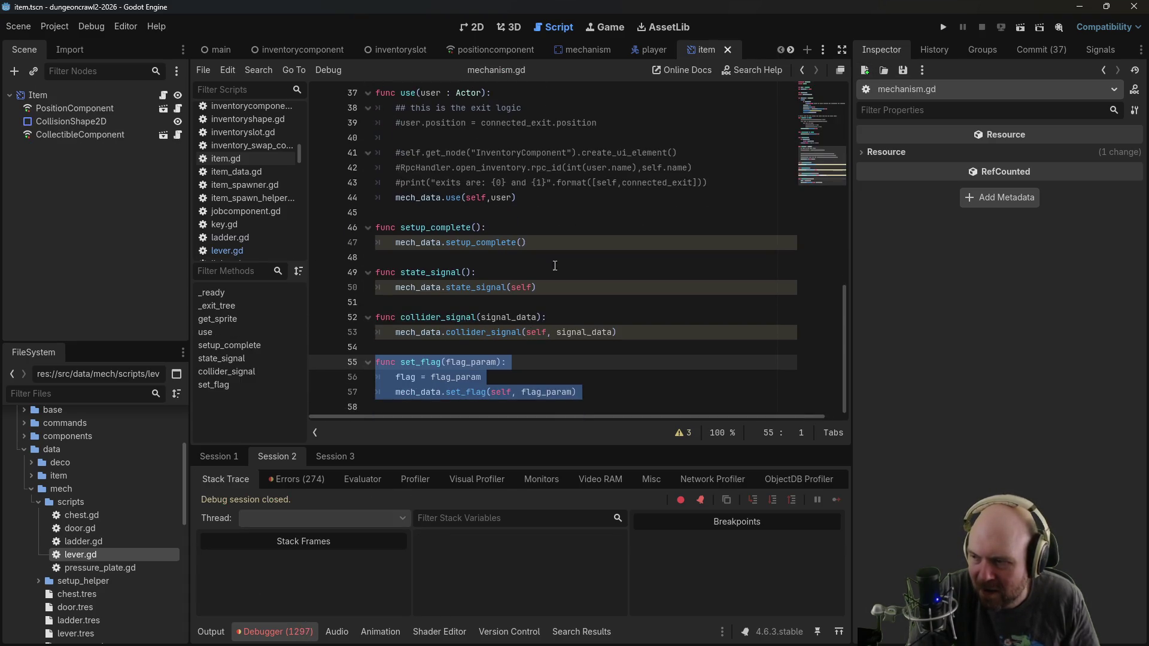
pyautogui.click(656, 405)
pyautogui.press('Return')
pyautogui.write('func mech_use(')
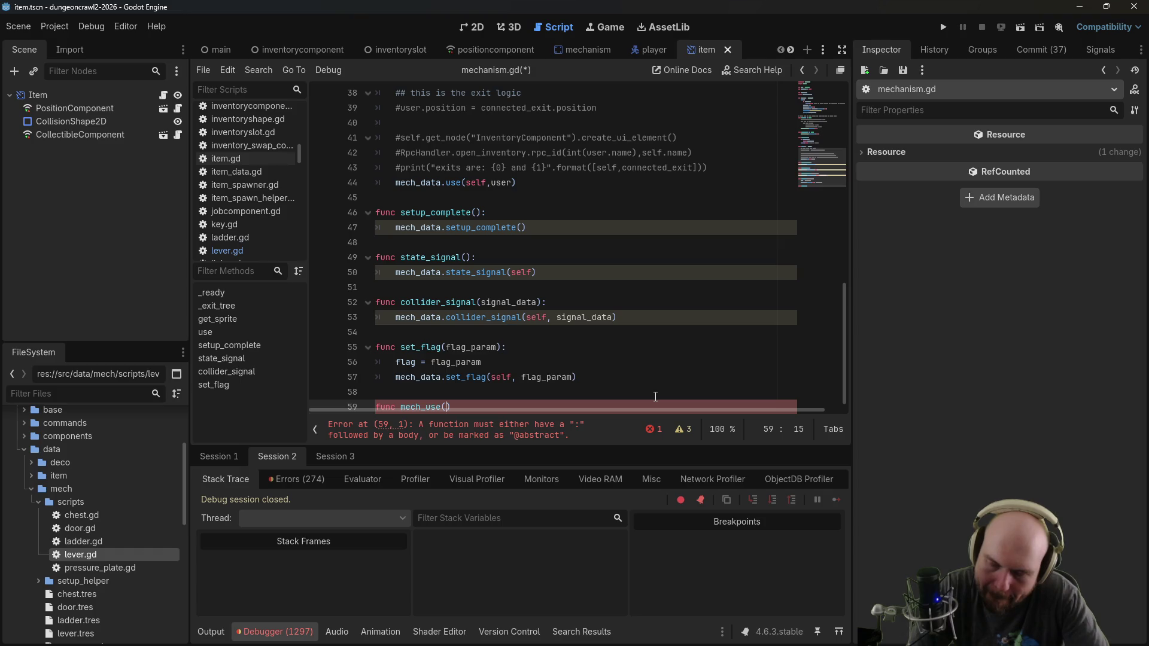
pyautogui.write('mech-')
pyautogui.press('BackSpace')
pyautogui.press('BackSpace')
pyautogui.press('BackSpace')
pyautogui.write('er, status):')
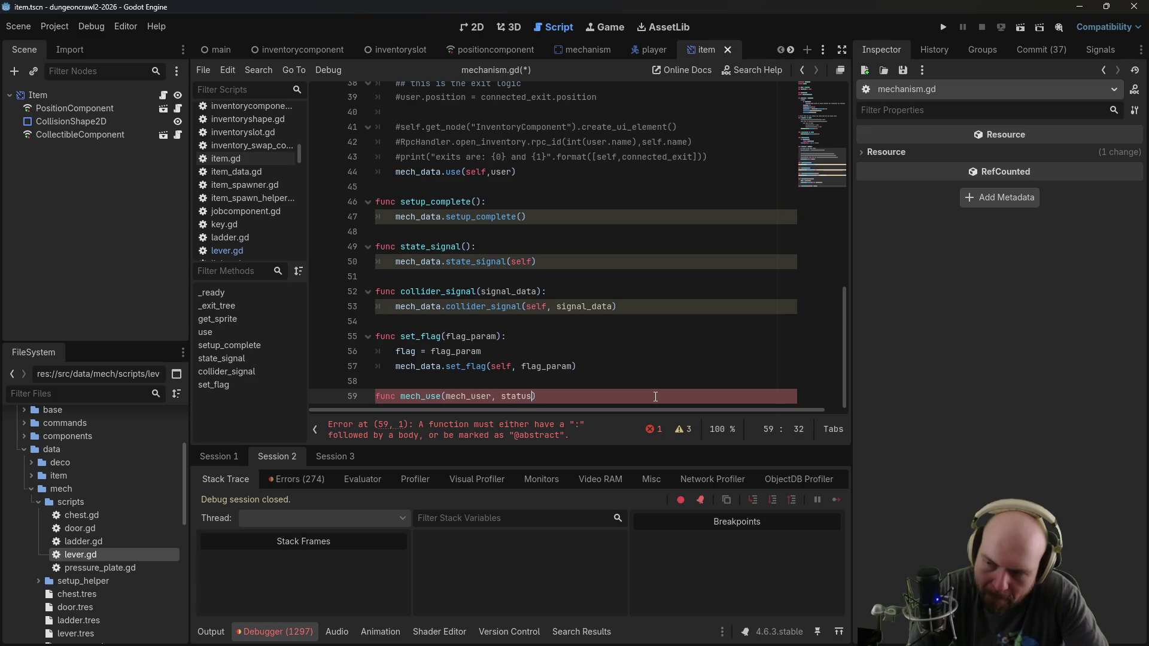
# Give it the body mech_data.mech_use(self, mech_user, status) and save mechanism.gd.
pyautogui.press('Return')
pyautogui.write('h_data.mech_use(')
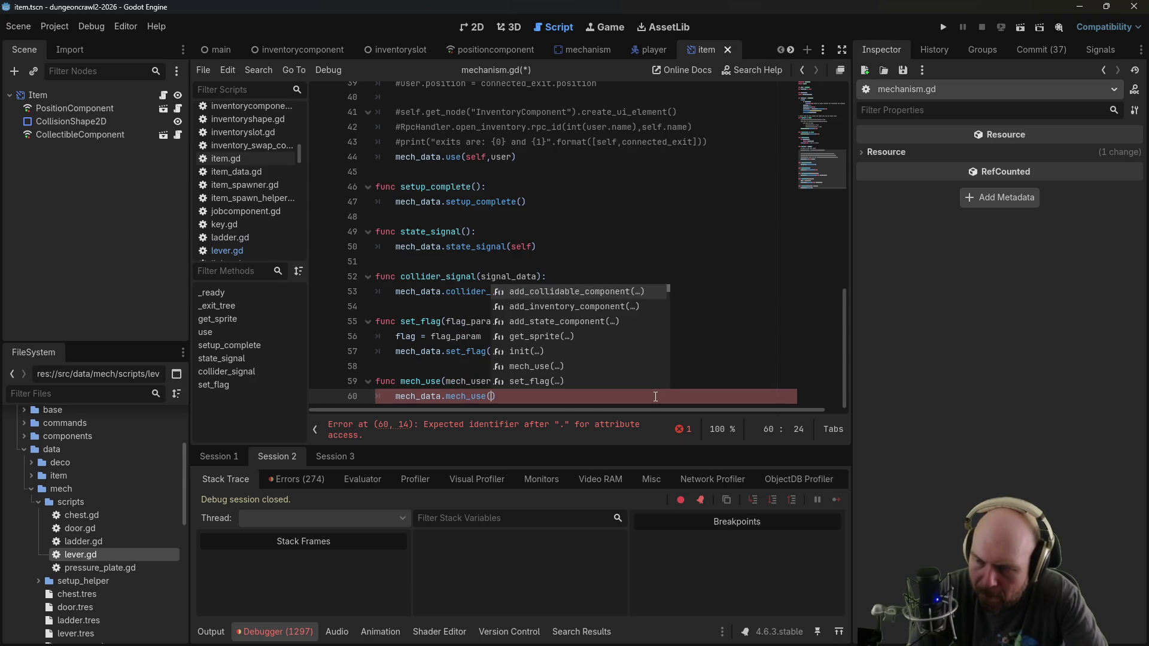
pyautogui.press('Return')
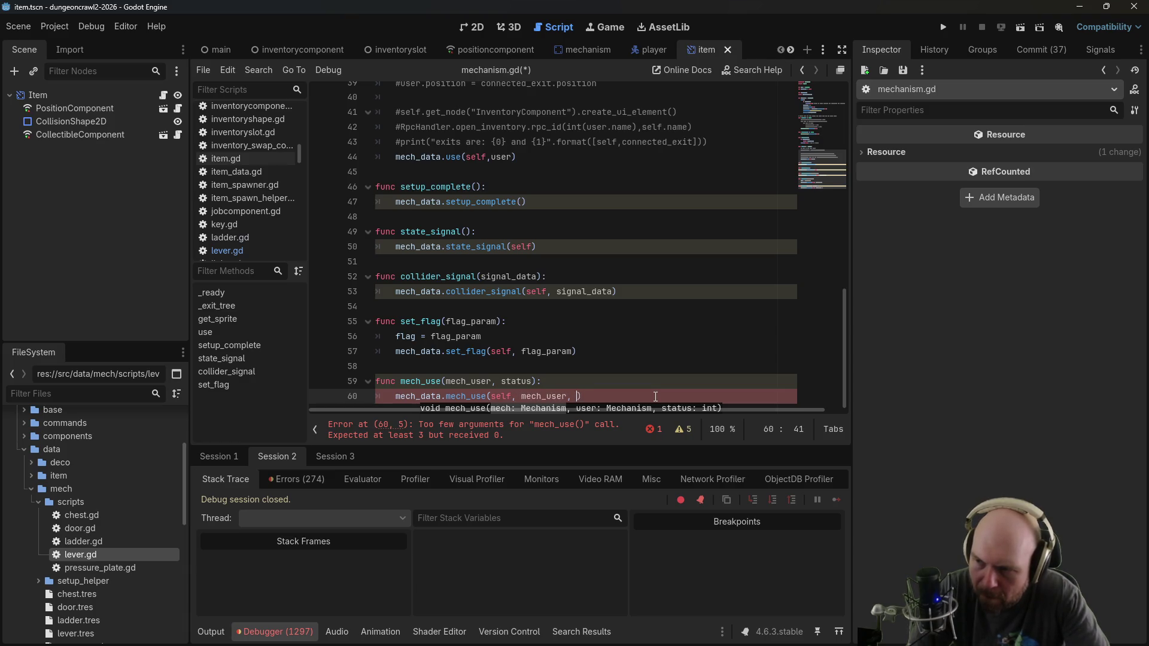
pyautogui.hotkey('ctrl', 's')
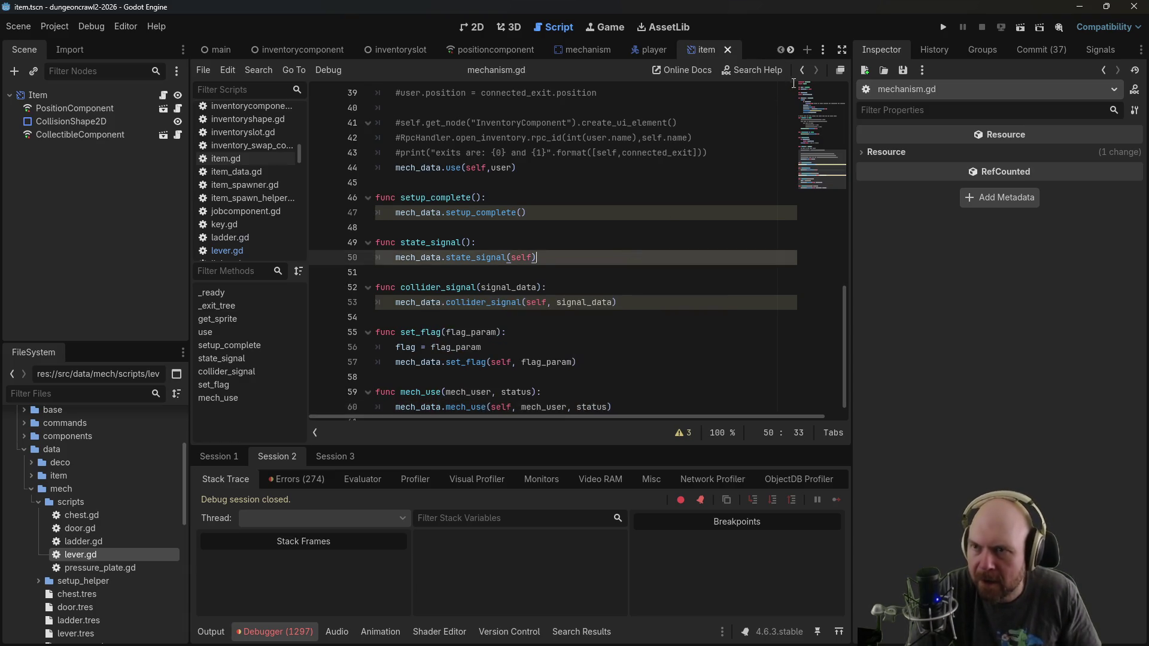
pyautogui.click(803, 70)
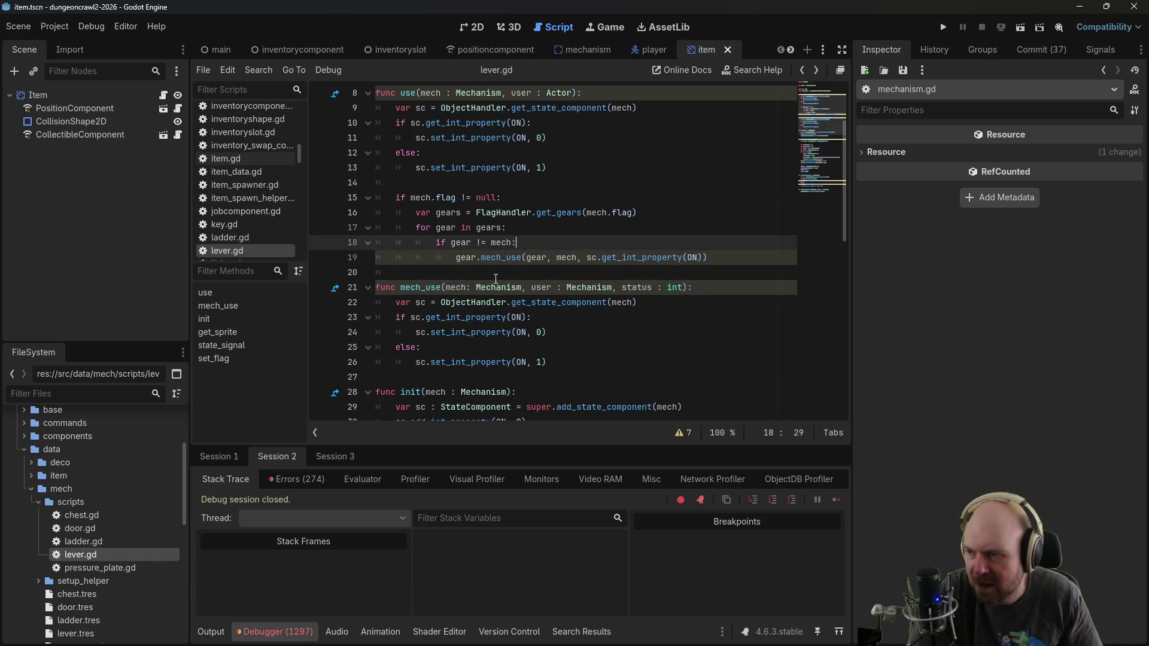
# Delete the extra 'gear, ' argument from the gear.mech_use call on lever.gd line 19 and save.
pyautogui.click(488, 301)
pyautogui.click(527, 258)
pyautogui.click(561, 259)
pyautogui.moveTo(527, 258); pyautogui.dragTo(557, 257)
pyautogui.press('BackSpace')
pyautogui.hotkey('ctrl', 's')
# Run the project and flip the lever repeatedly to toggle the linked door.
pyautogui.click(639, 212)
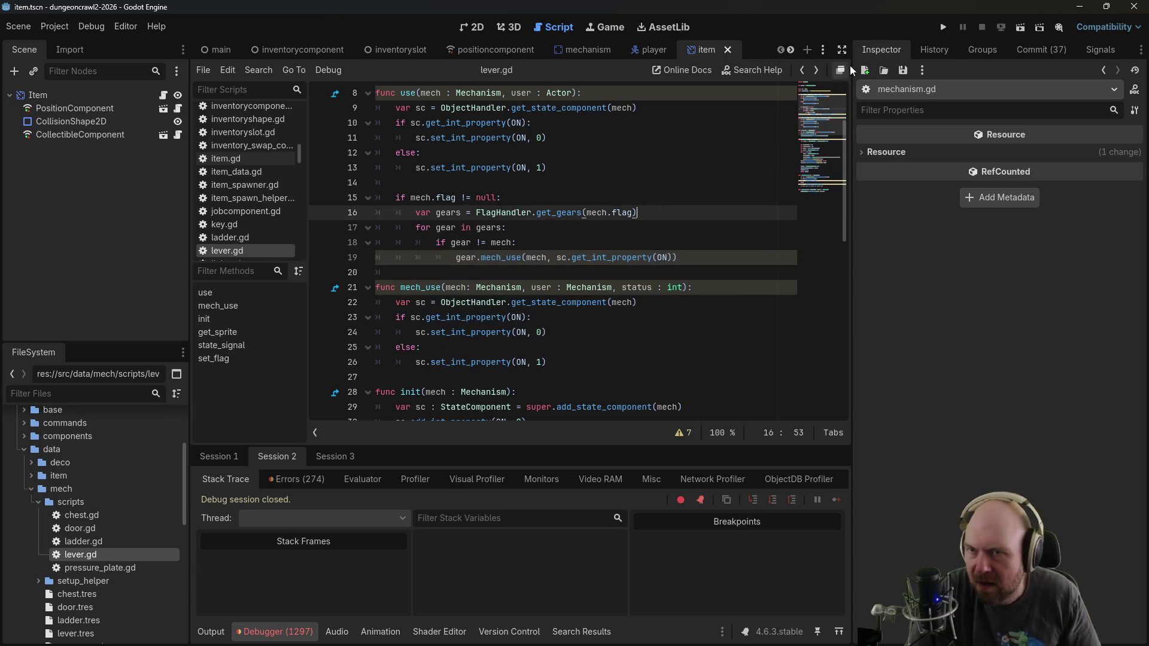
pyautogui.click(944, 28)
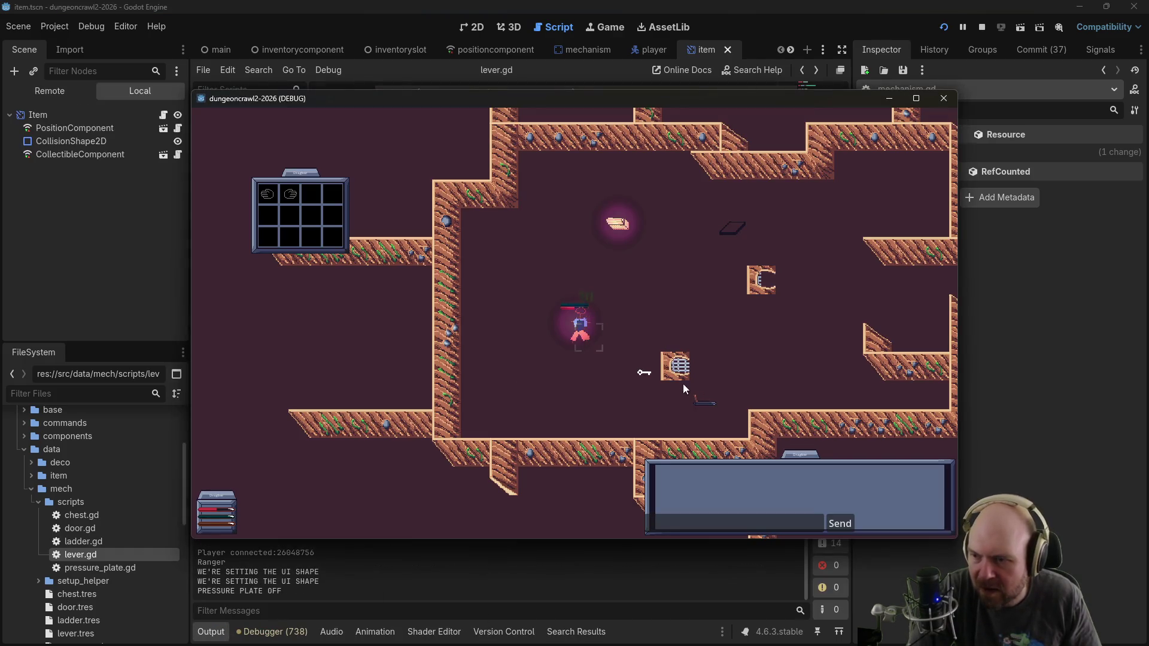
pyautogui.click(706, 401)
pyautogui.click(706, 401)
pyautogui.click(706, 402)
pyautogui.click(706, 401)
pyautogui.click(707, 401)
pyautogui.click(706, 401)
pyautogui.click(706, 401)
# Pick up the key, then use the lever and mechanisms again to test the grate.
pyautogui.click(673, 370)
pyautogui.click(644, 372)
pyautogui.click(653, 374)
pyautogui.click(666, 371)
pyautogui.click(707, 402)
pyautogui.click(707, 402)
pyautogui.click(677, 372)
pyautogui.click(678, 372)
pyautogui.click(679, 373)
pyautogui.click(682, 375)
pyautogui.click(684, 376)
# Flip the lever to open and close the grate door, then close the game.
pyautogui.click(684, 375)
pyautogui.click(684, 375)
pyautogui.click(706, 402)
pyautogui.click(707, 404)
pyautogui.click(708, 404)
pyautogui.click(708, 405)
pyautogui.click(708, 405)
pyautogui.click(707, 405)
pyautogui.click(708, 405)
pyautogui.click(708, 404)
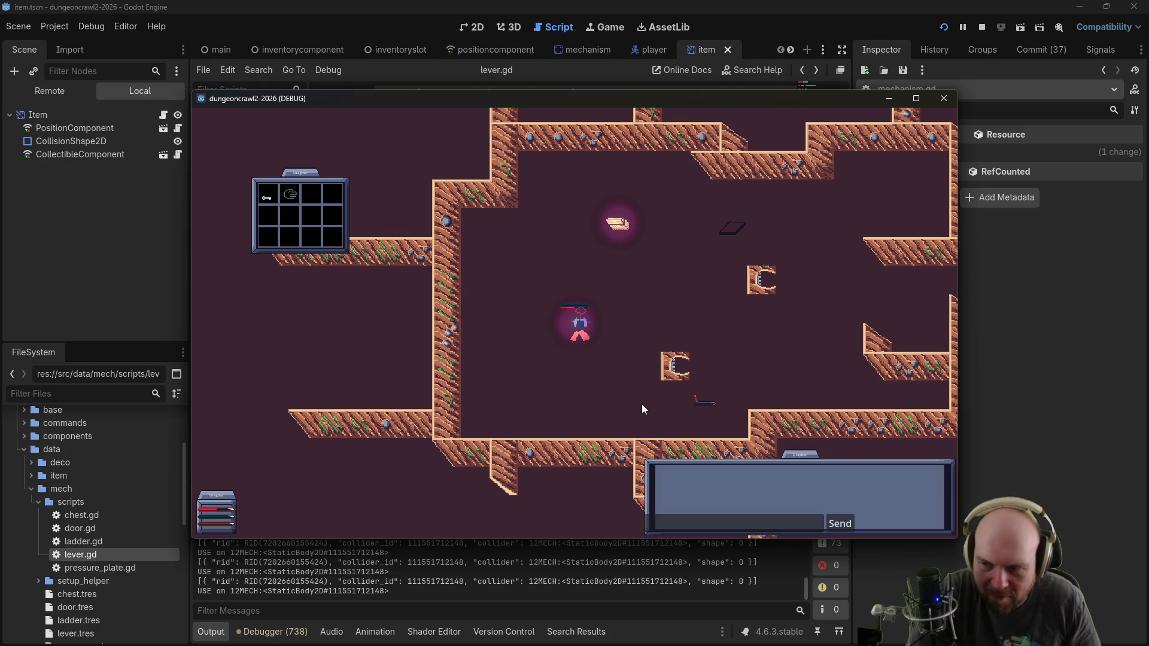
pyautogui.click(642, 405)
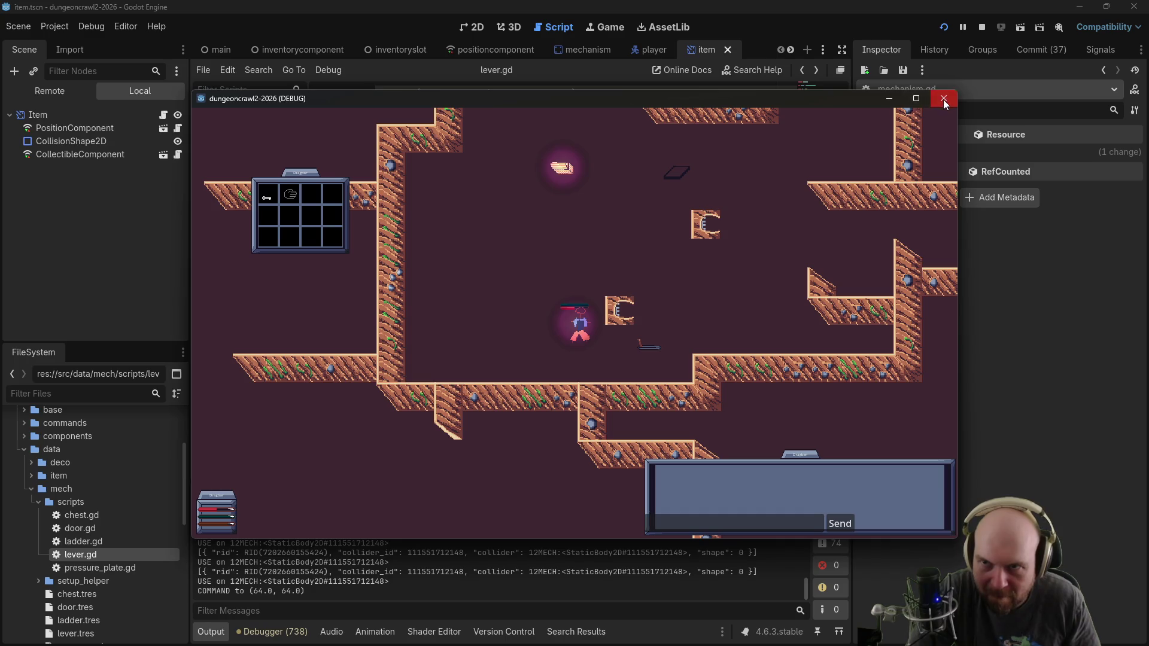
pyautogui.click(943, 100)
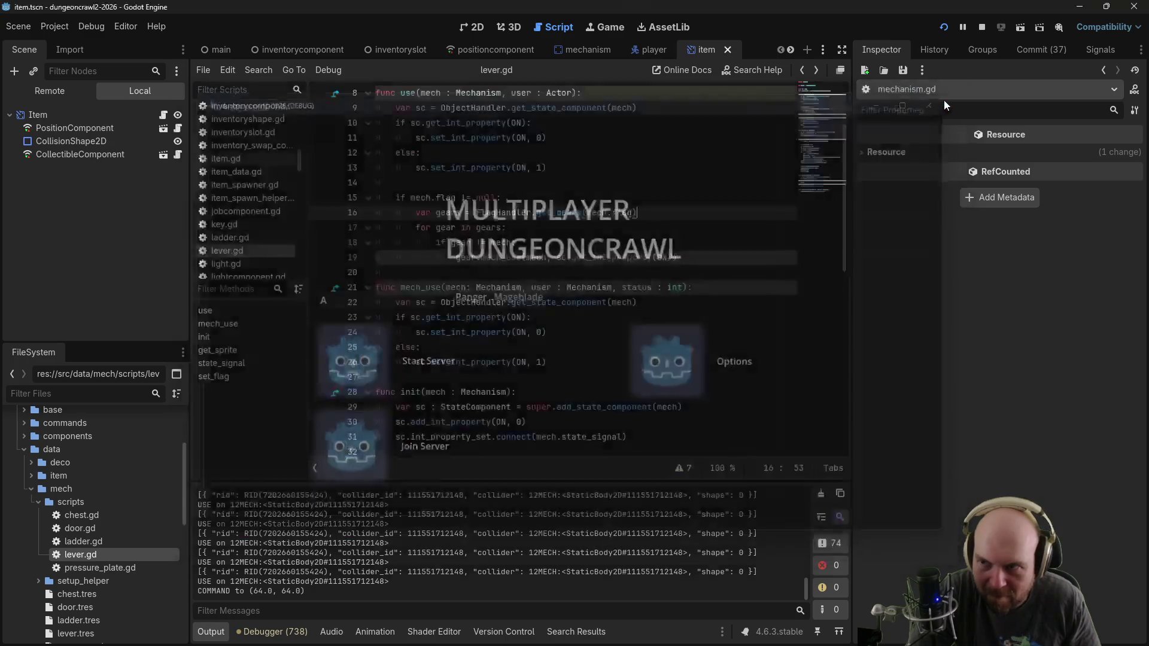
# Review lever.gd's mech_use, then open door.gd from the mechanism scripts.
pyautogui.click(453, 287)
pyautogui.click(552, 334)
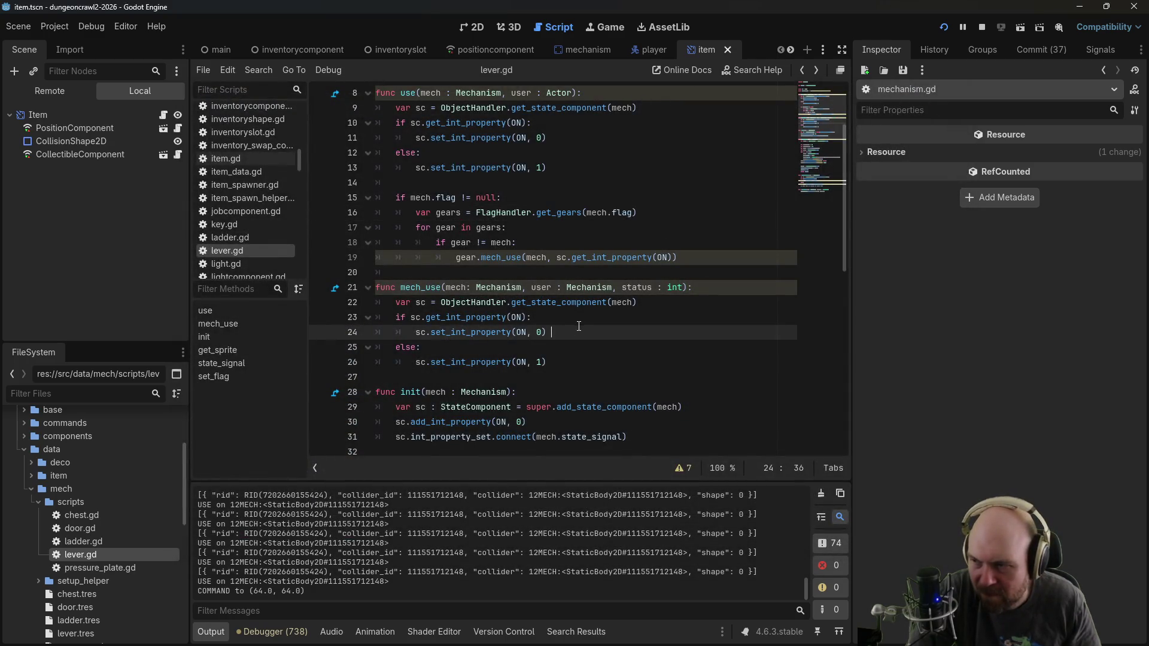
pyautogui.click(583, 324)
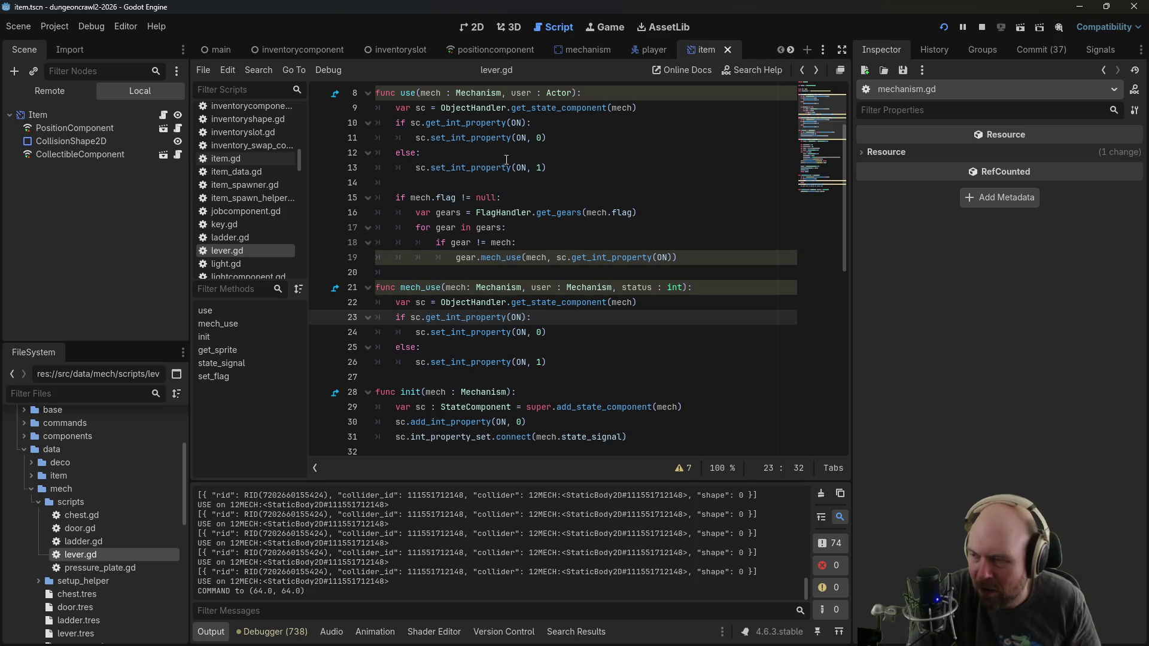
pyautogui.click(88, 529)
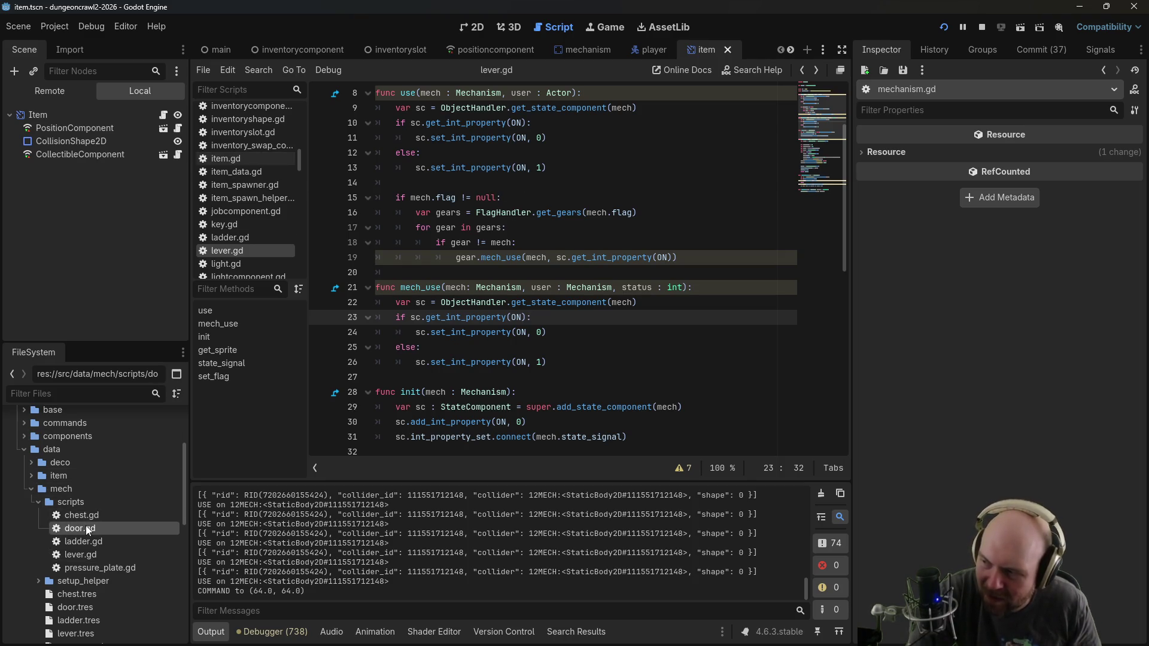
pyautogui.doubleClick(88, 529)
# In door.gd's mech_use, comment out _toggle_door(sc), add sc.set_int_property(OPEN, status), and rerun the game.
pyautogui.click(478, 331)
pyautogui.click(568, 317)
pyautogui.click(654, 302)
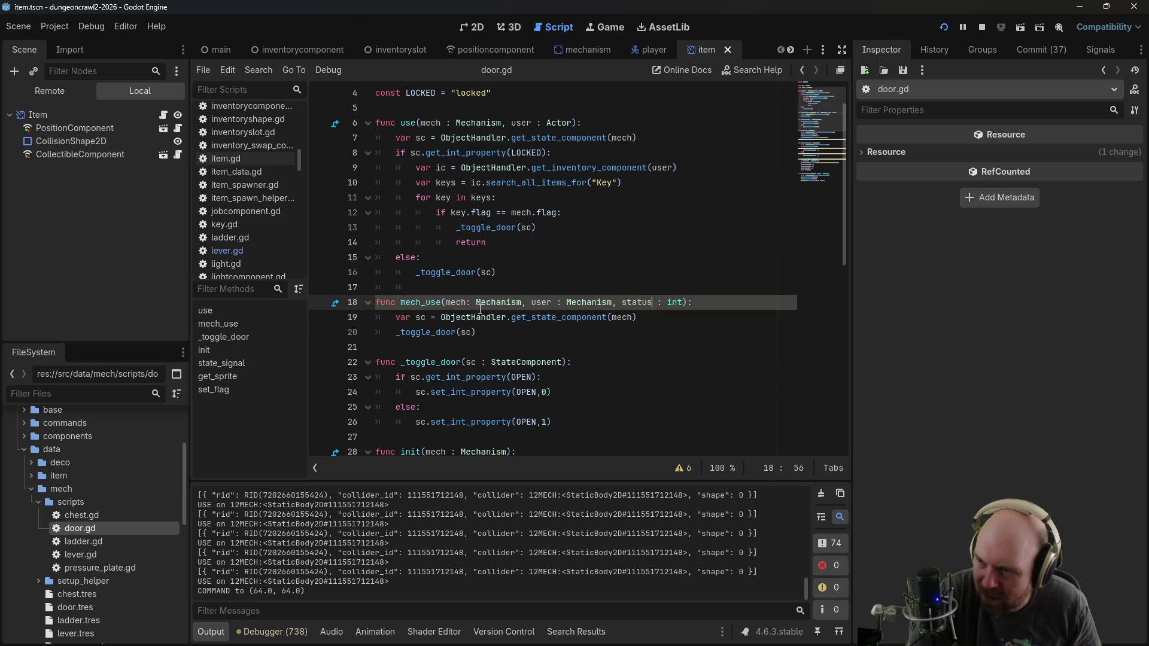
pyautogui.click(494, 334)
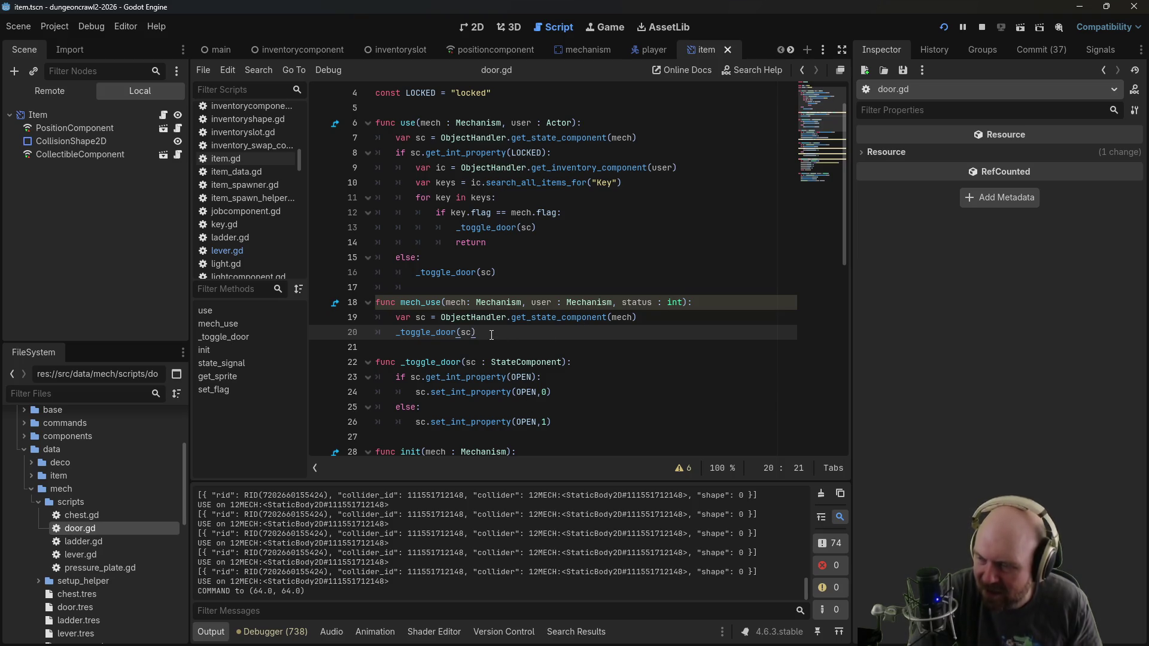
pyautogui.hotkey('ctrl', 'k')
pyautogui.press('Return')
pyautogui.write('sc.set_int')
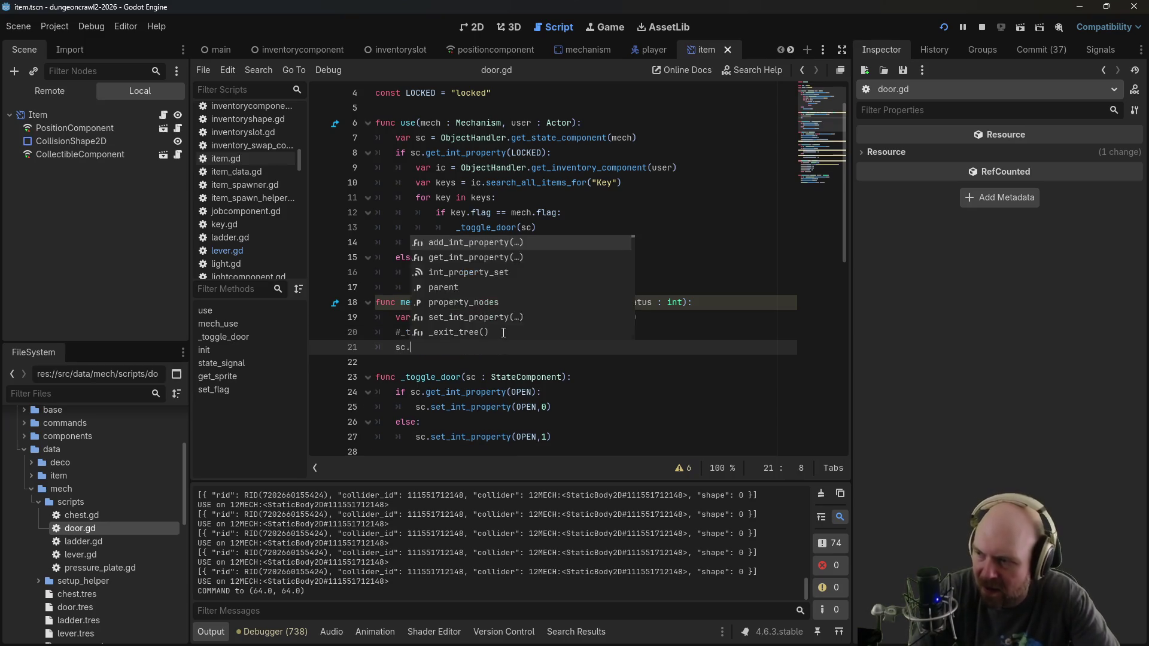
pyautogui.write('_property(0')
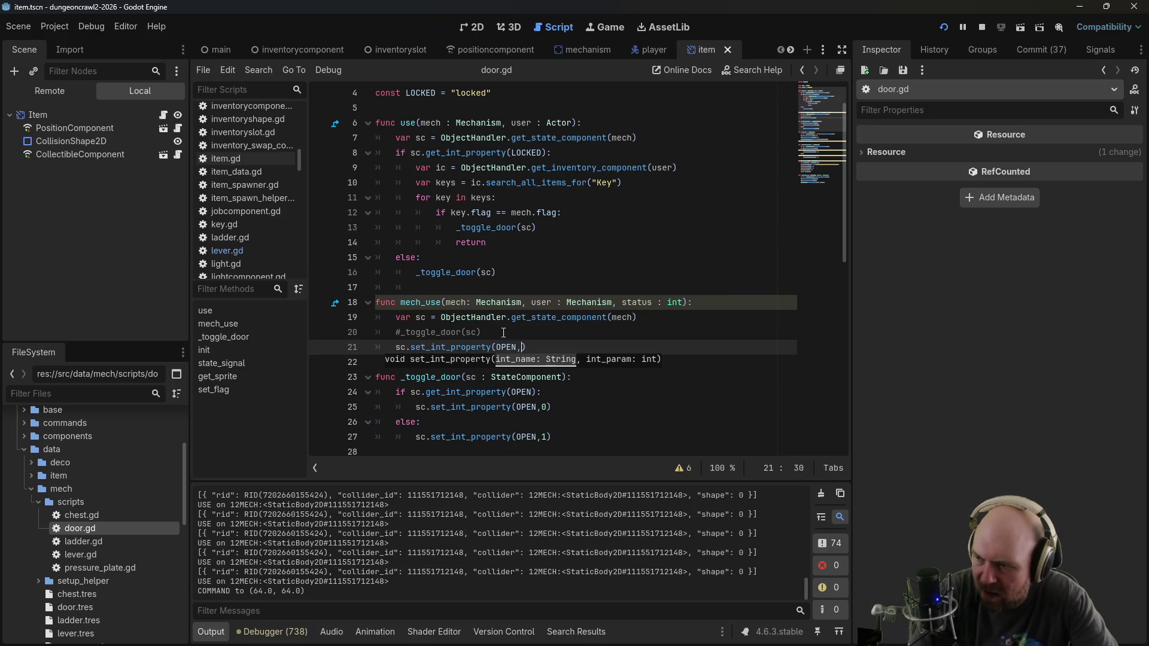
pyautogui.write('status')
pyautogui.click(693, 162)
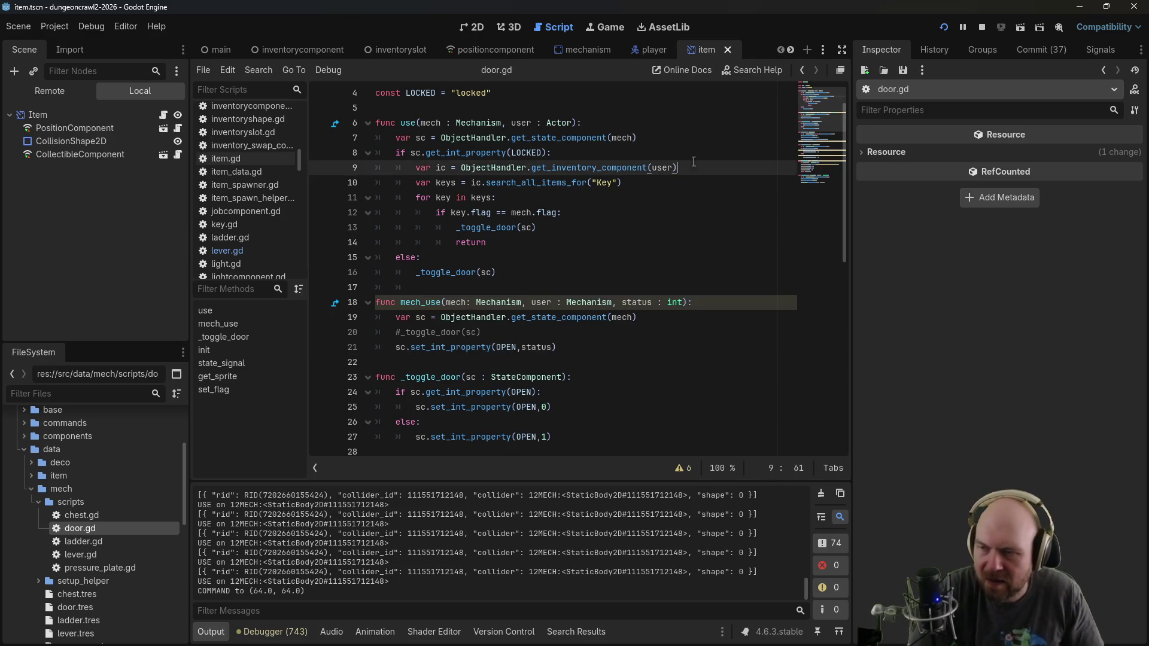
pyautogui.click(943, 27)
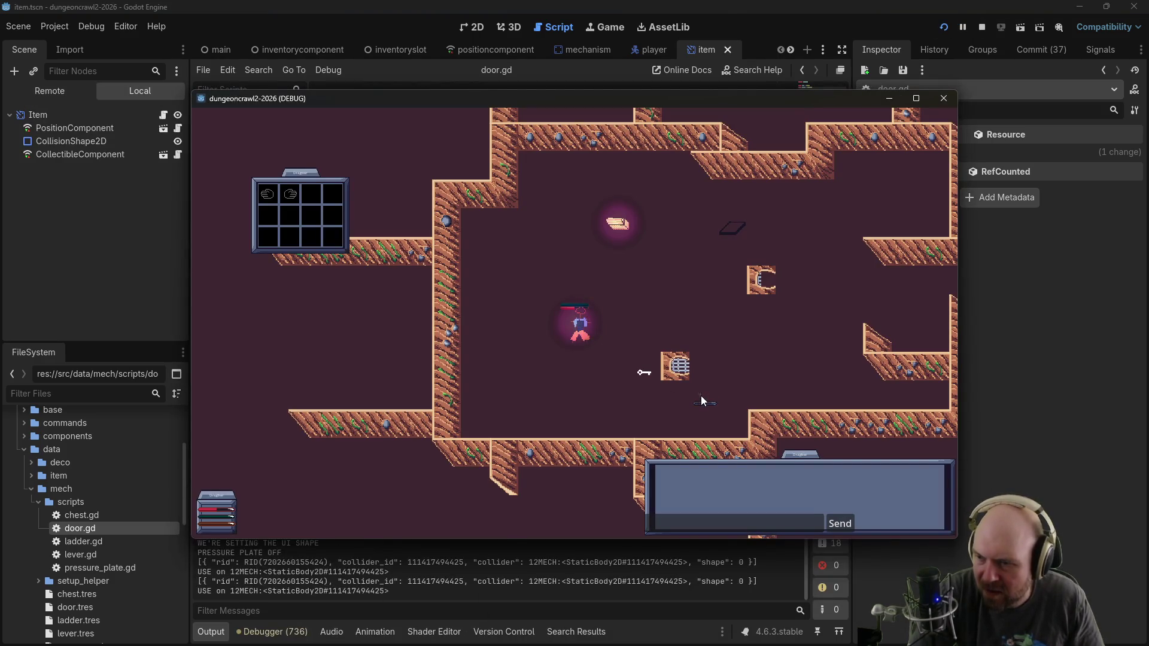
# Pick up the key, reopen the grated door with the lever, and walk the player right.
pyautogui.press('e')
pyautogui.press('e')
pyautogui.press('e')
pyautogui.press('e')
pyautogui.press('e')
pyautogui.doubleClick(704, 405)
pyautogui.click(636, 354)
pyautogui.click(616, 343)
pyautogui.click(633, 321)
pyautogui.click(660, 348)
pyautogui.click(666, 328)
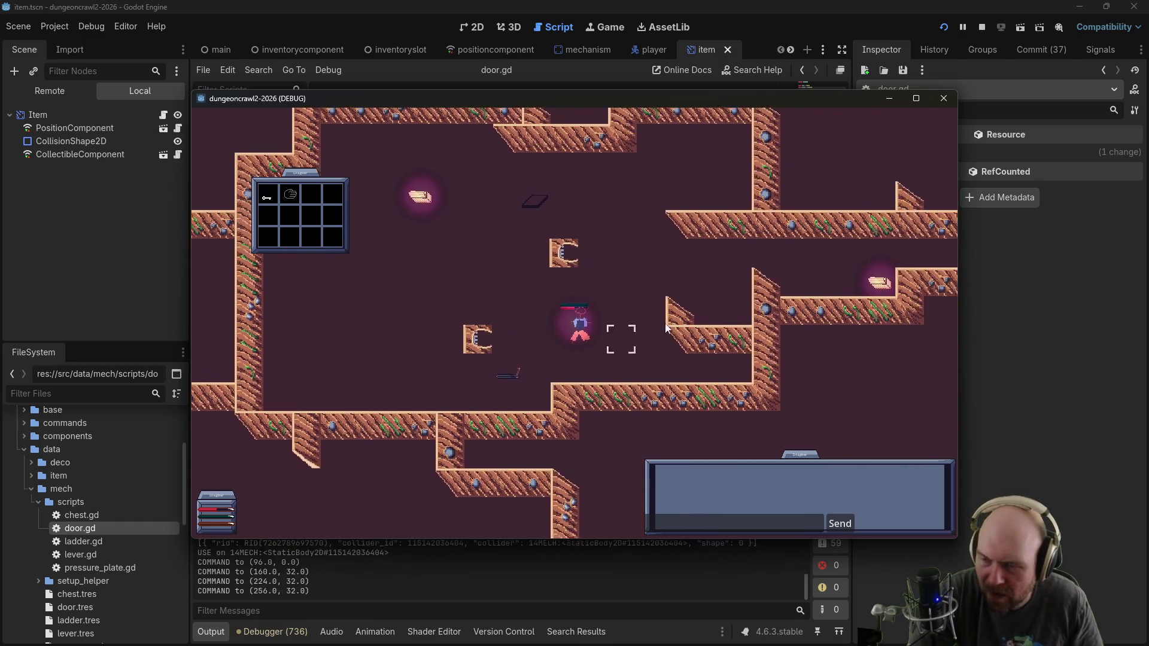
pyautogui.click(775, 264)
pyautogui.click(785, 296)
pyautogui.click(788, 293)
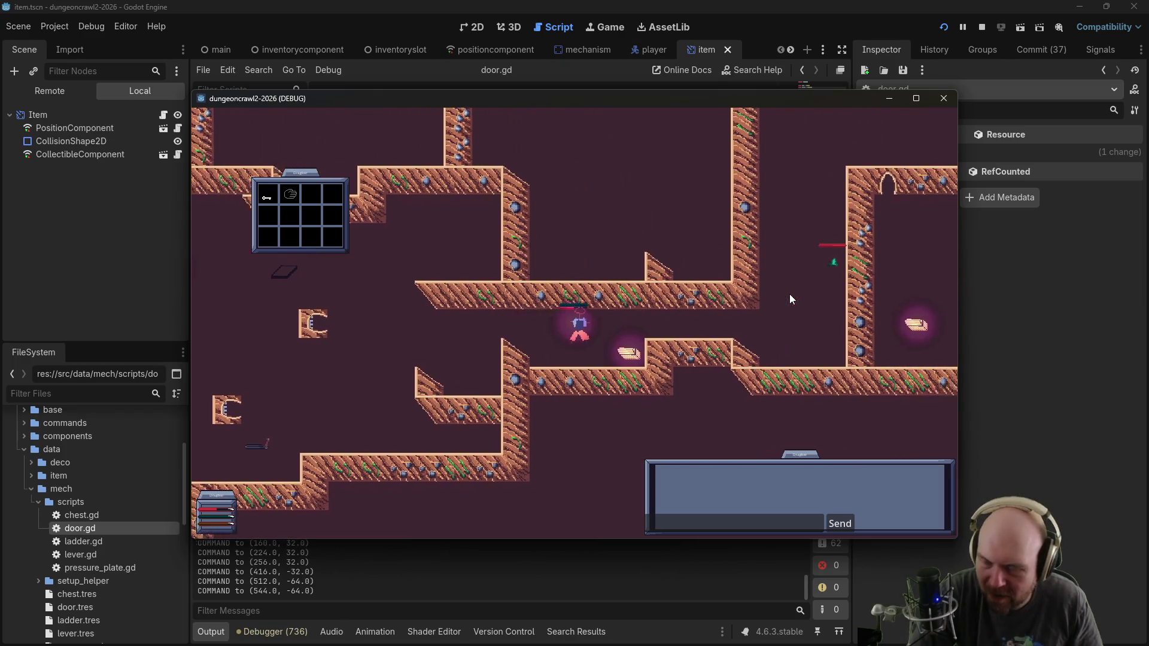
# Walk the player back left toward the door, target the mob, then close the game.
pyautogui.click(419, 340)
pyautogui.click(407, 380)
pyautogui.click(404, 407)
pyautogui.click(453, 378)
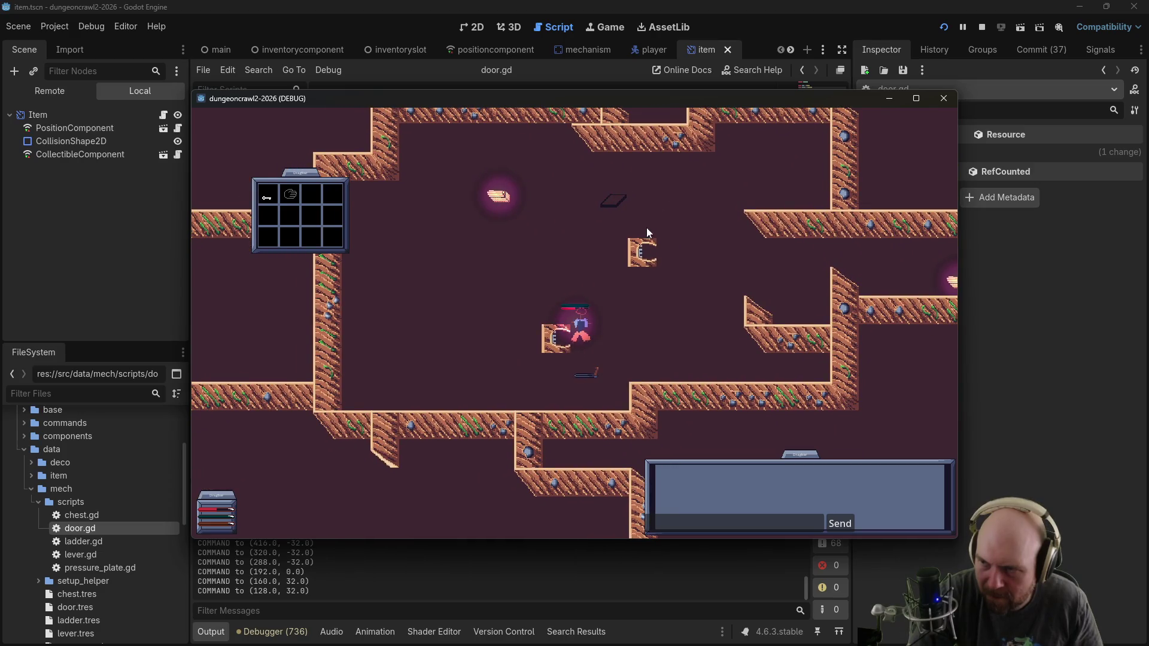
pyautogui.click(531, 282)
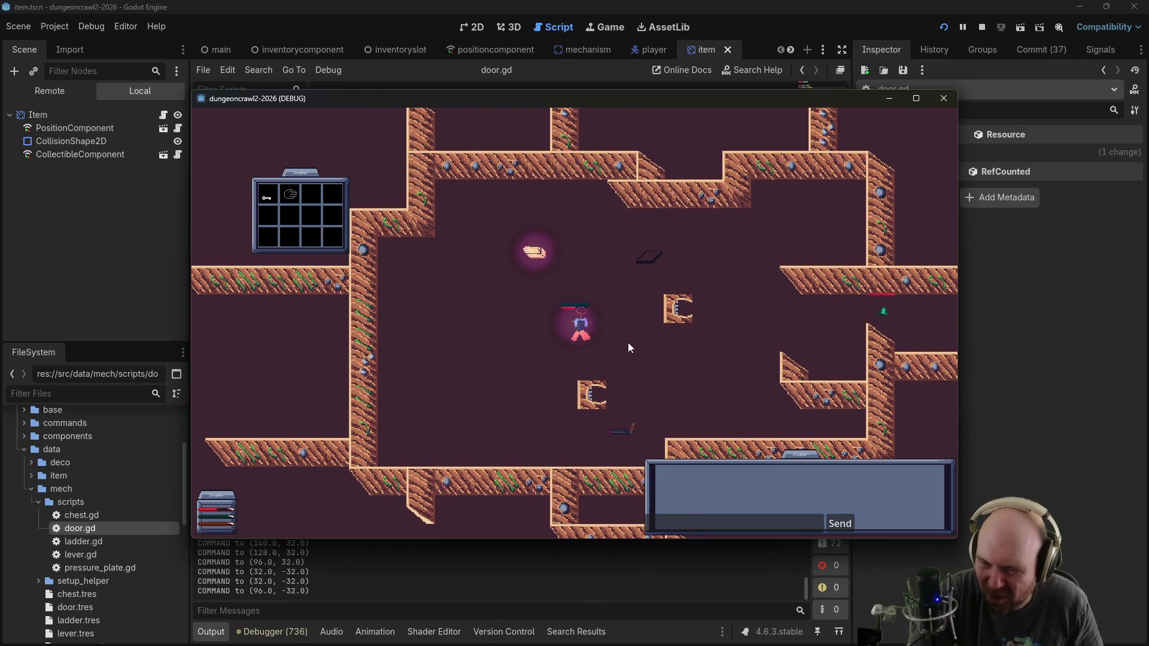
pyautogui.click(844, 314)
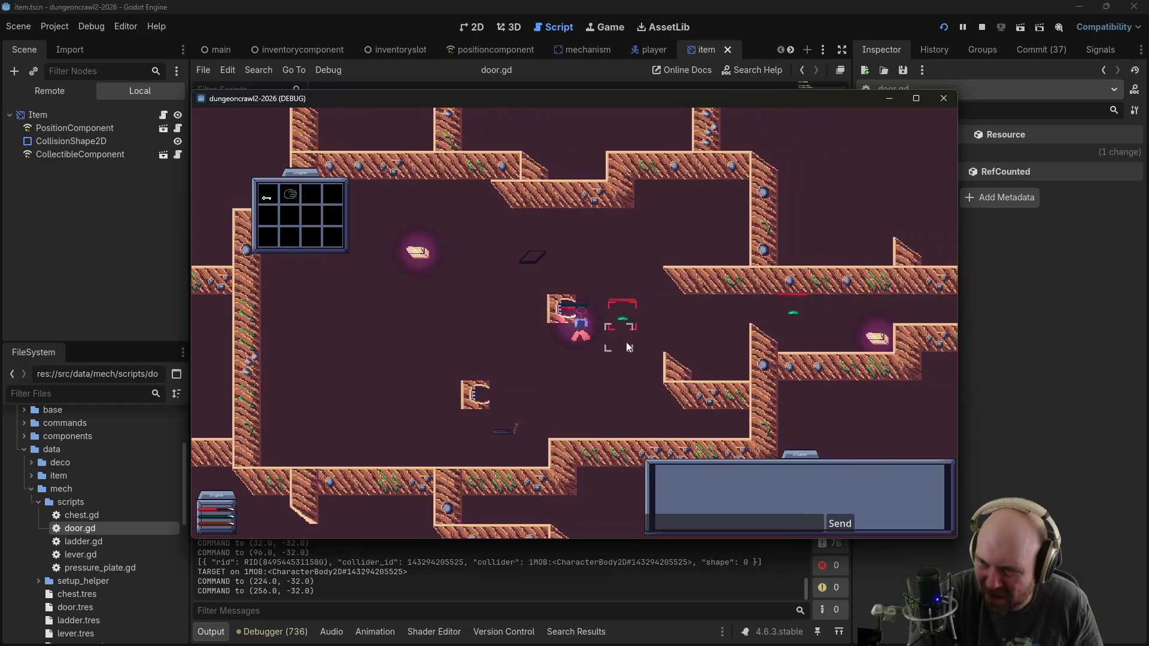
pyautogui.click(551, 357)
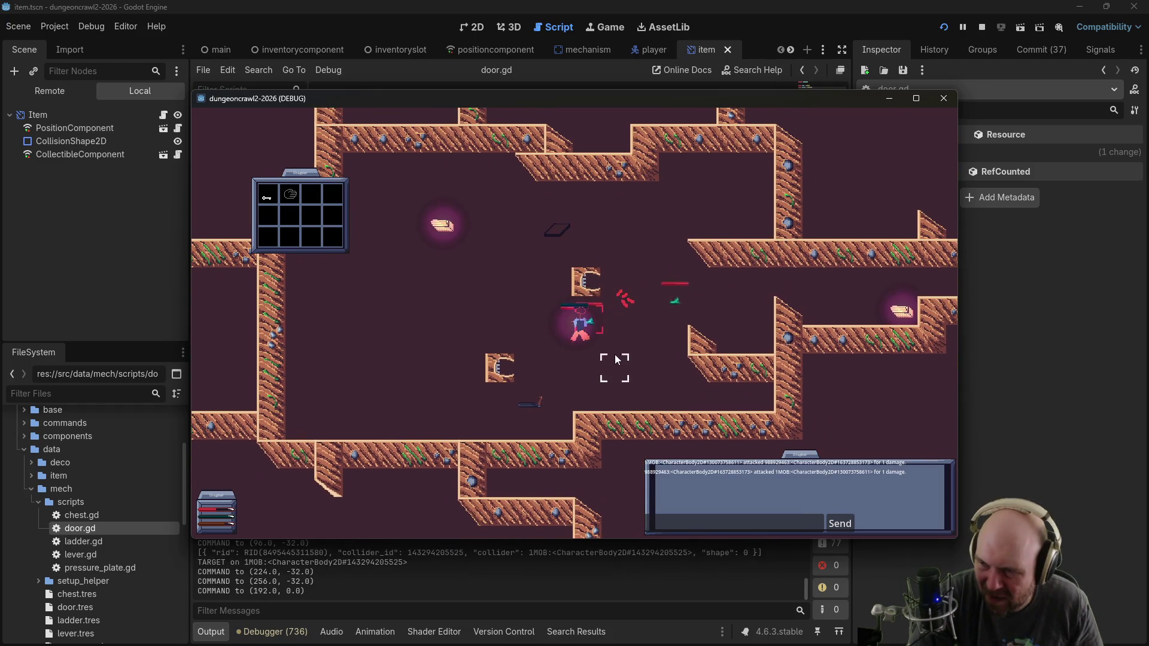
pyautogui.click(547, 367)
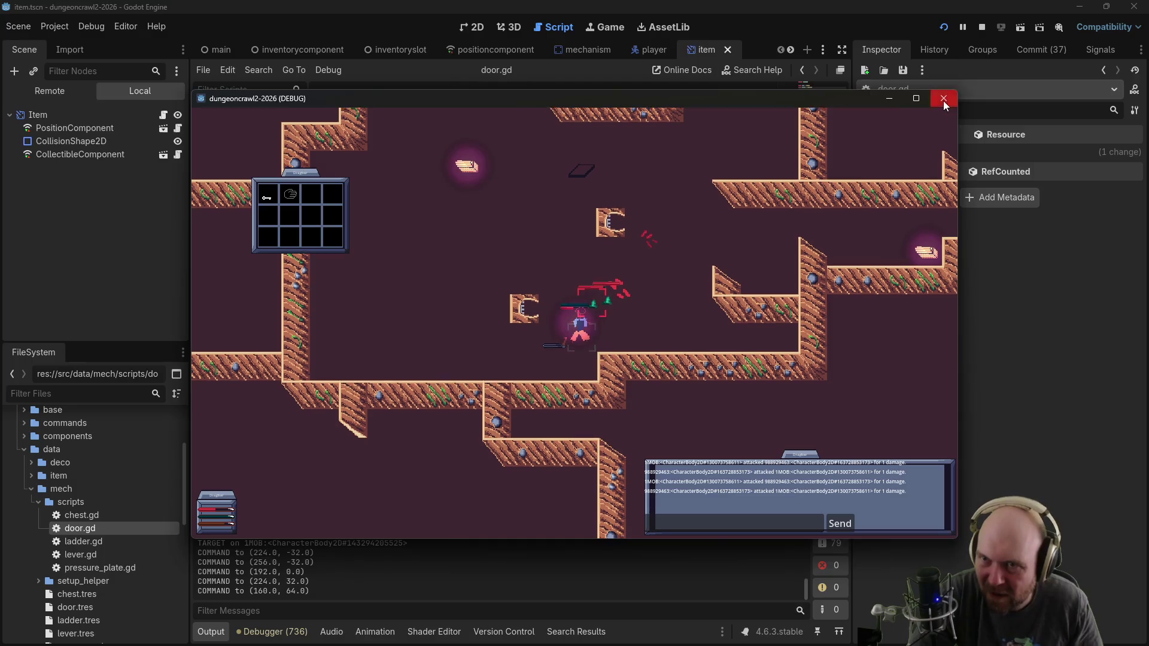
pyautogui.click(943, 99)
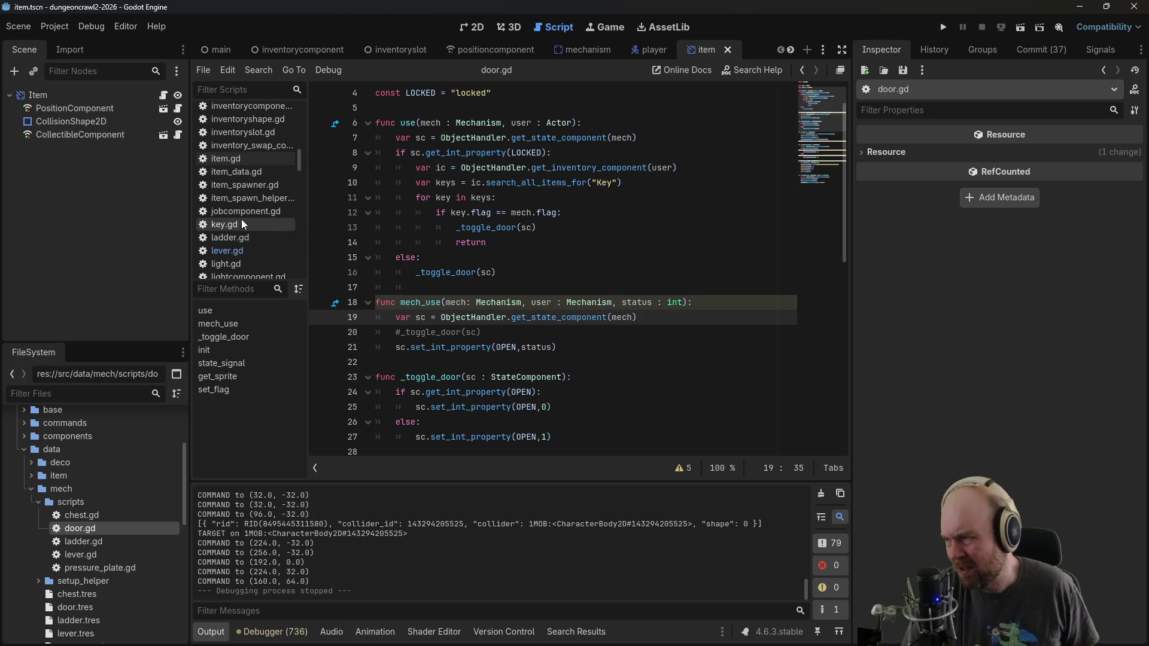
# Open lever.gd and select its flag-notification block on lines 15–19.
pyautogui.doubleClick(62, 555)
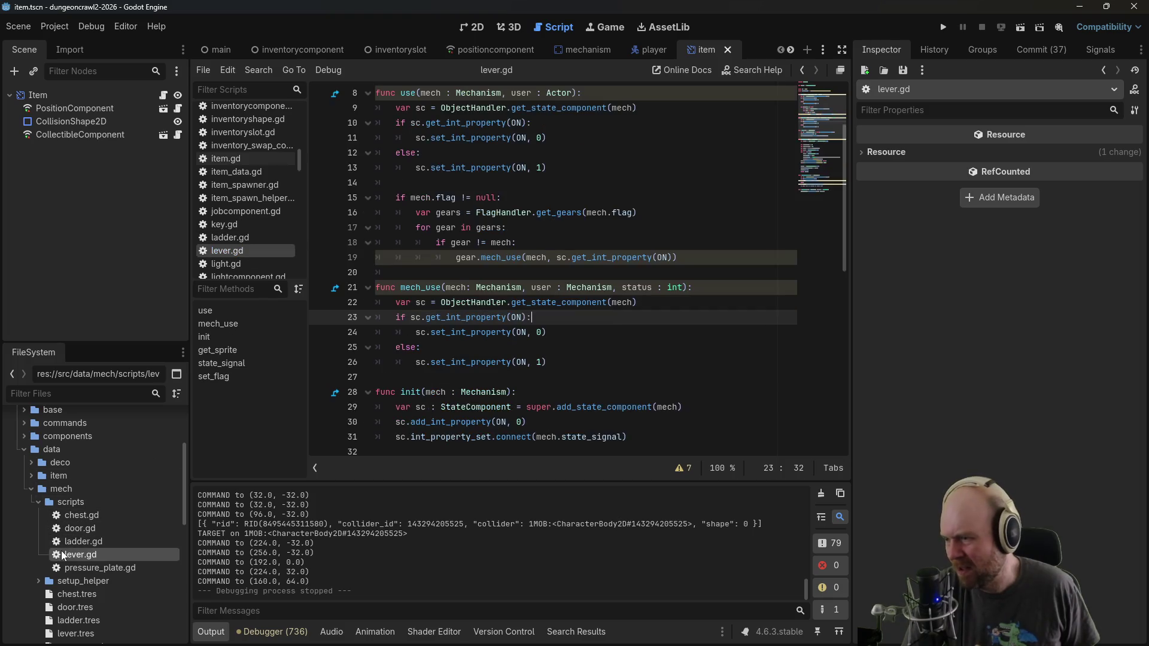
pyautogui.click(430, 326)
pyautogui.scroll(2, 455, 321)
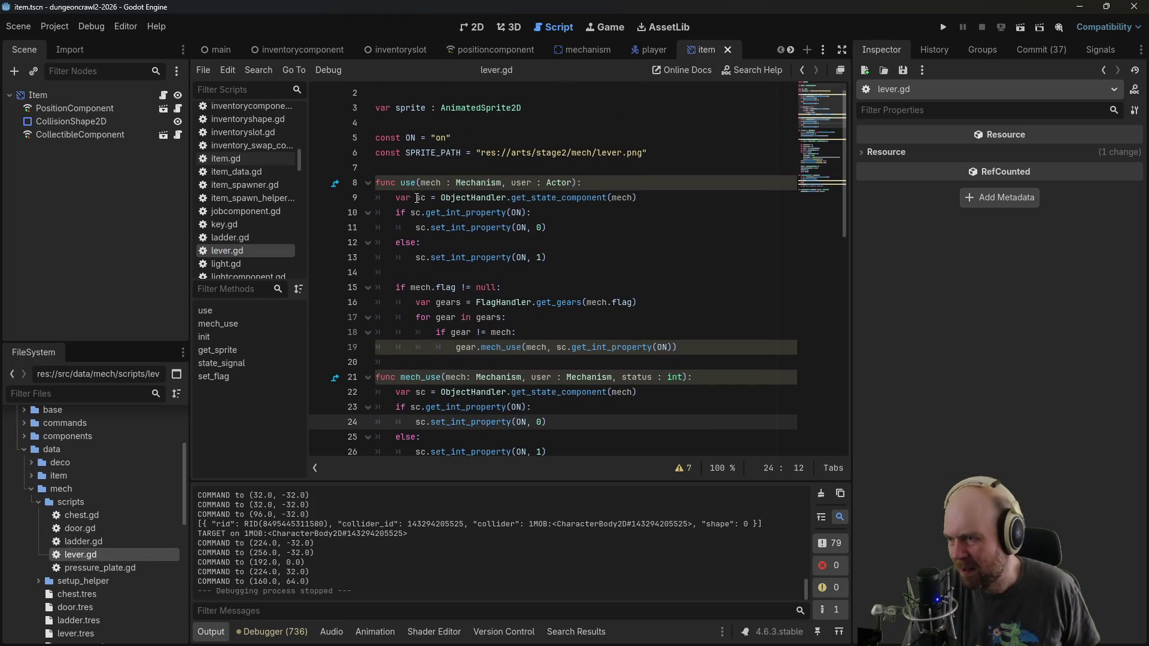
pyautogui.moveTo(397, 287)
pyautogui.mouseDown()
pyautogui.moveTo(748, 362)
pyautogui.moveTo(776, 348)
pyautogui.mouseUp()
pyautogui.hotkey('ctrl', 'c')
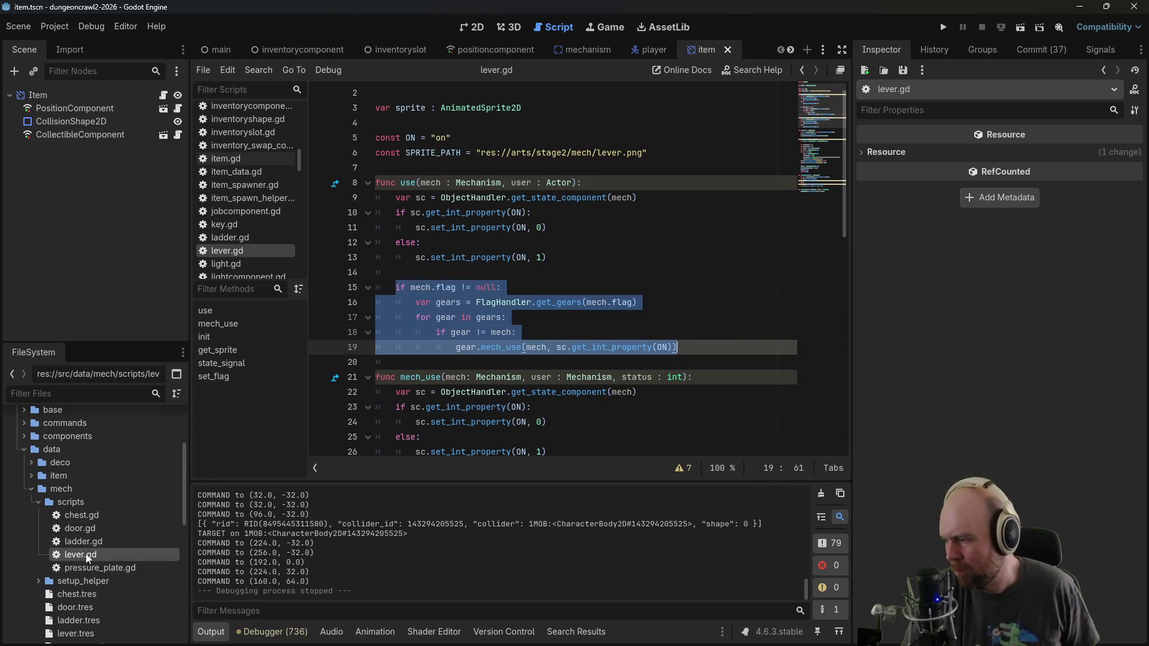
# Paste the lever's flag-notification block at line 53 of pressure_plate.gd's collider_signal.
pyautogui.doubleClick(84, 568)
pyautogui.scroll(-7, 474, 365)
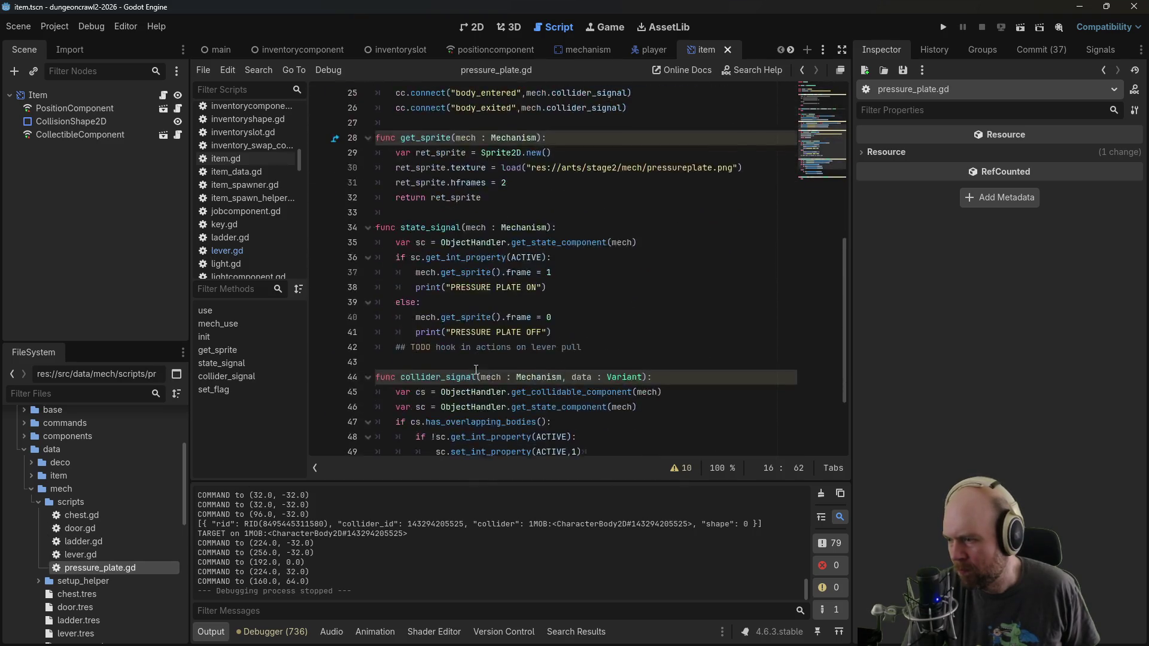
pyautogui.click(608, 400)
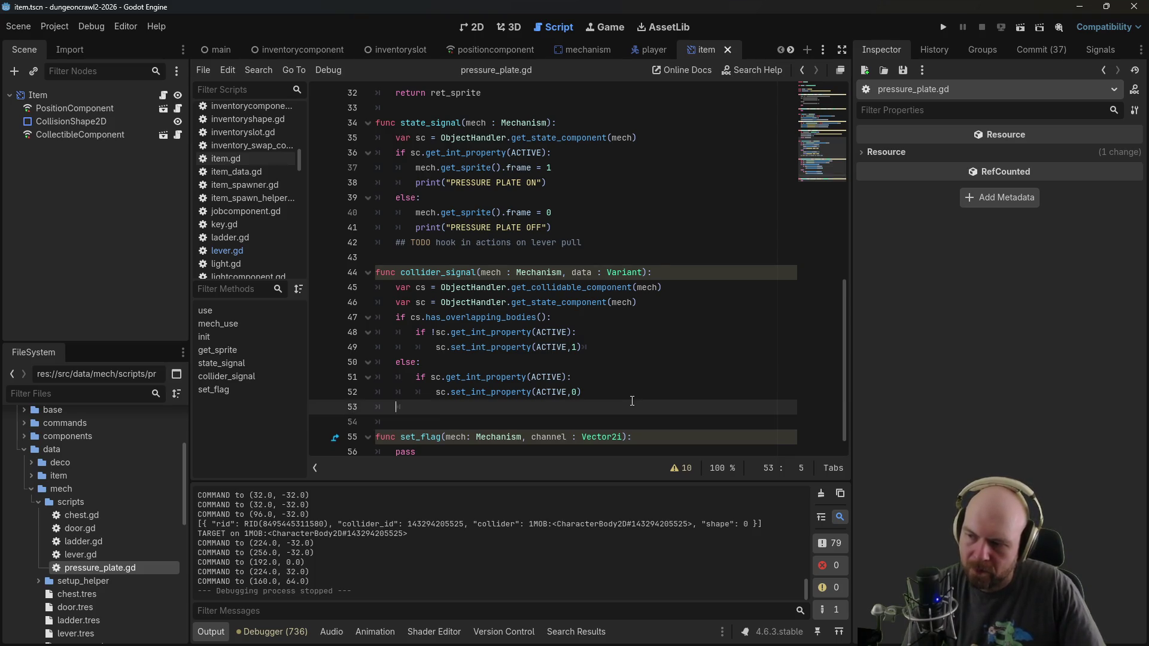
pyautogui.hotkey('ctrl', 'v')
pyautogui.press('Up')
pyautogui.press('Up')
pyautogui.press('Up')
pyautogui.hotkey('ctrl', 'shift', 'Return')
pyautogui.press('Down')
pyautogui.press('Down')
pyautogui.press('Down')
pyautogui.press('Down')
# Replace the undeclared ON with ACTIVE on line 58 and save pressure_plate.gd.
pyautogui.press('Up')
pyautogui.press('Up')
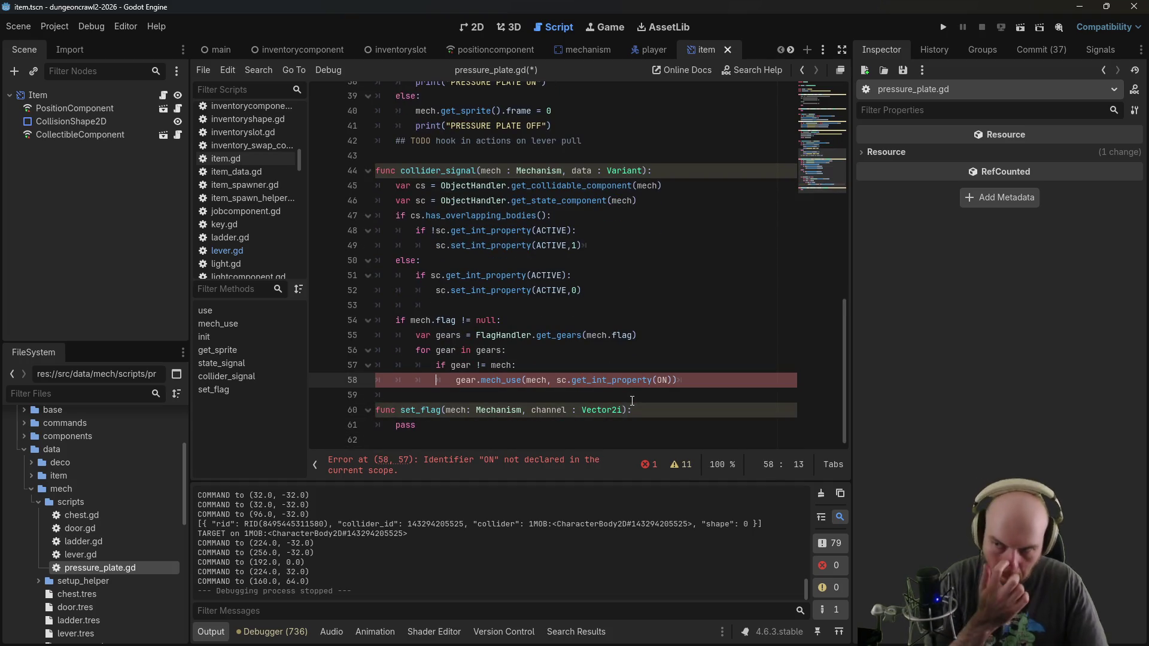
pyautogui.doubleClick(663, 380)
pyautogui.write('AC')
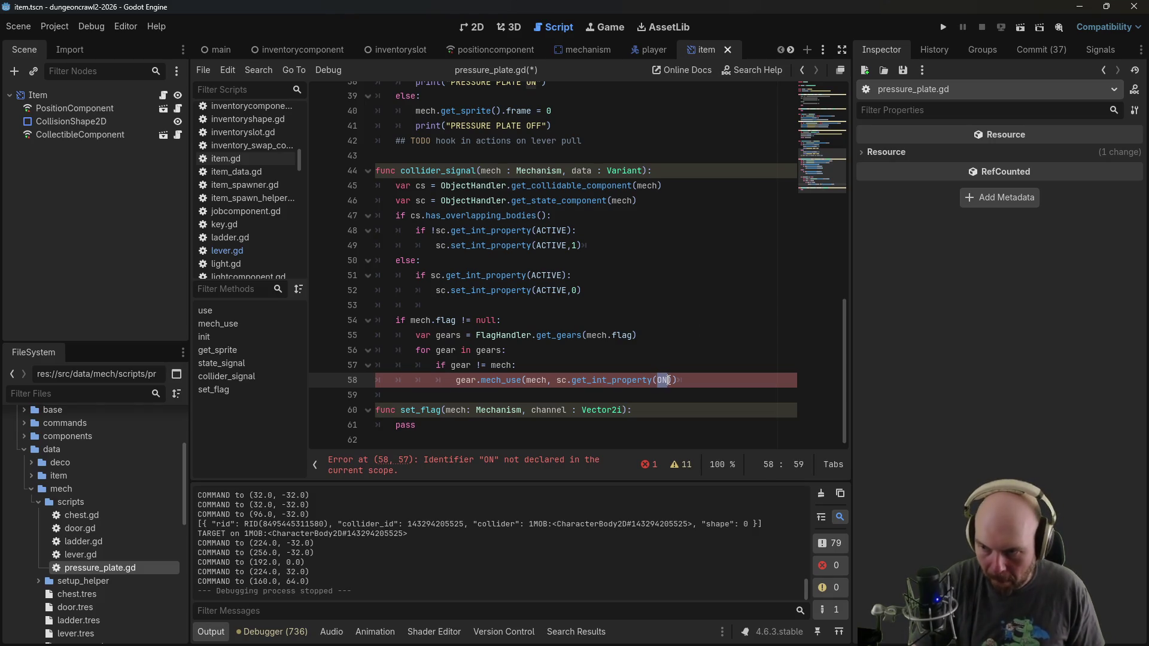
pyautogui.press('Return')
pyautogui.hotkey('ctrl', 's')
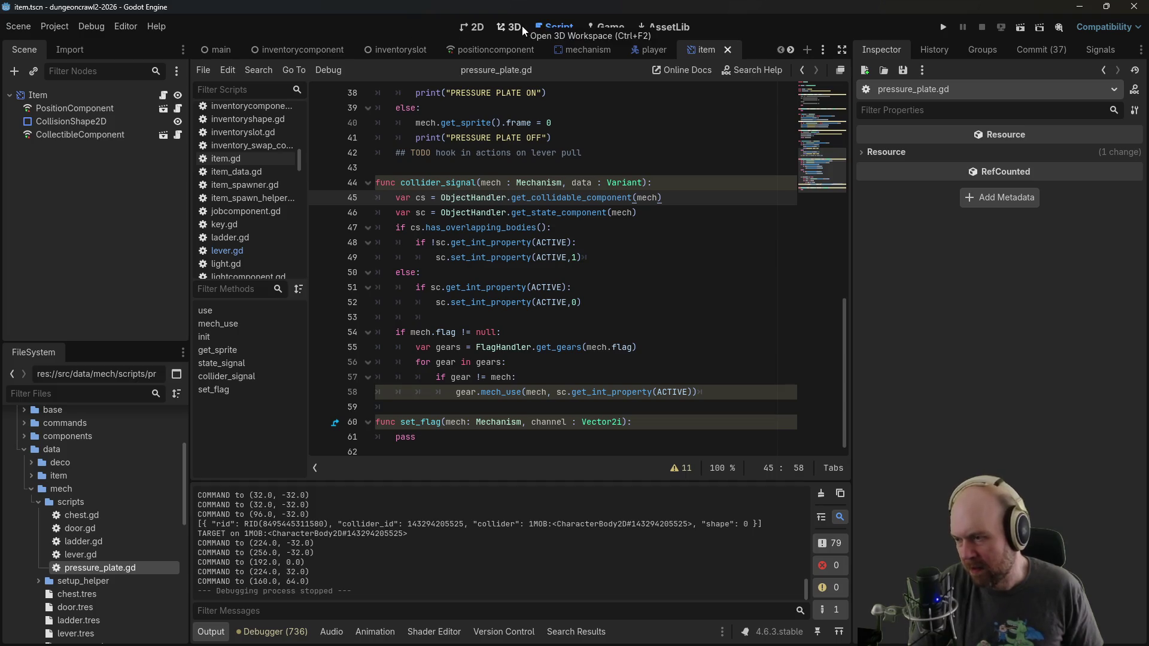
# Copy the FlagHandler.register_gear(mech, channel) statement from lever.gd.
pyautogui.scroll(2, 479, 247)
pyautogui.scroll(9, 479, 247)
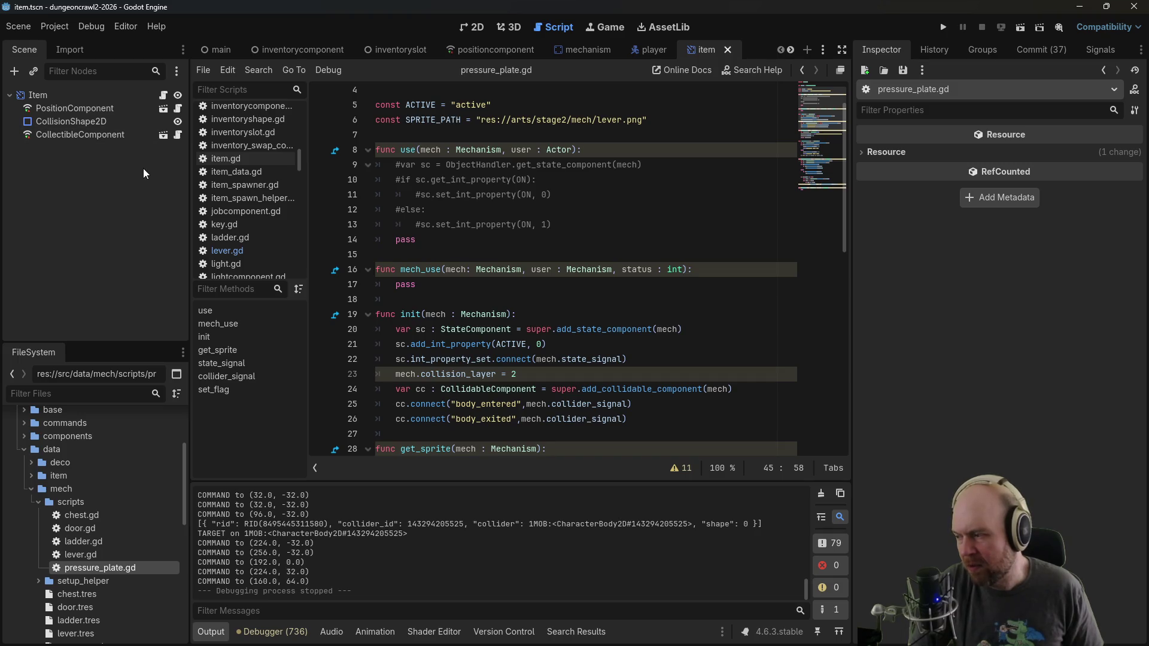
pyautogui.scroll(-11, 438, 277)
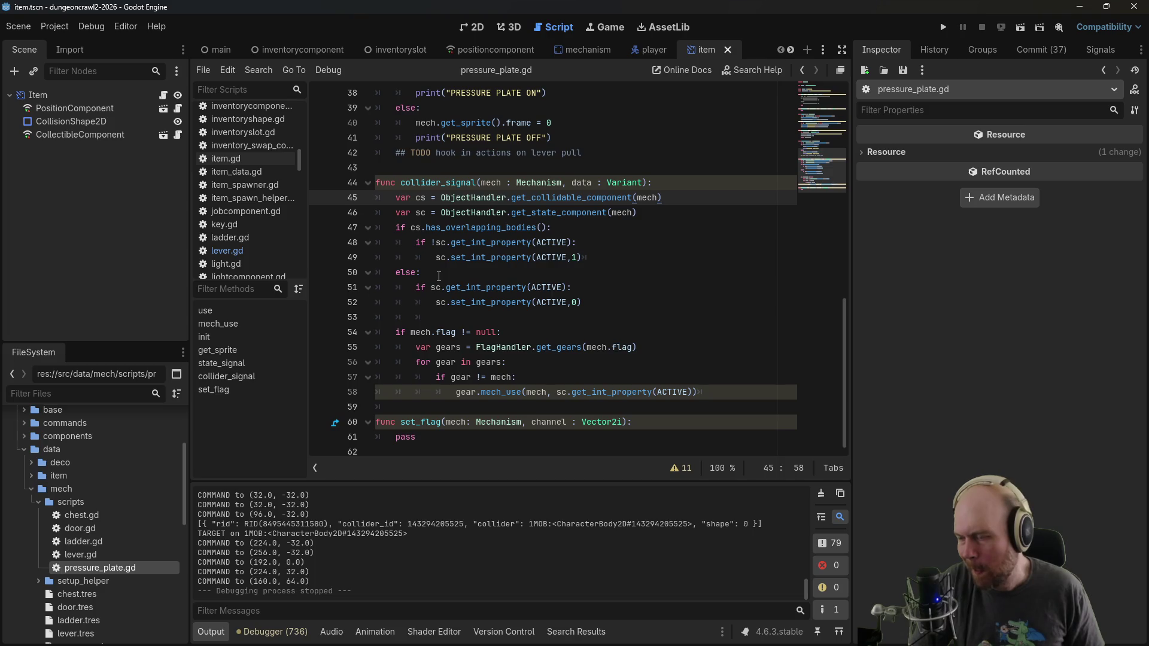
pyautogui.doubleClick(117, 553)
pyautogui.scroll(-10, 411, 385)
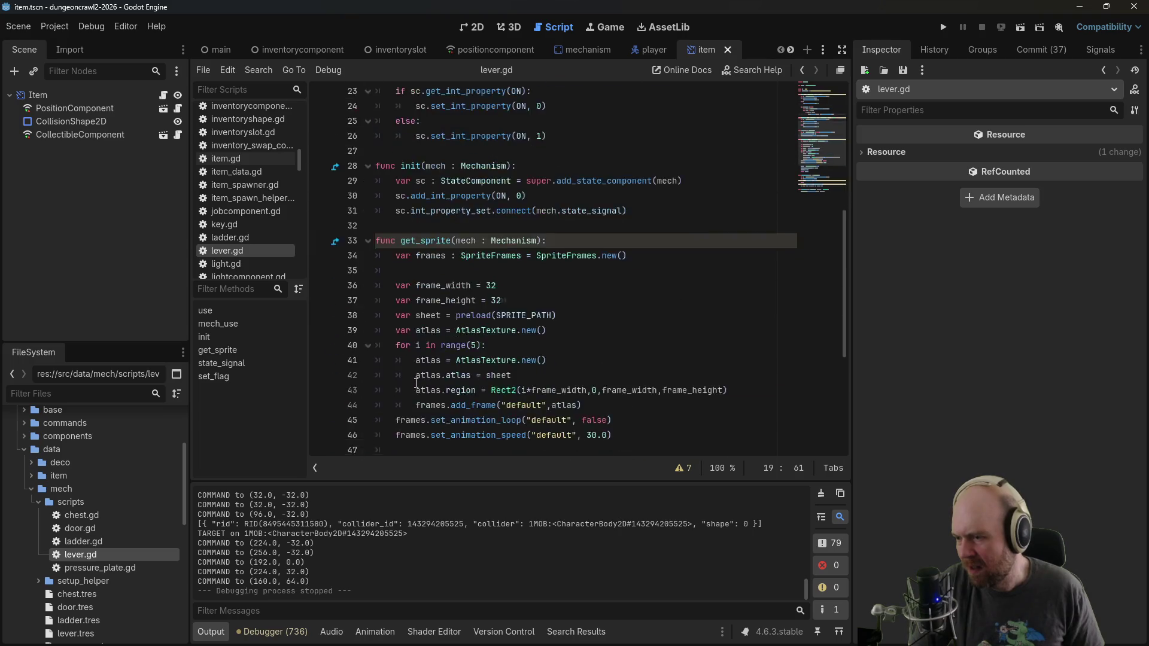
pyautogui.moveTo(395, 441); pyautogui.dragTo(598, 438)
pyautogui.hotkey('ctrl', 'c')
# Paste register_gear(mech, channel) into pressure_plate.gd's set_flag in place of pass.
pyautogui.doubleClick(79, 568)
pyautogui.doubleClick(407, 437)
pyautogui.hotkey('ctrl', 'v')
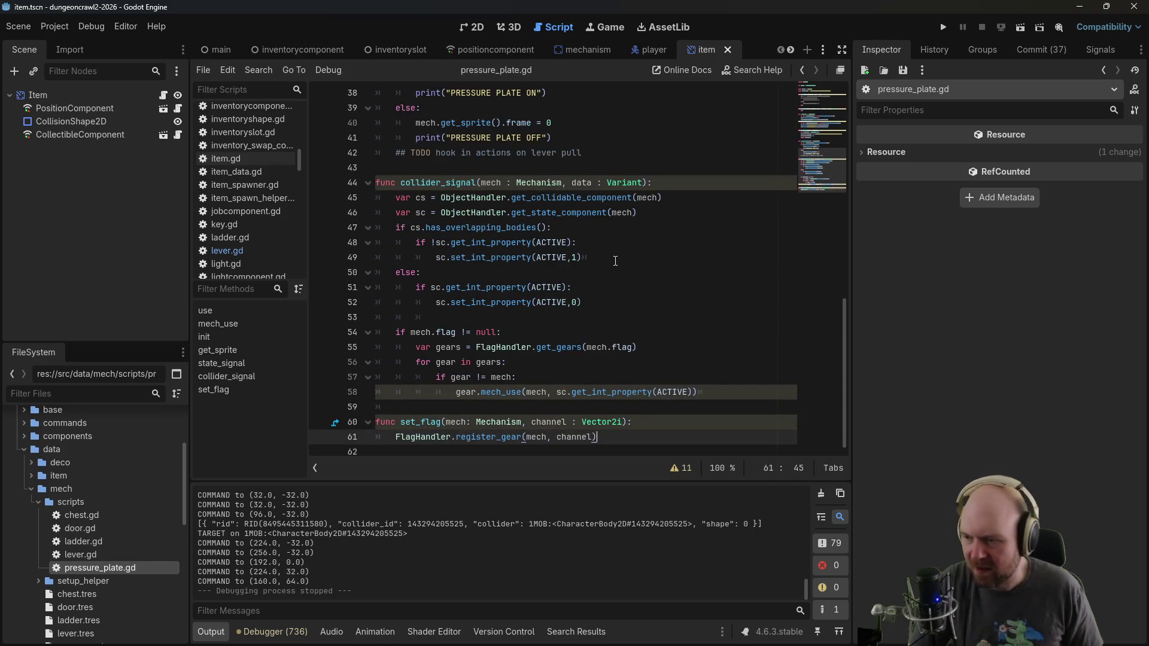
pyautogui.click(612, 238)
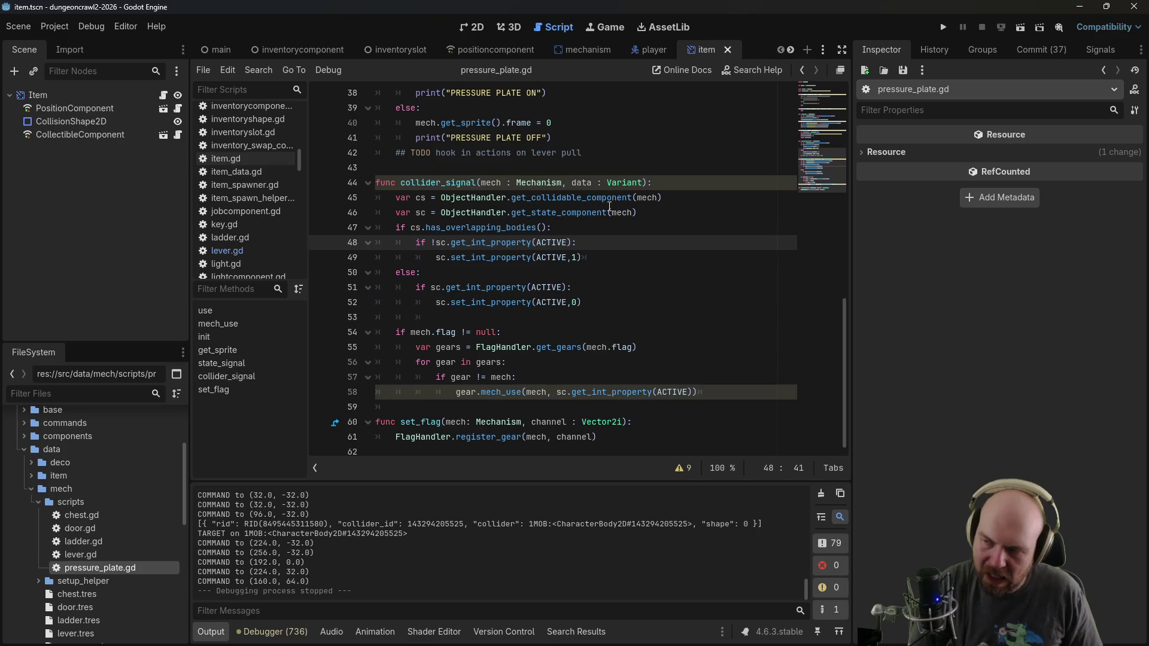
pyautogui.click(602, 134)
pyautogui.scroll(1, 658, 150)
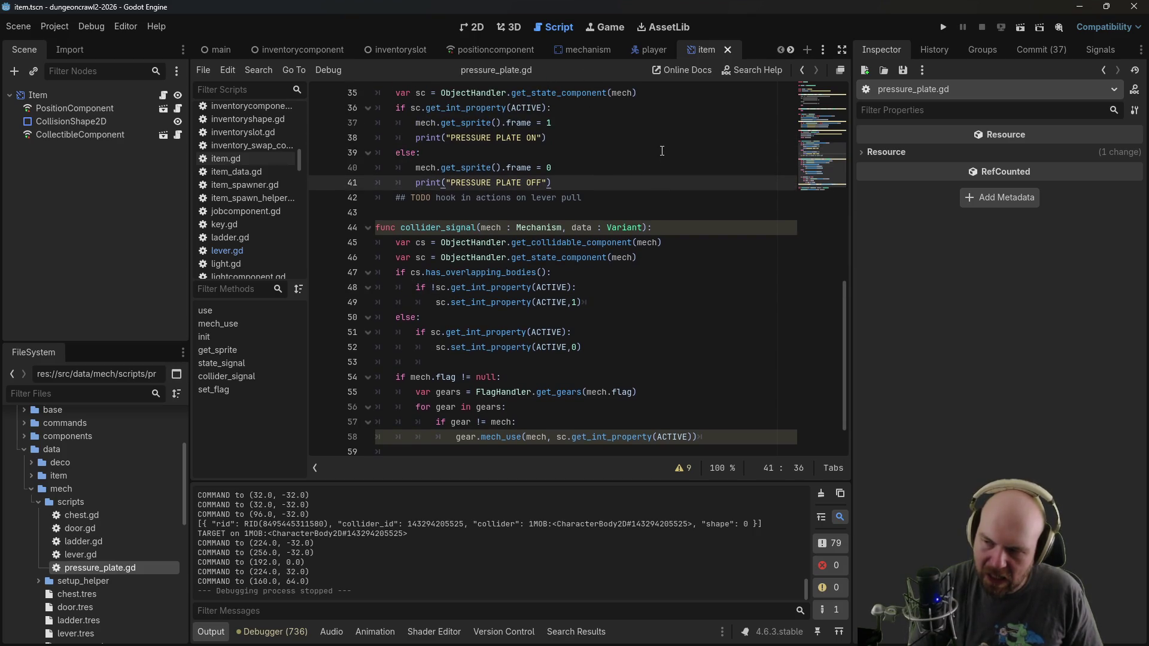
# In the main scene, paint a flag tile at cell (4,1) on the Flags layer.
pyautogui.click(461, 30)
pyautogui.click(217, 49)
pyautogui.moveTo(436, 144)
pyautogui.mouseDown()
pyautogui.moveTo(583, 228)
pyautogui.moveTo(559, 279)
pyautogui.moveTo(590, 355)
pyautogui.moveTo(548, 280)
pyautogui.mouseUp()
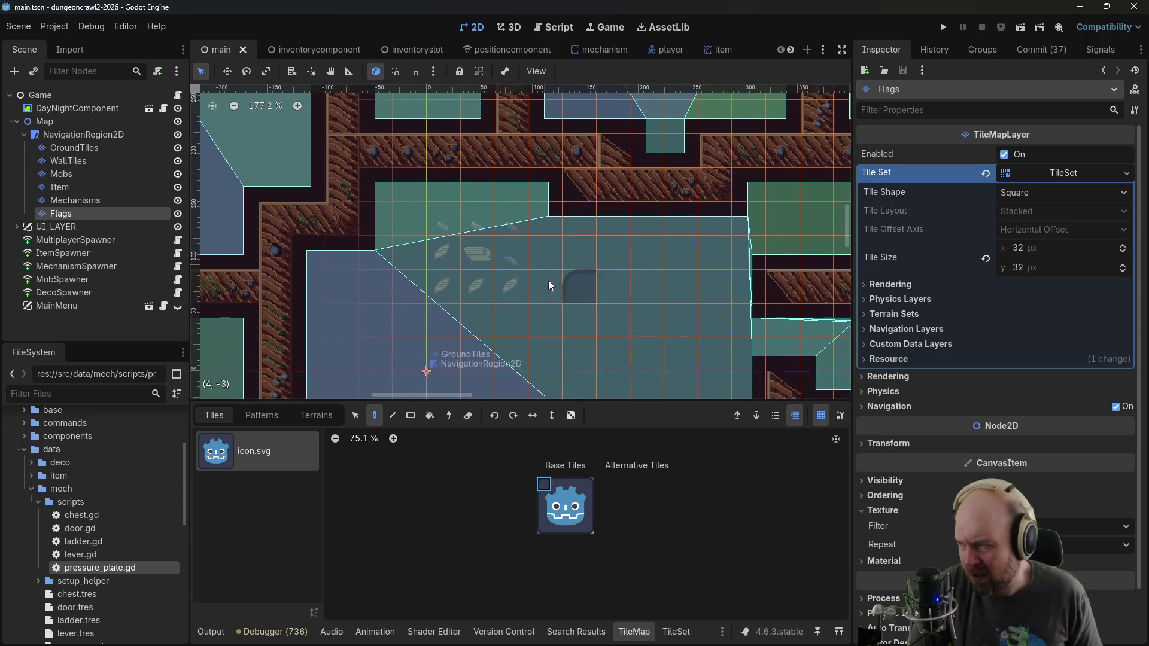
pyautogui.moveTo(638, 231); pyautogui.dragTo(677, 88)
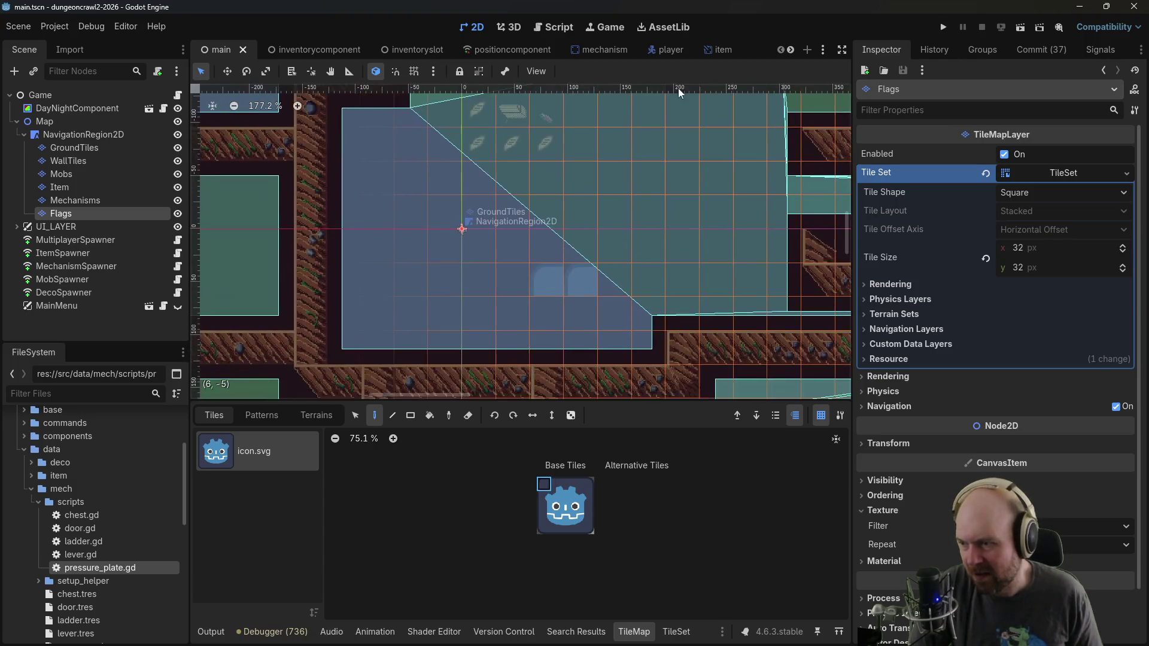
pyautogui.click(624, 282)
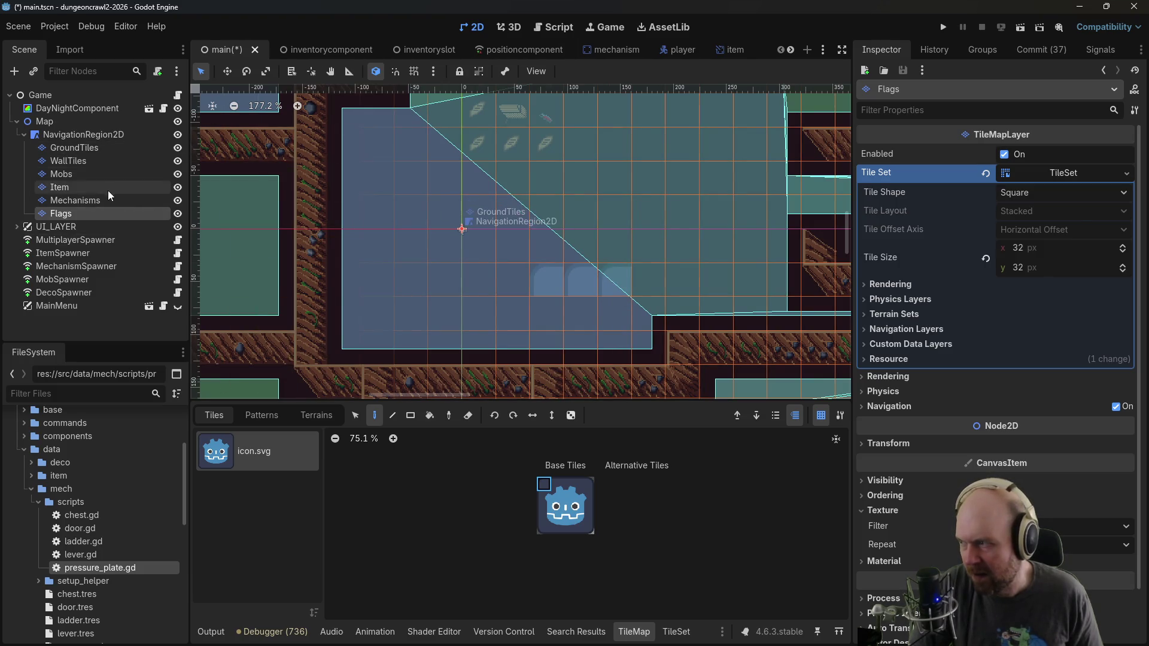
# Select the Mechanisms layer, run the game, join the server and walk onto the pressure plate.
pyautogui.click(91, 197)
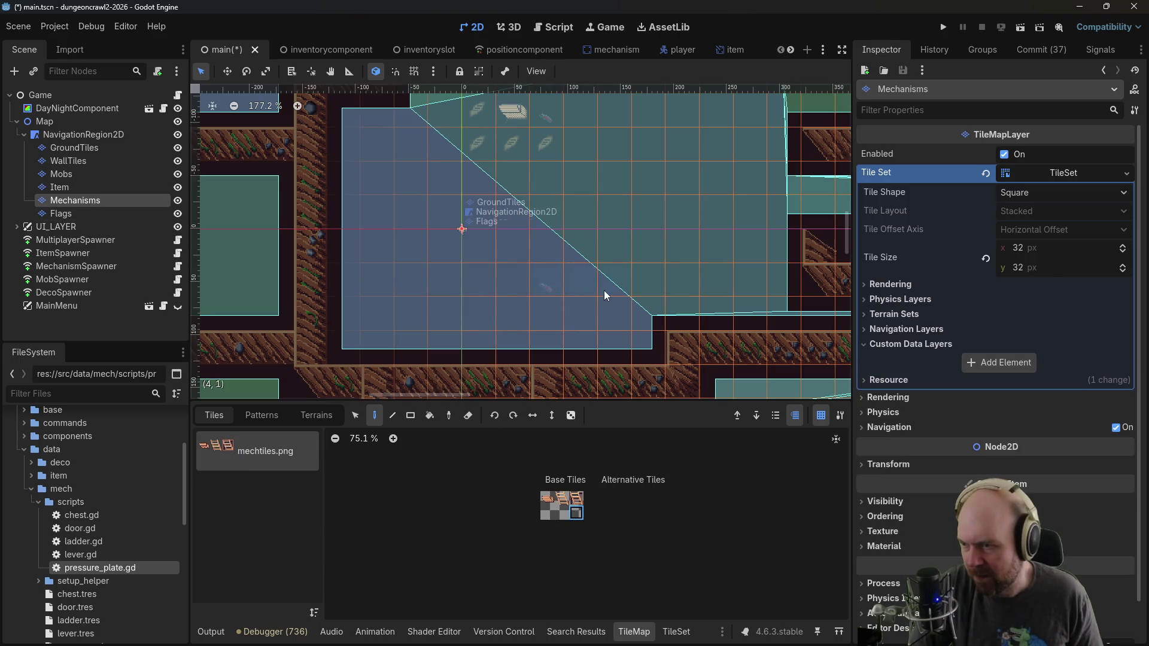
pyautogui.click(944, 27)
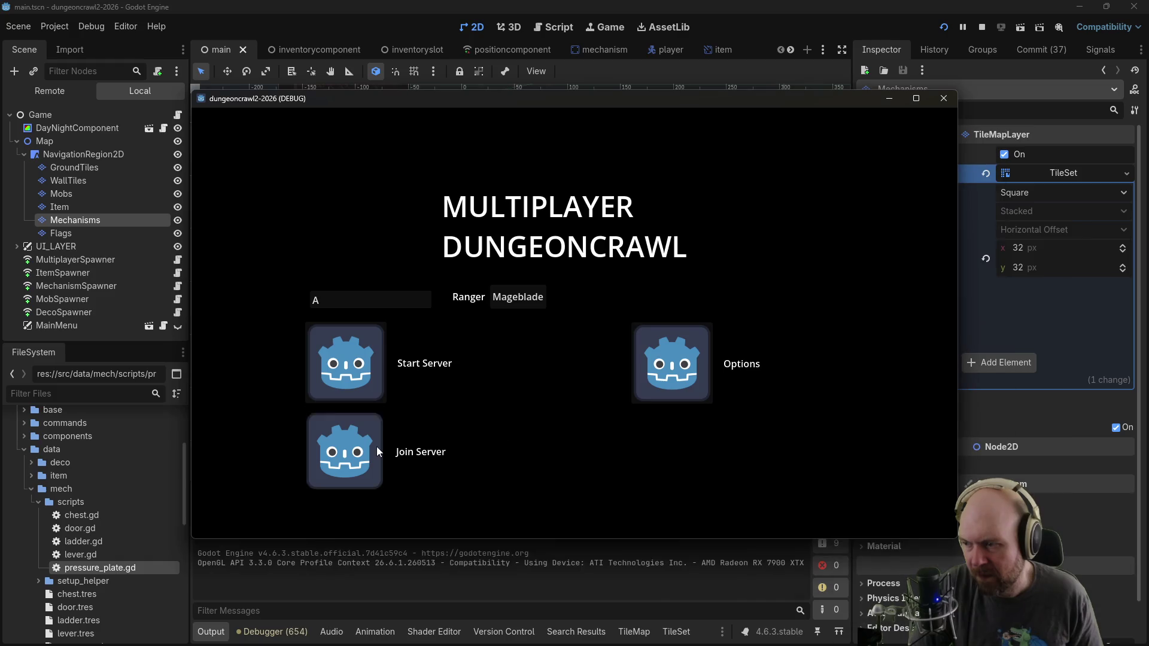
pyautogui.click(376, 446)
pyautogui.click(689, 339)
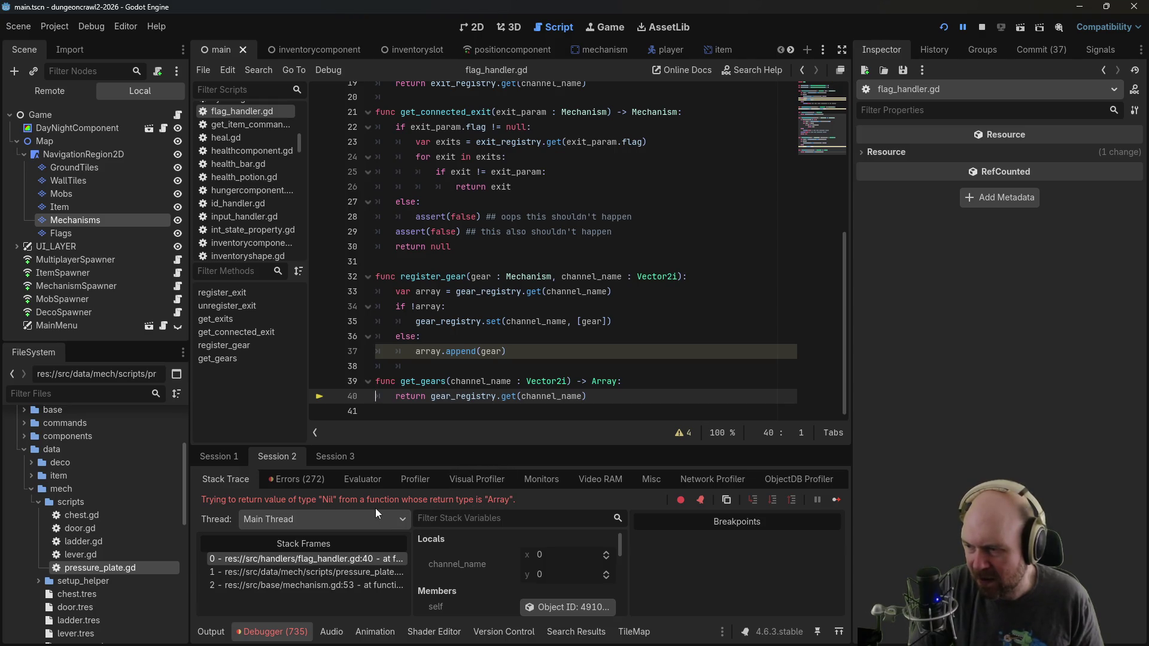
# Inspect the flag_handler.gd stack frame at the get_gears return line.
pyautogui.click(476, 395)
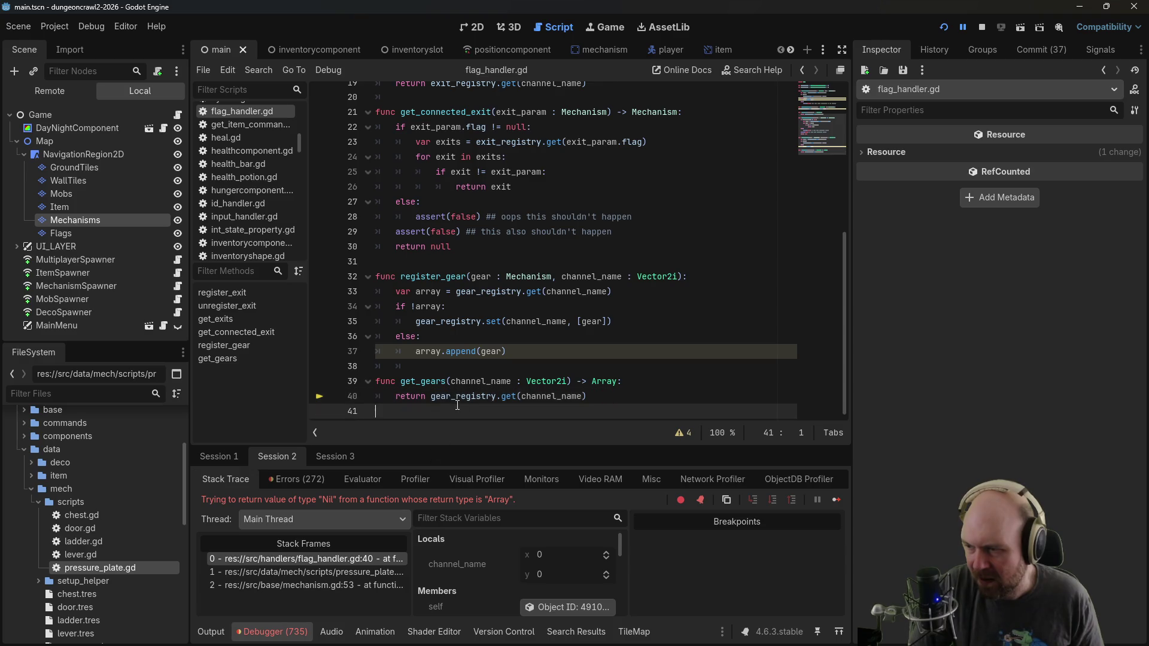
pyautogui.click(358, 559)
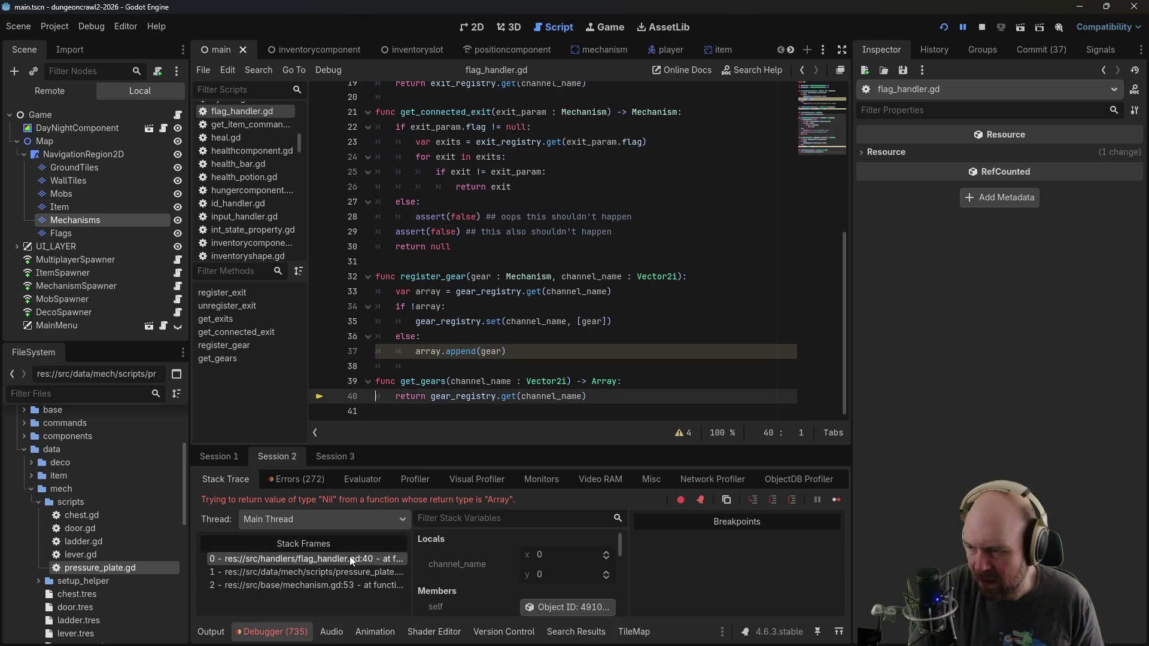
pyautogui.scroll(-2, 473, 566)
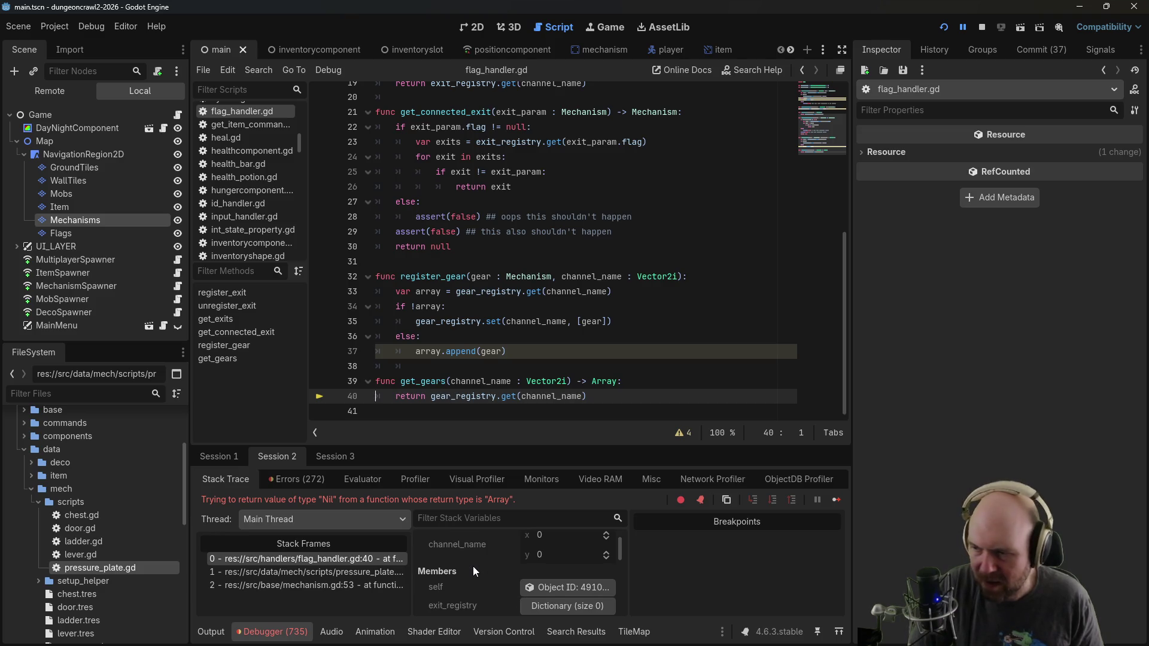
pyautogui.scroll(1, 574, 201)
pyautogui.scroll(5, 573, 201)
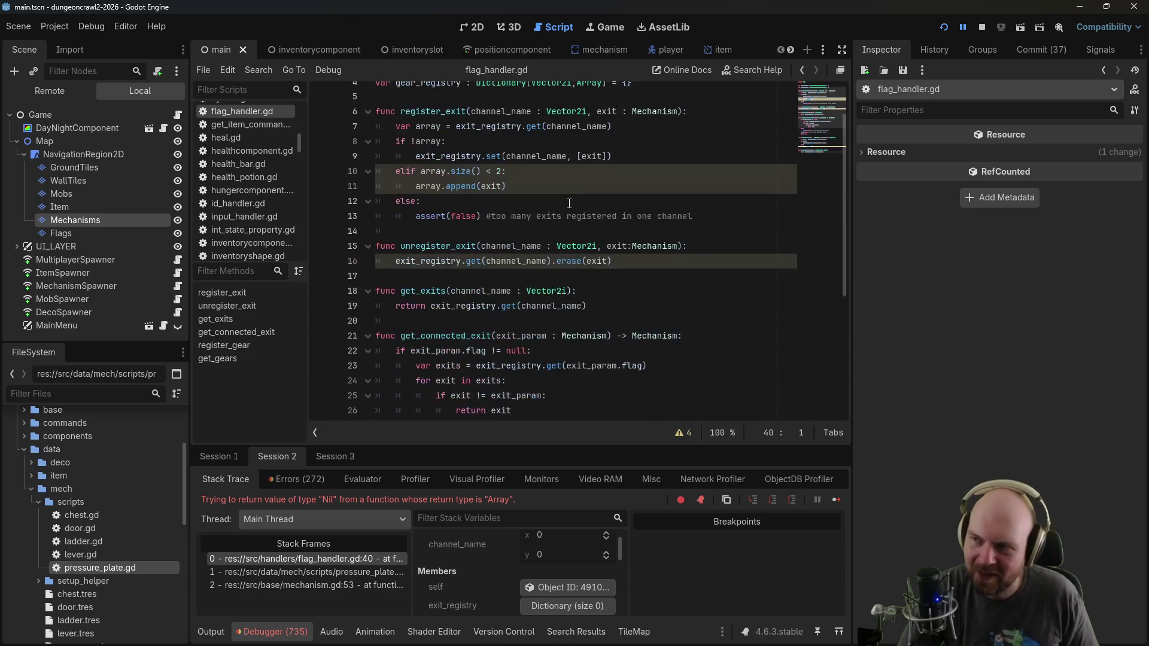
pyautogui.scroll(-5, 569, 204)
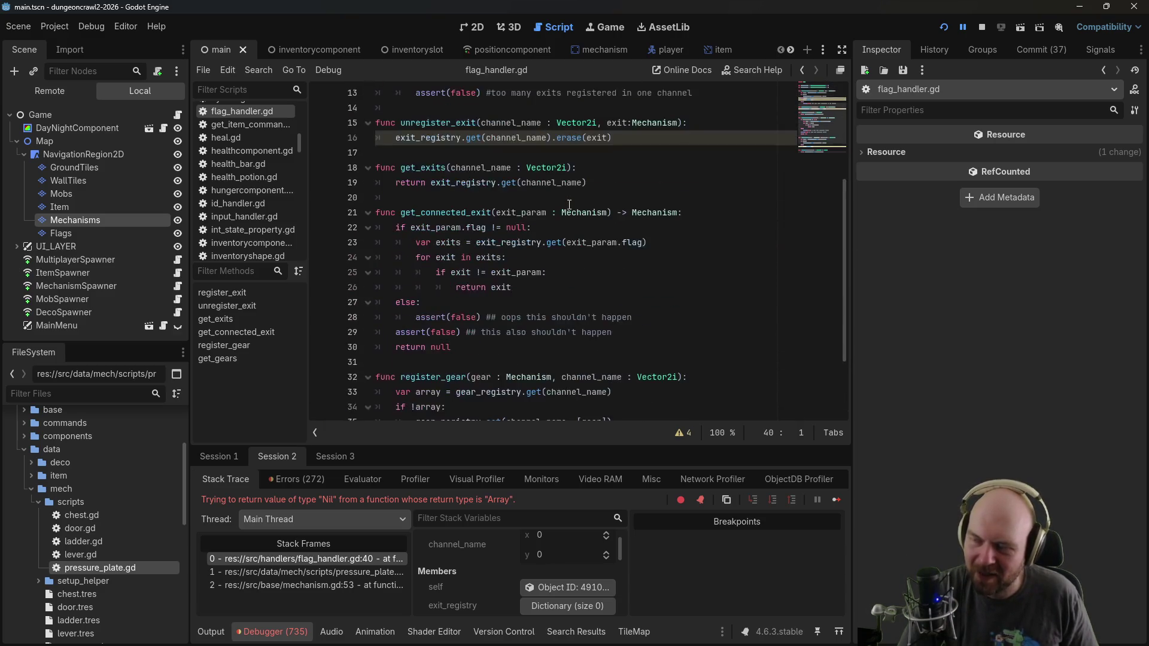
pyautogui.scroll(1, 471, 548)
pyautogui.scroll(-3, 471, 551)
pyautogui.scroll(-2, 472, 557)
pyautogui.scroll(3, 471, 556)
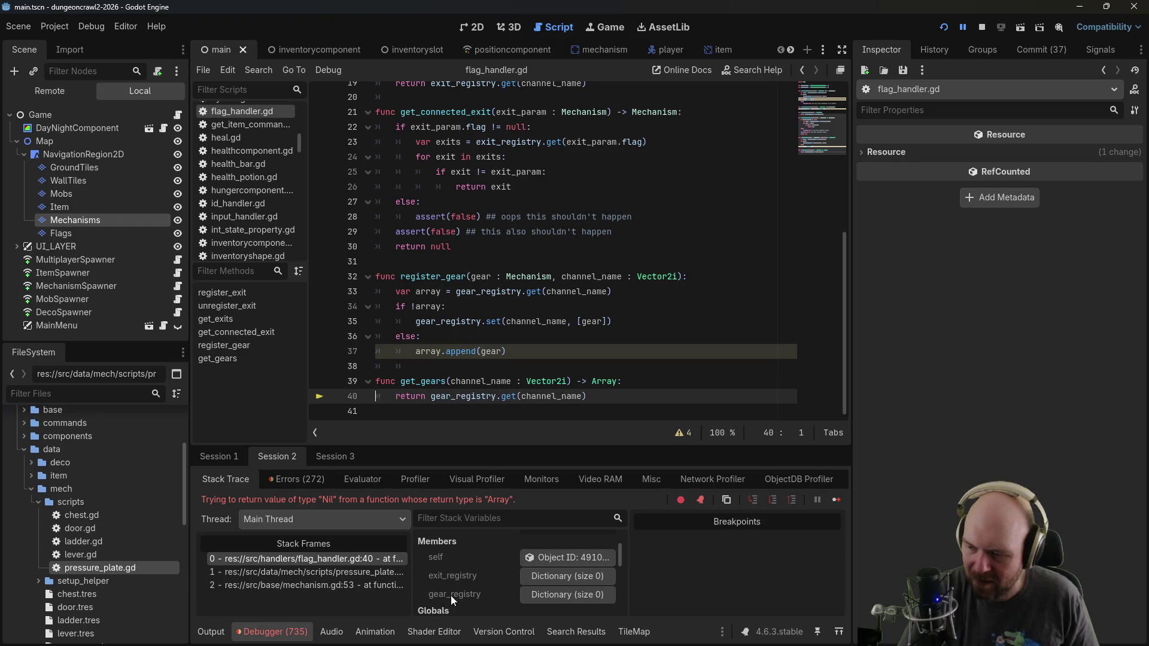
# Check the pressure_plate.gd frame, expand gear_registry and exit_registry, then stop the session.
pyautogui.click(316, 572)
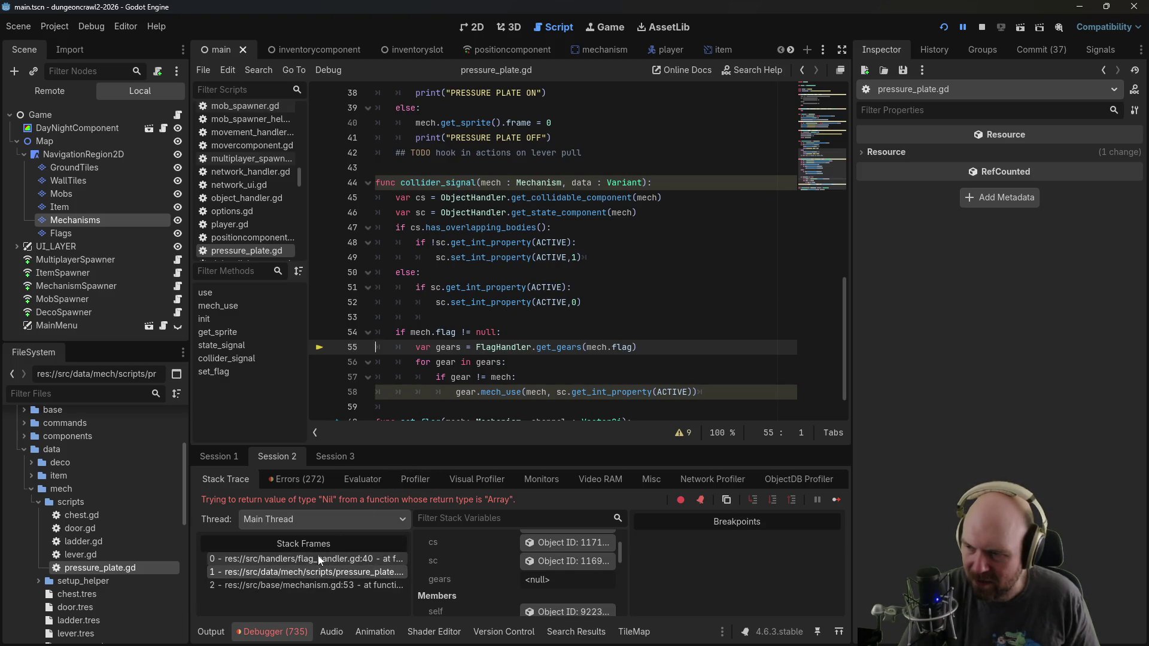
pyautogui.scroll(-1, 450, 382)
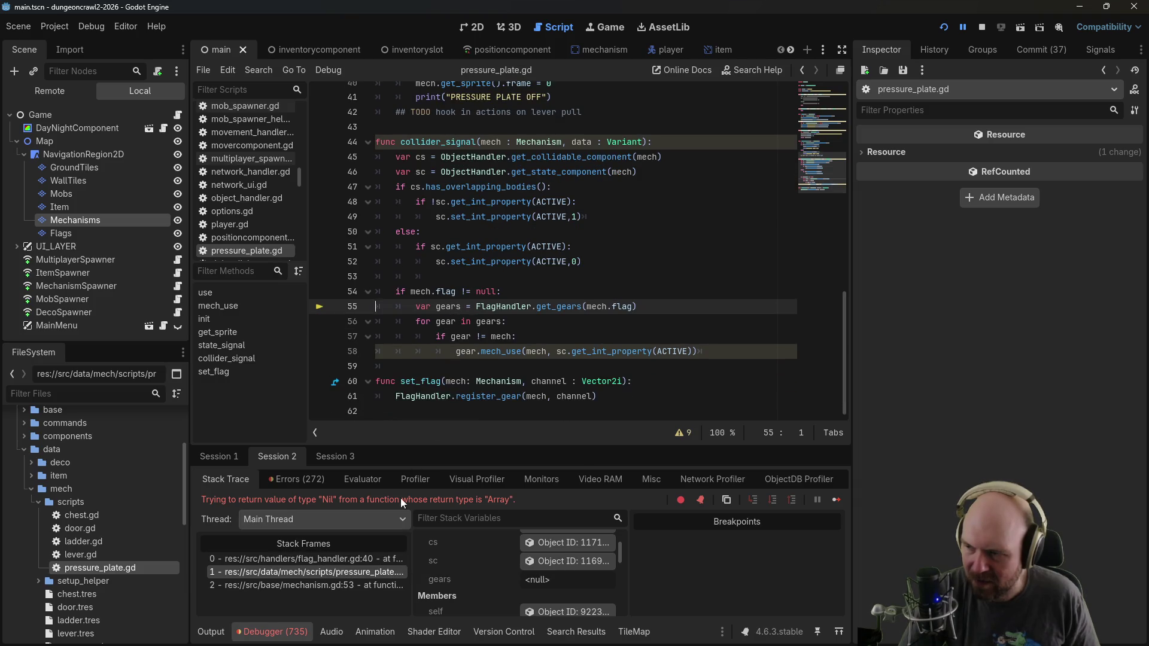
pyautogui.click(345, 556)
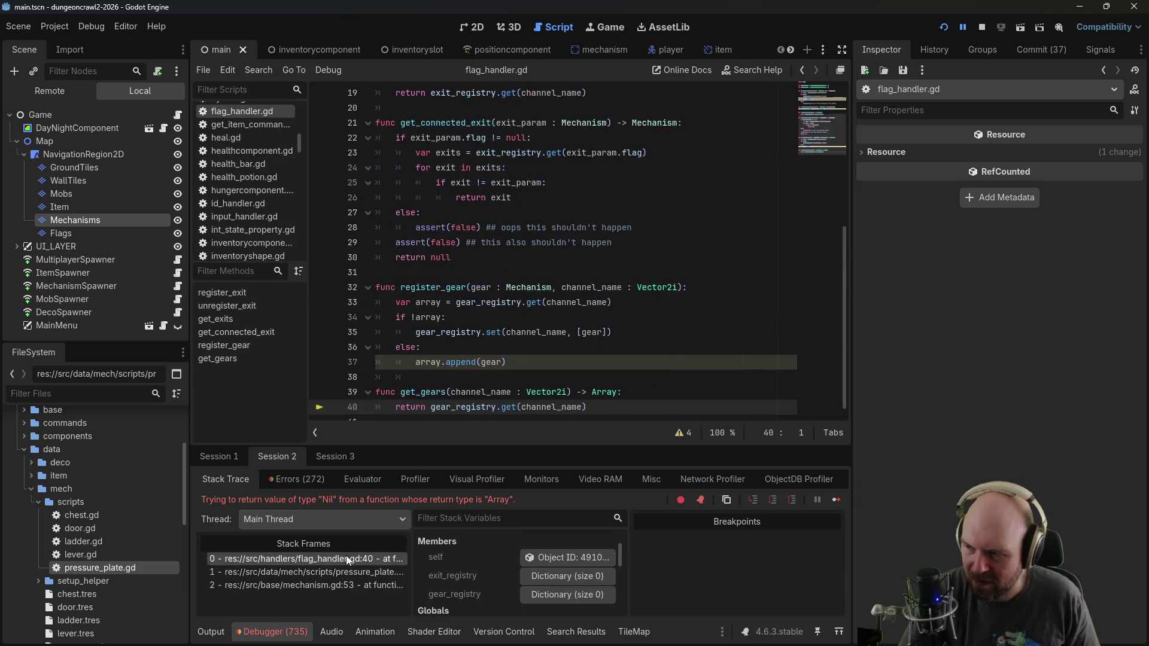
pyautogui.scroll(-1, 453, 349)
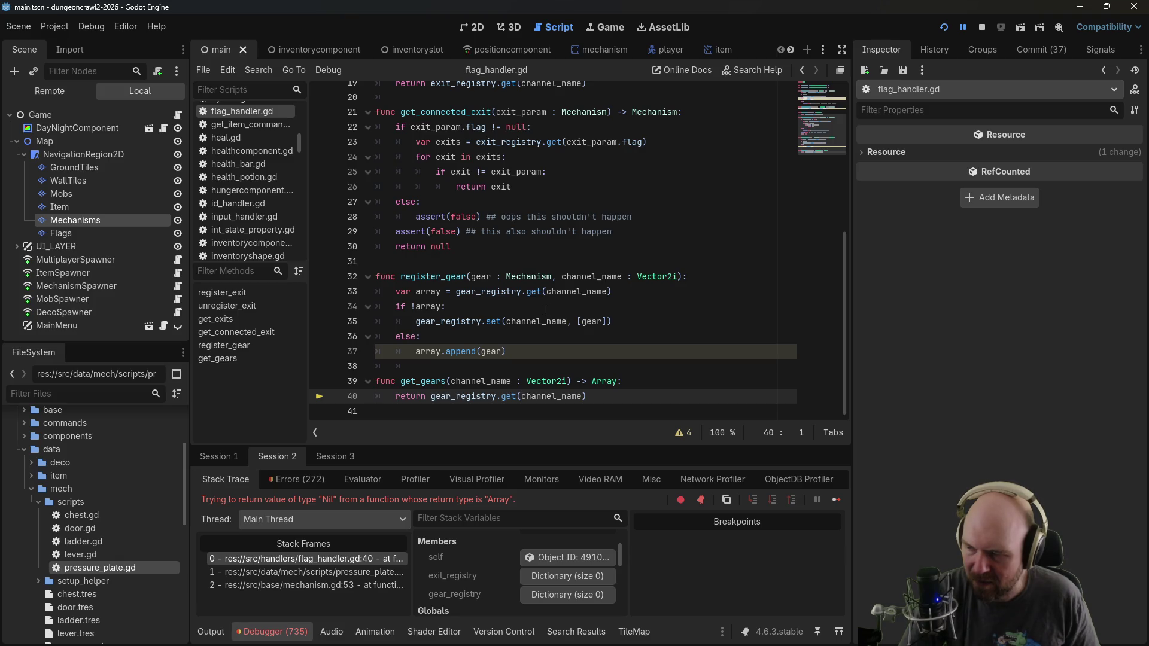
pyautogui.scroll(-2, 489, 568)
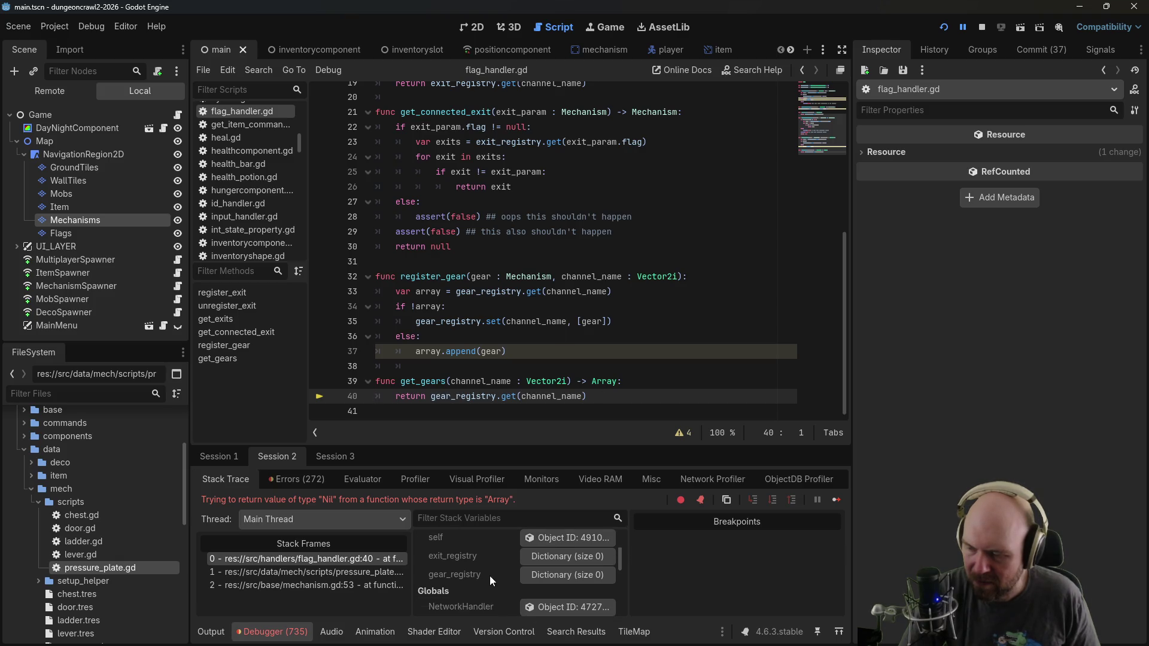
pyautogui.click(541, 574)
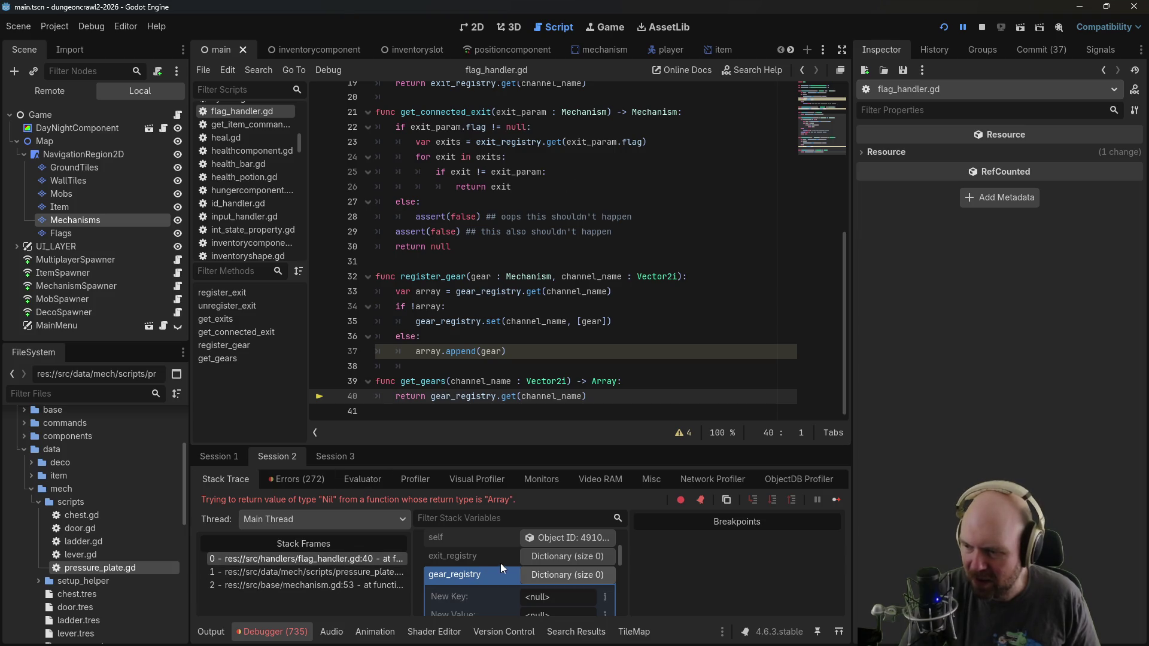
pyautogui.click(531, 558)
pyautogui.click(941, 26)
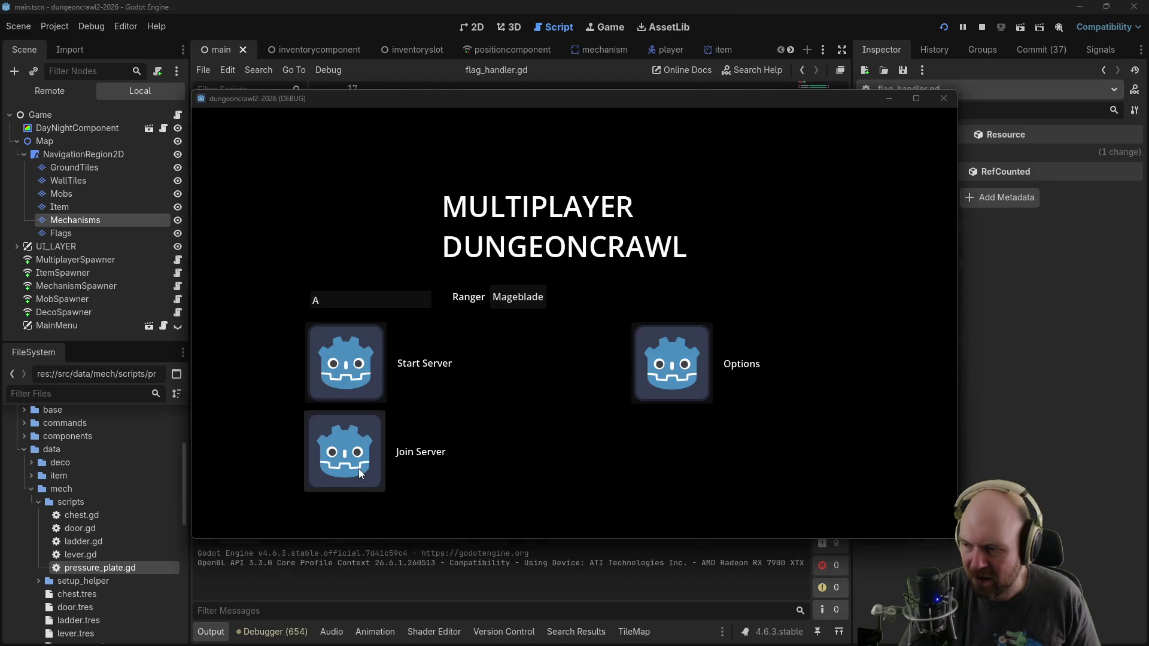
# Join the server, open the chest, pick up the floor key, flip the lever twice and approach the plate.
pyautogui.click(358, 469)
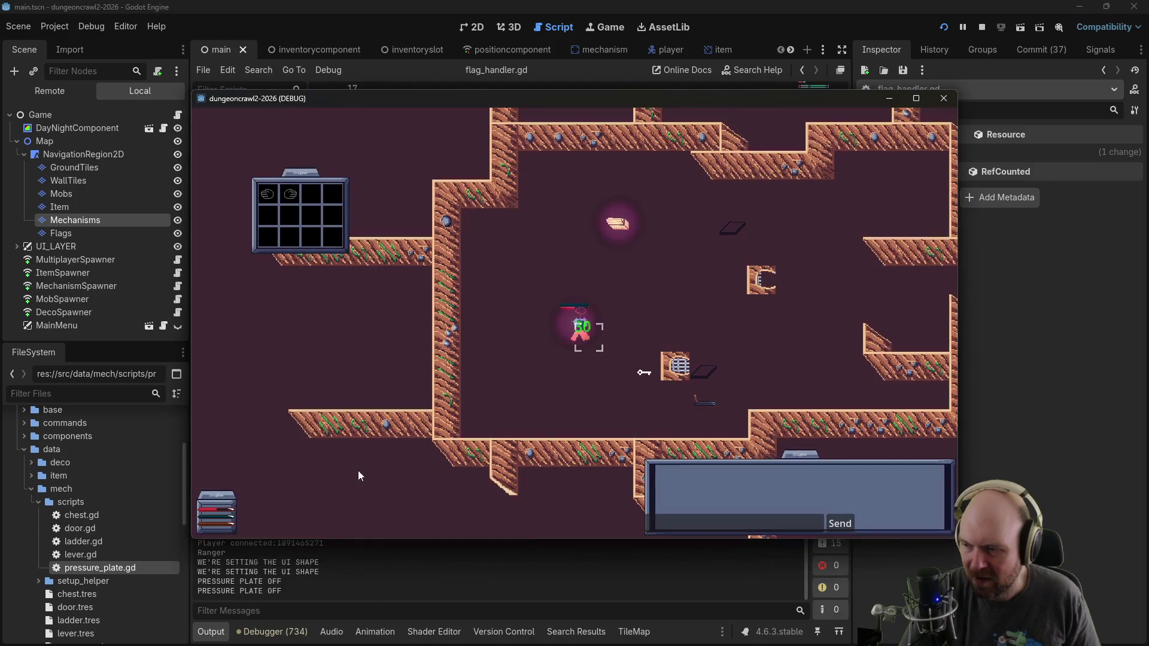
pyautogui.click(658, 367)
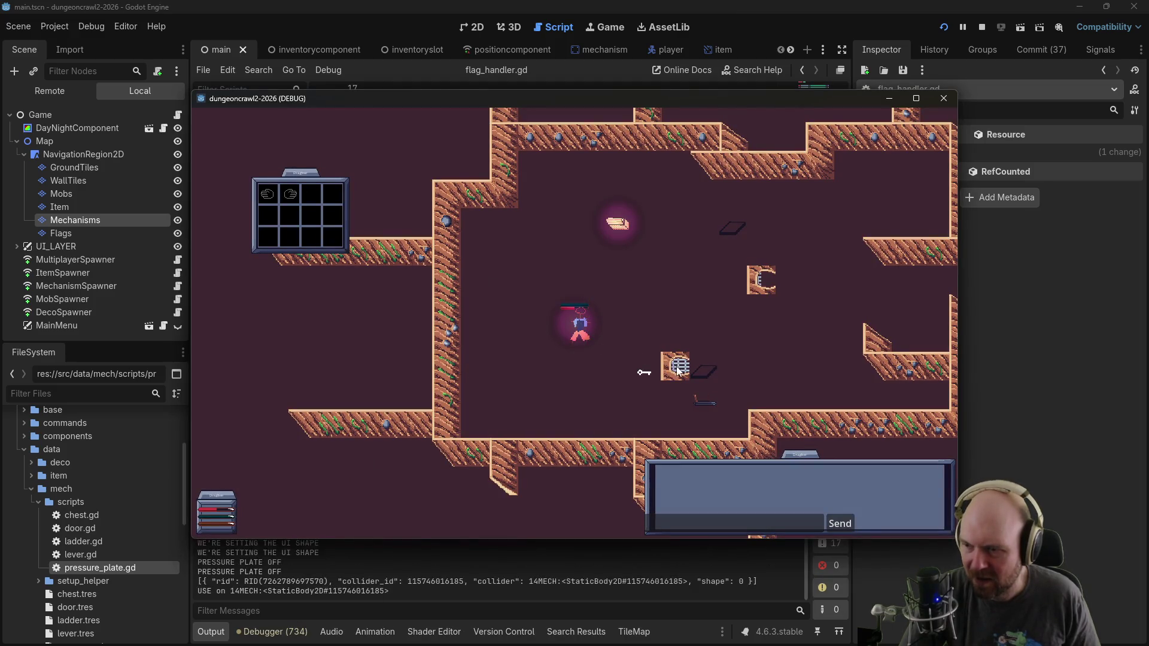
pyautogui.click(658, 367)
pyautogui.click(655, 373)
pyautogui.click(648, 377)
pyautogui.click(706, 406)
pyautogui.click(706, 407)
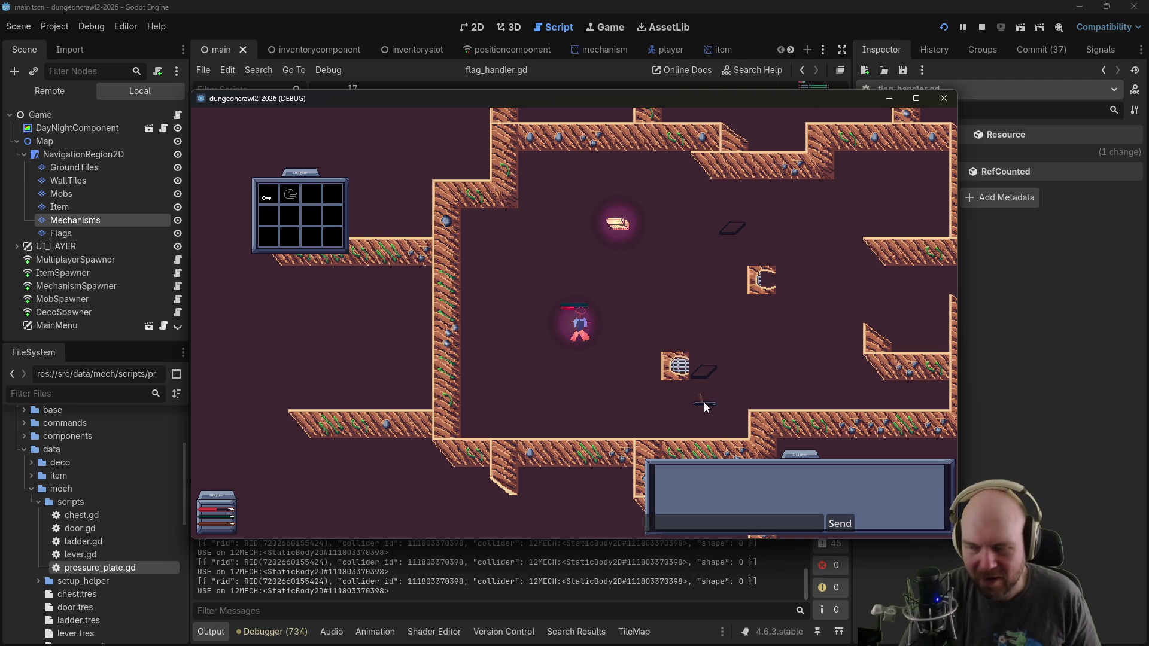
pyautogui.click(698, 375)
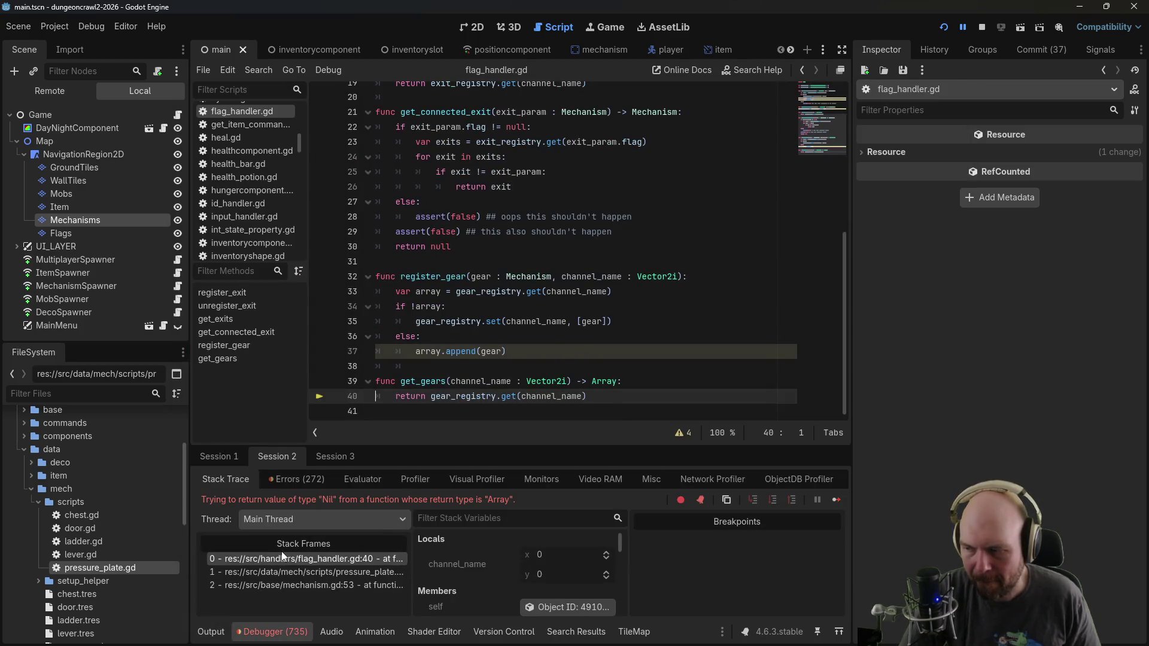
pyautogui.click(293, 574)
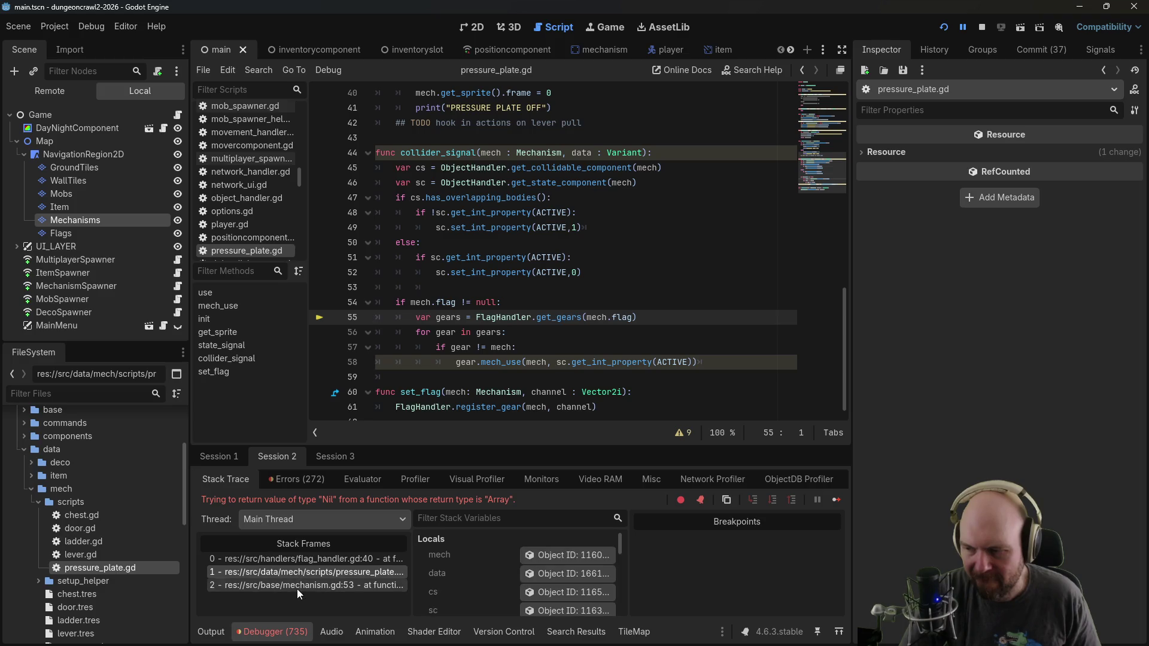
pyautogui.click(298, 561)
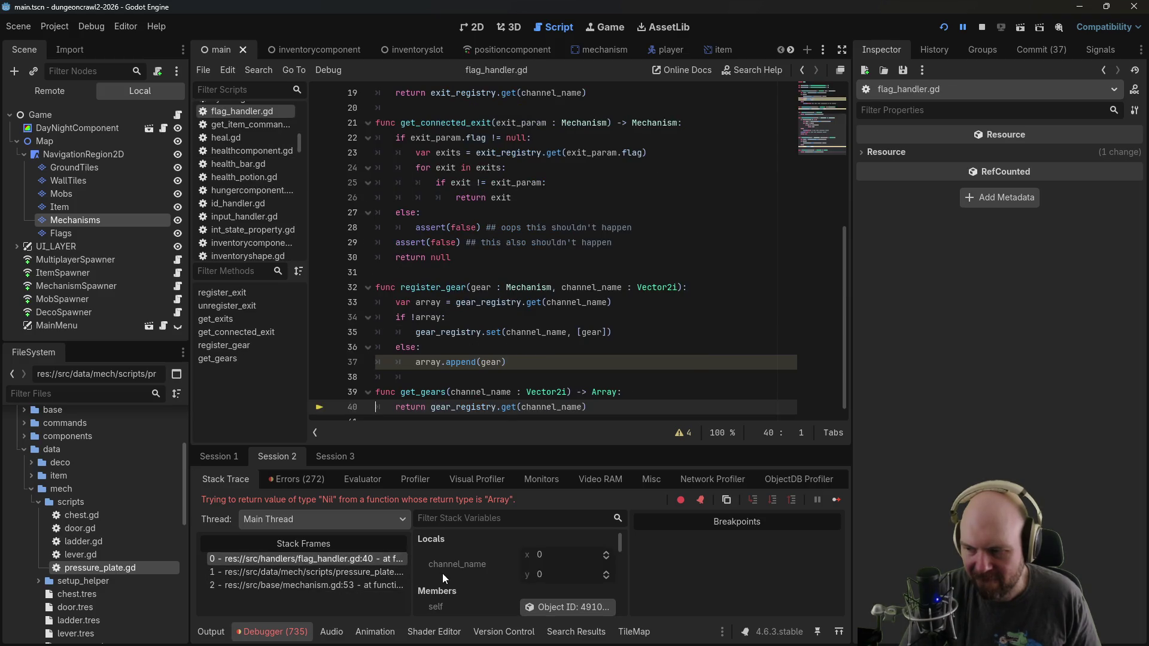
pyautogui.click(577, 584)
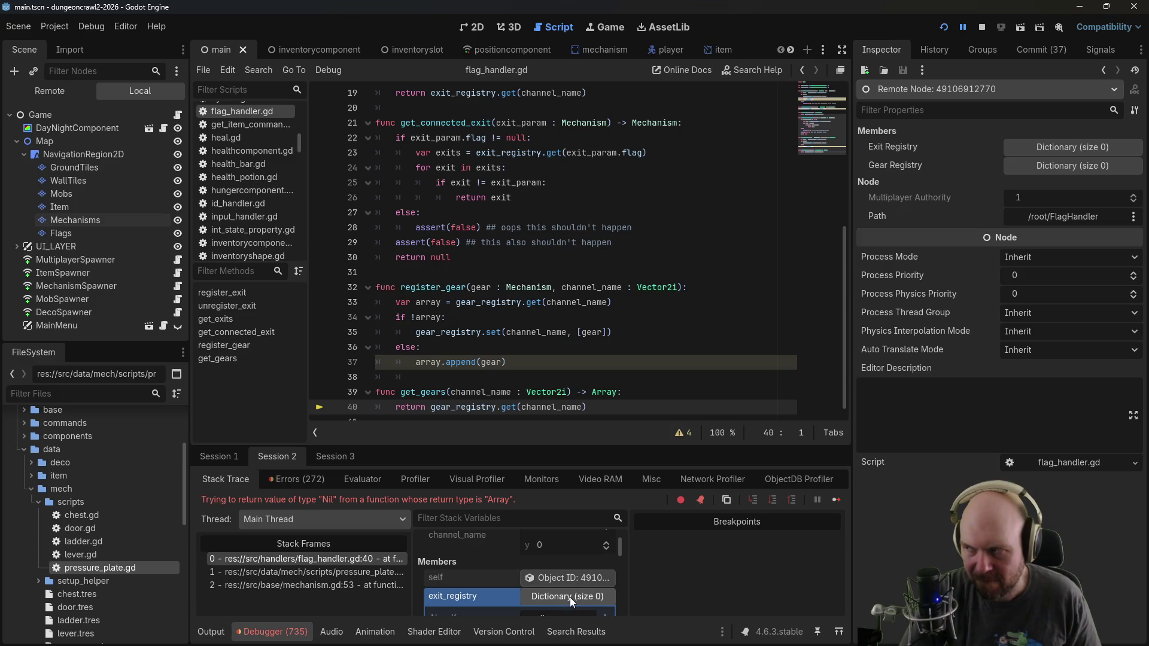
pyautogui.click(568, 599)
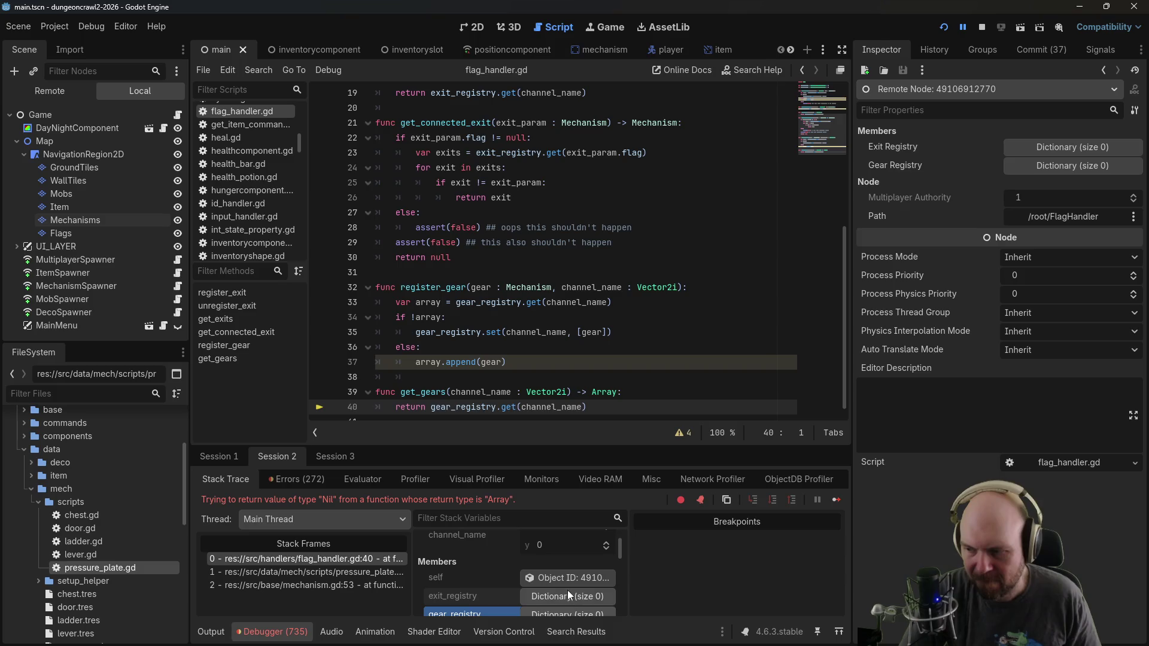
pyautogui.click(568, 592)
pyautogui.click(573, 587)
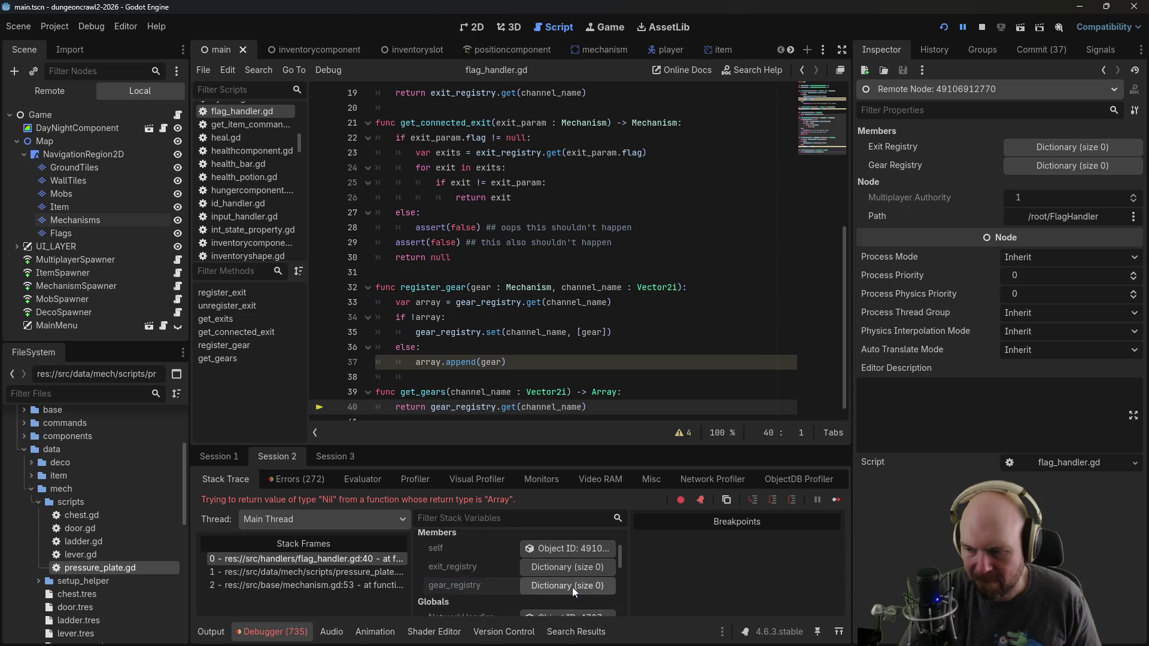
pyautogui.scroll(-1, 572, 587)
pyautogui.scroll(-3, 566, 572)
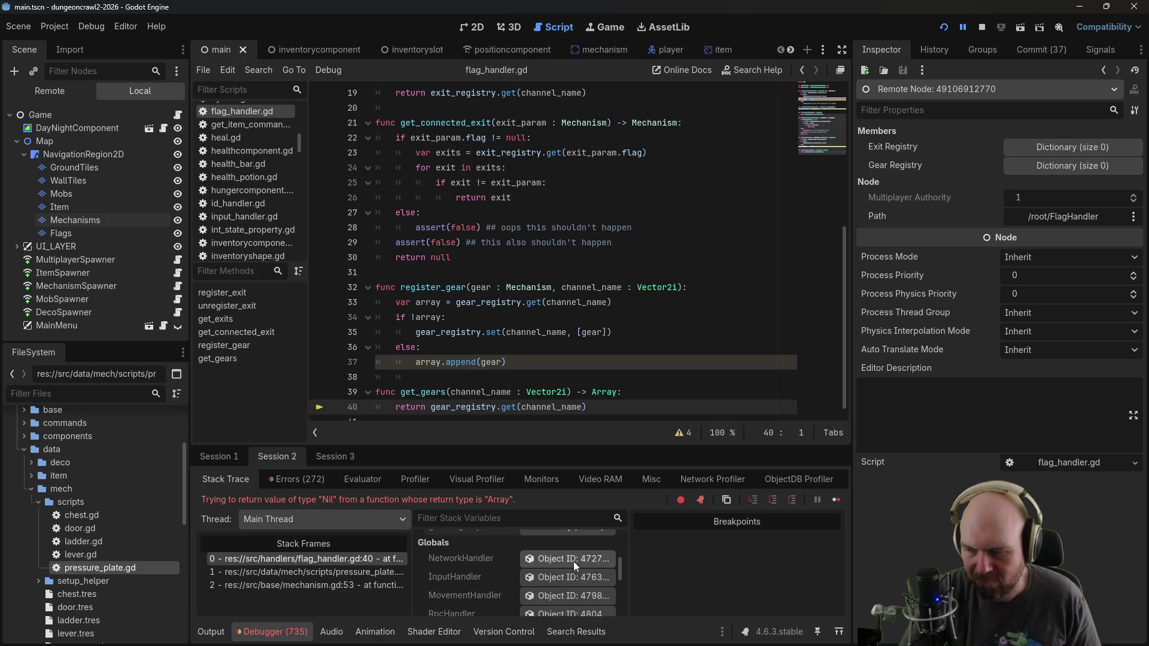
pyautogui.scroll(-3, 568, 565)
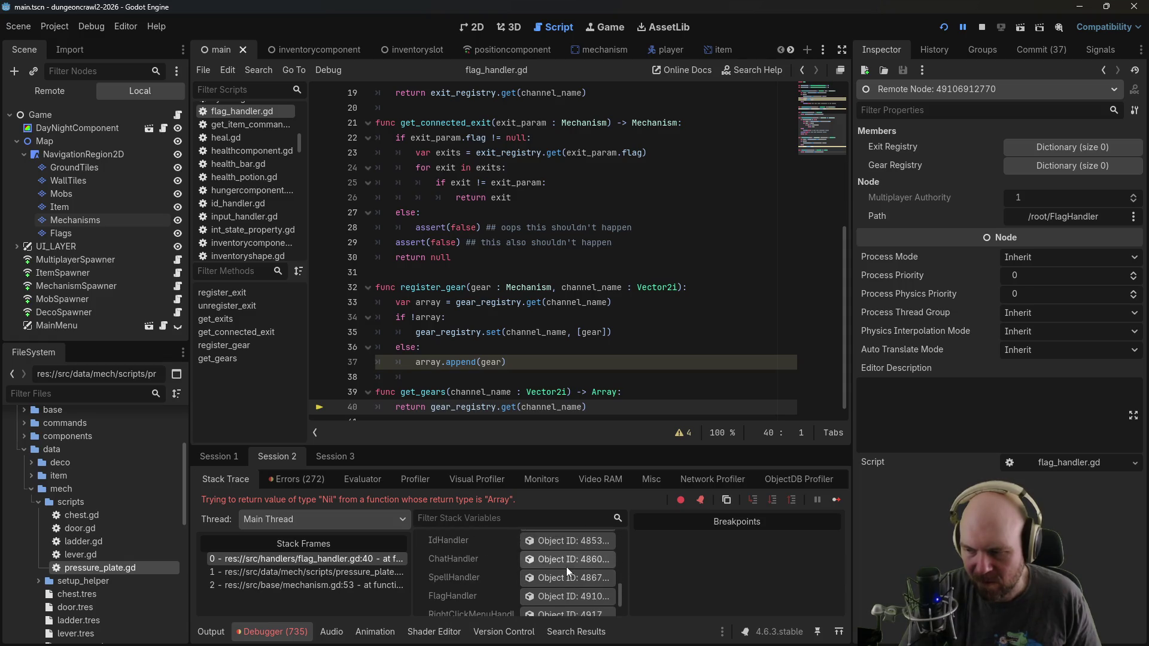
pyautogui.click(555, 569)
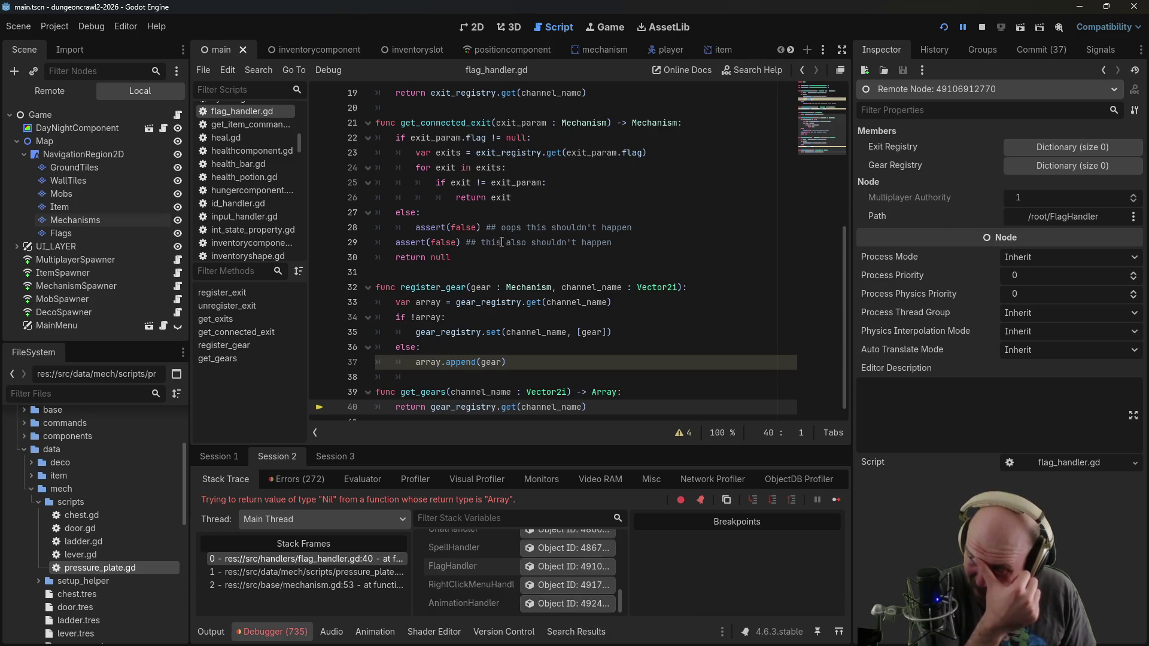
pyautogui.click(304, 576)
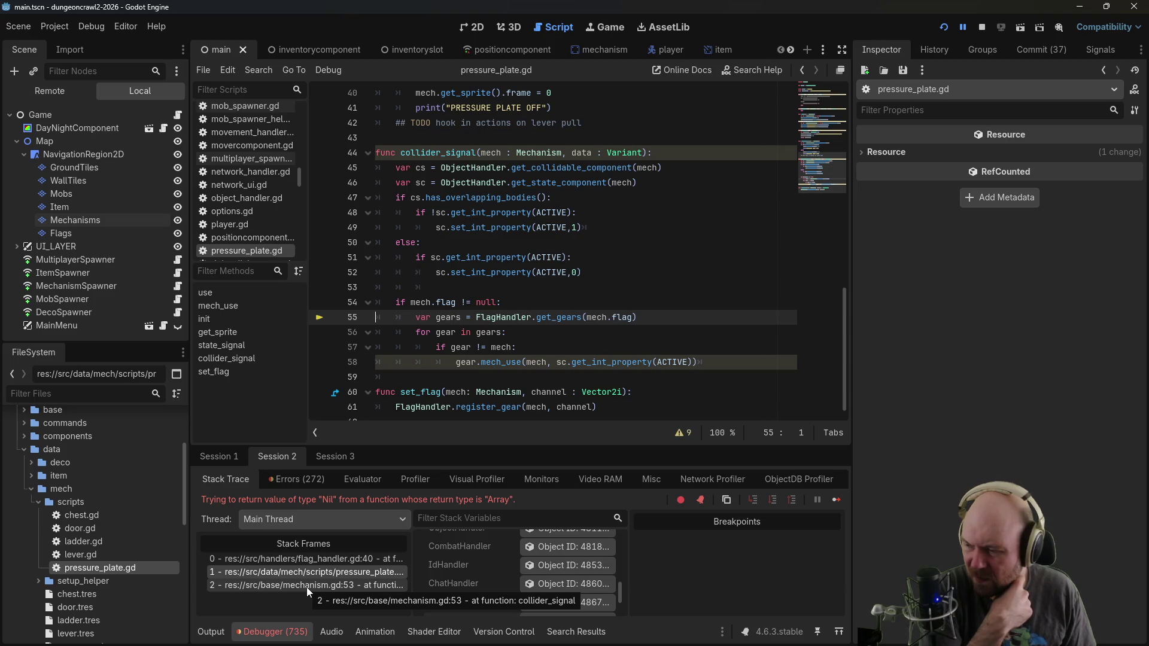
pyautogui.click(328, 573)
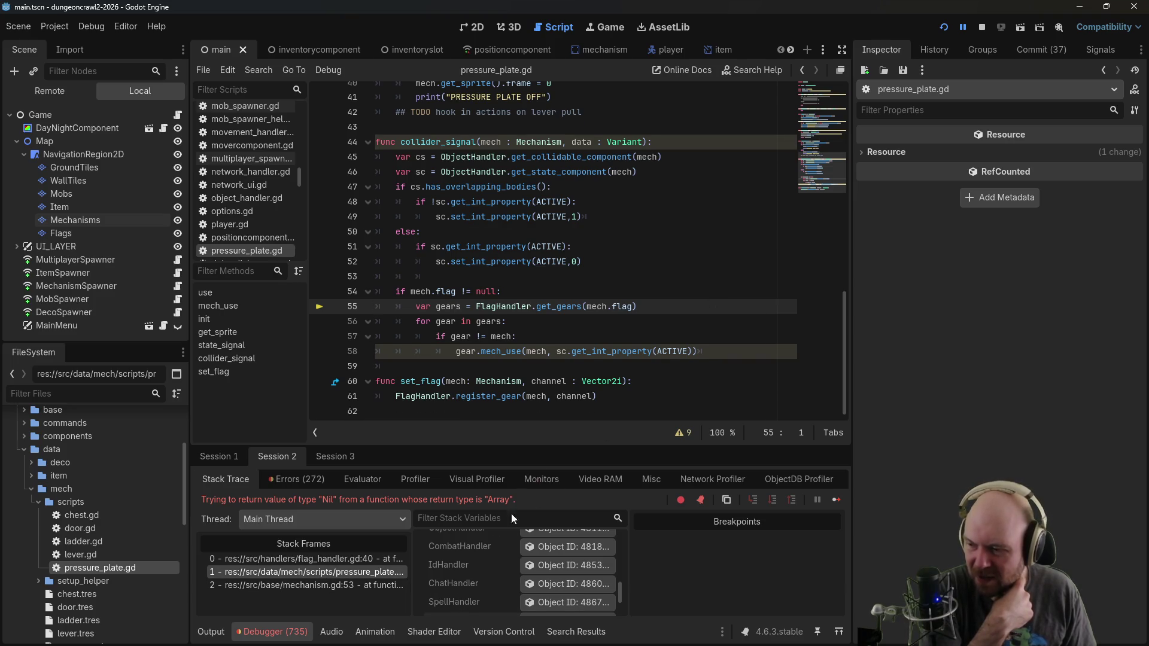
pyautogui.scroll(5, 450, 586)
pyautogui.moveTo(622, 580); pyautogui.dragTo(634, 511)
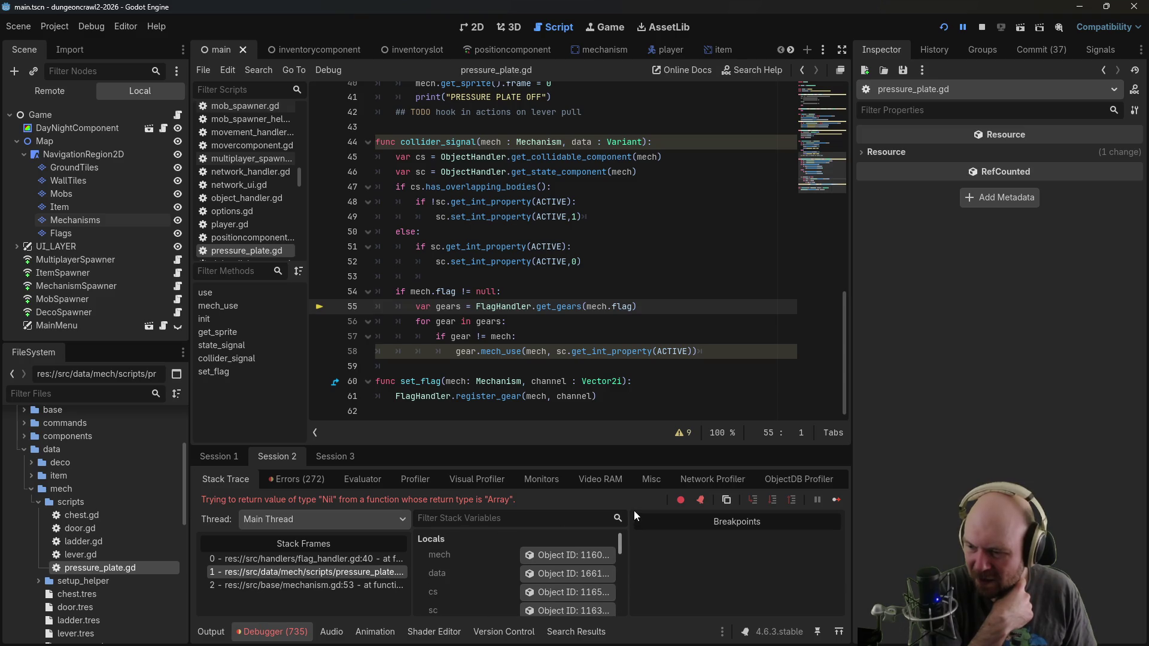
pyautogui.scroll(-3, 468, 568)
pyautogui.click(310, 558)
pyautogui.scroll(1, 467, 563)
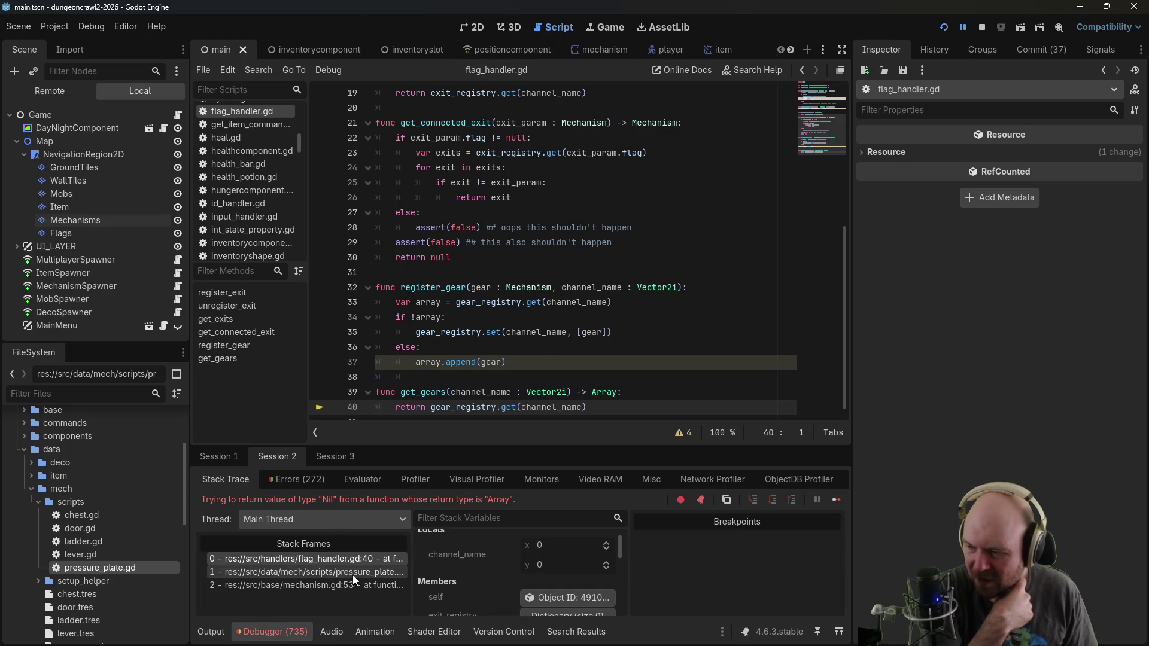
pyautogui.click(353, 574)
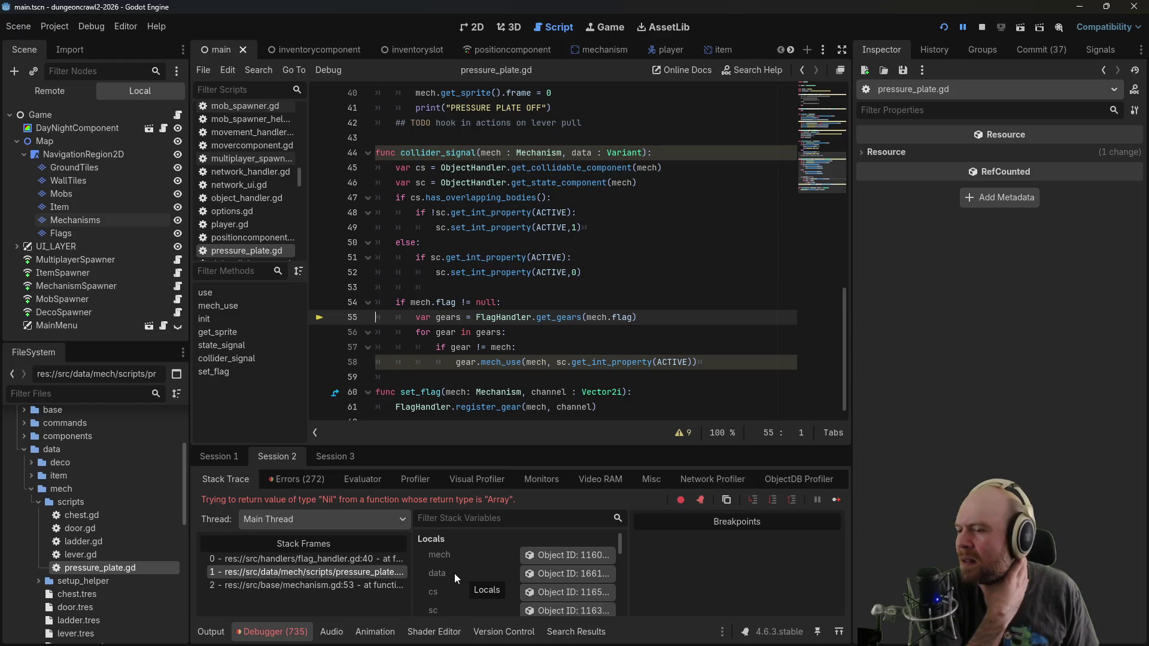
pyautogui.click(294, 561)
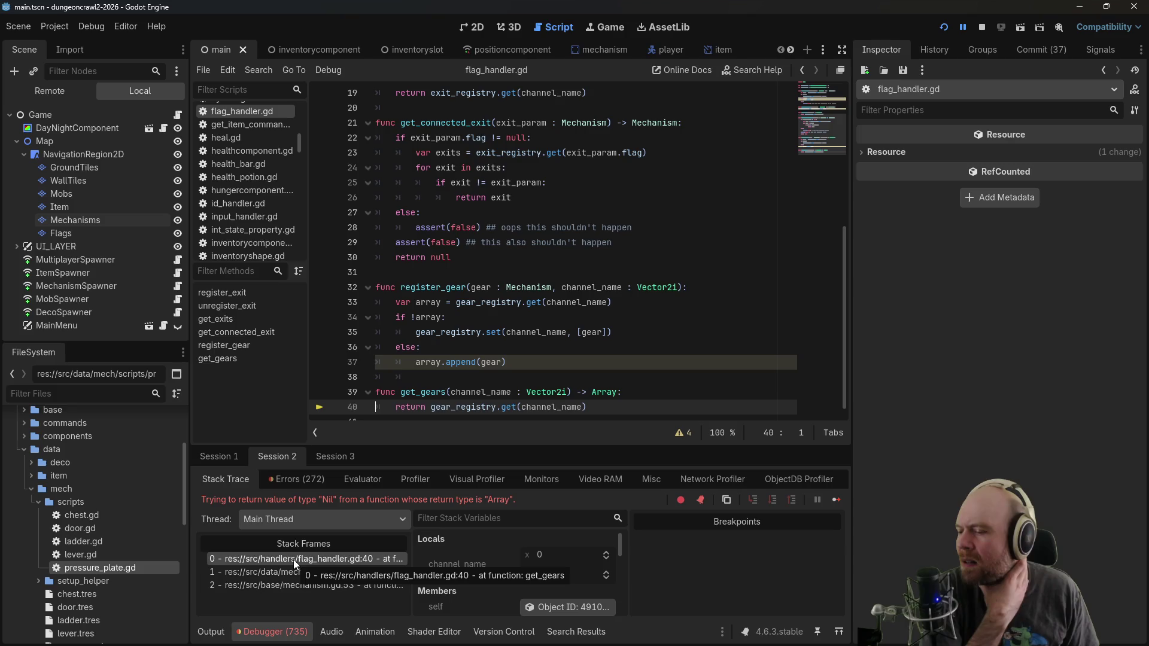
pyautogui.scroll(-2, 442, 563)
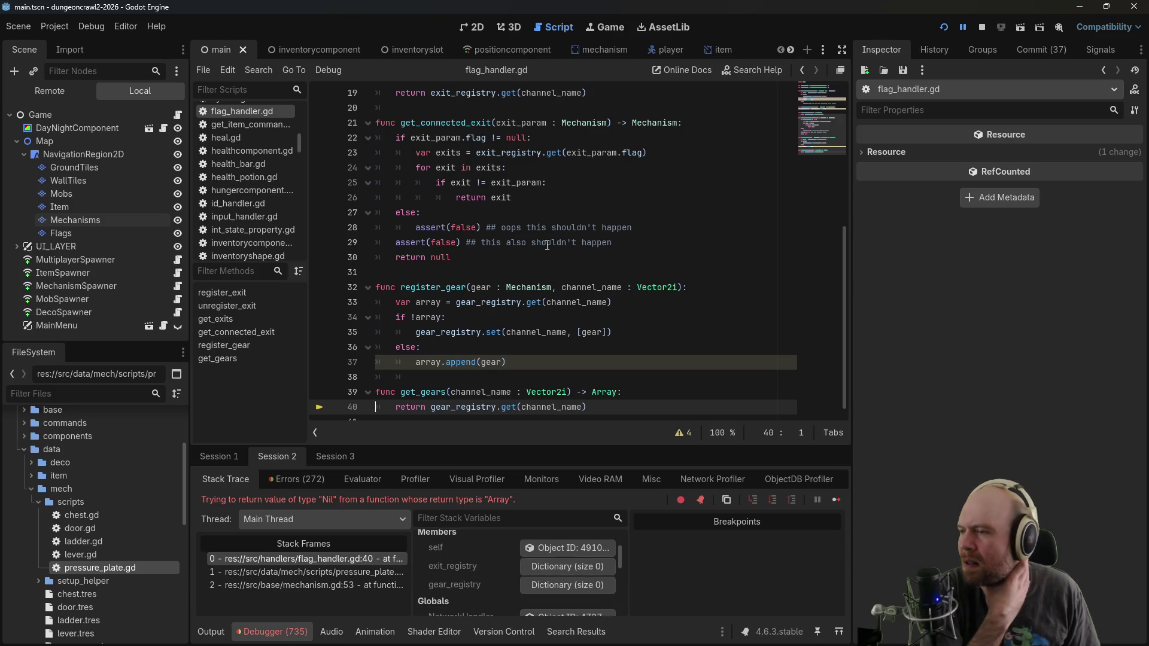
pyautogui.scroll(6, 547, 246)
pyautogui.scroll(-6, 507, 221)
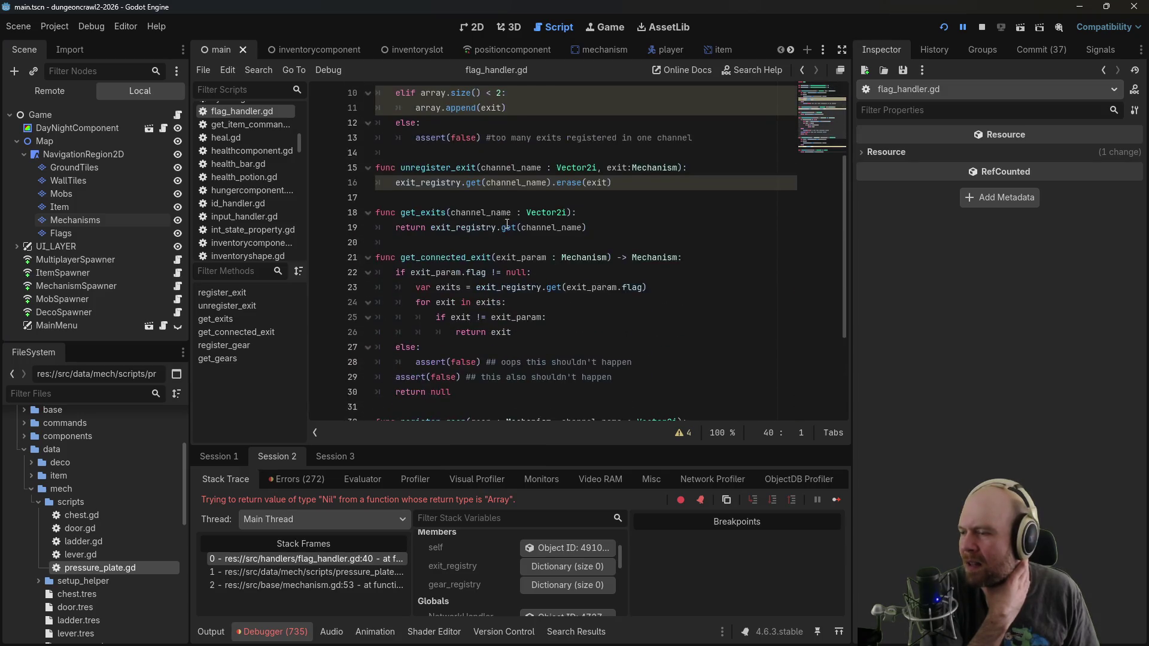
pyautogui.scroll(-1, 549, 558)
pyautogui.click(551, 567)
pyautogui.click(555, 542)
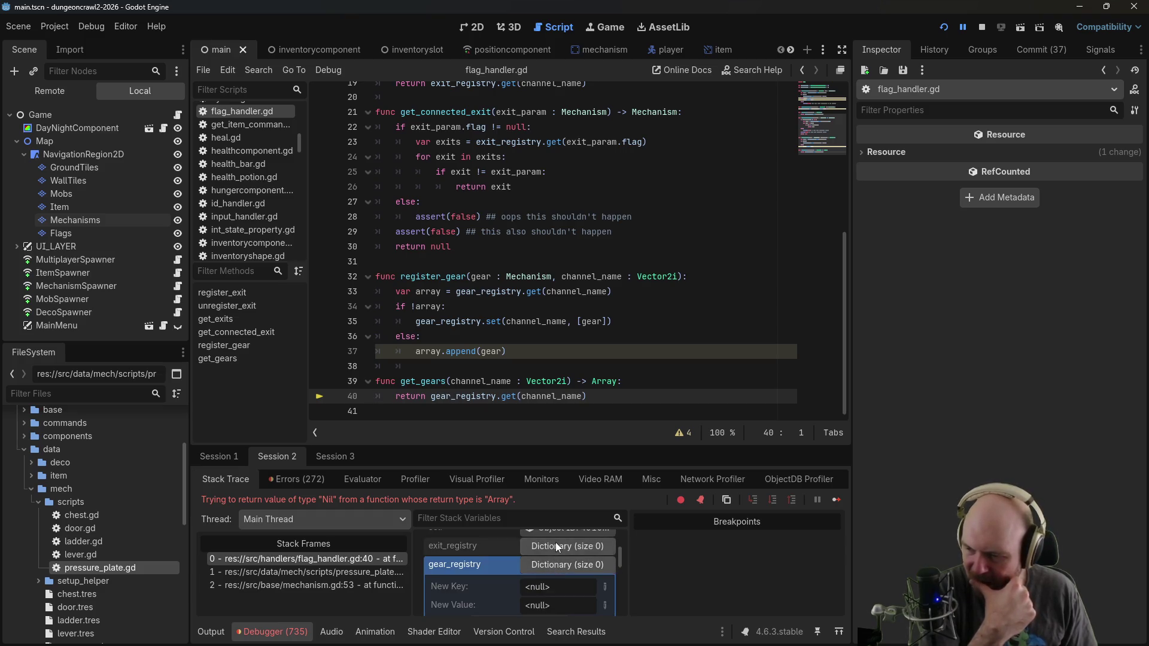
pyautogui.scroll(1, 479, 554)
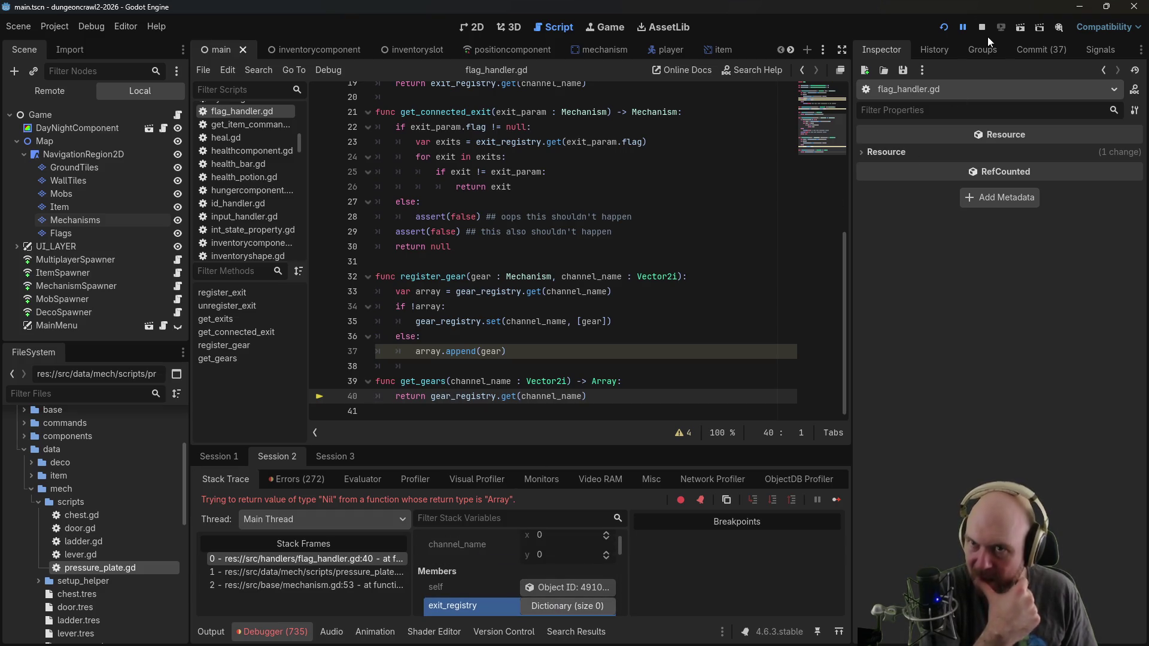
# Restart and enter the game, then select the live FlagHandler in the Remote scene tree.
pyautogui.click(943, 27)
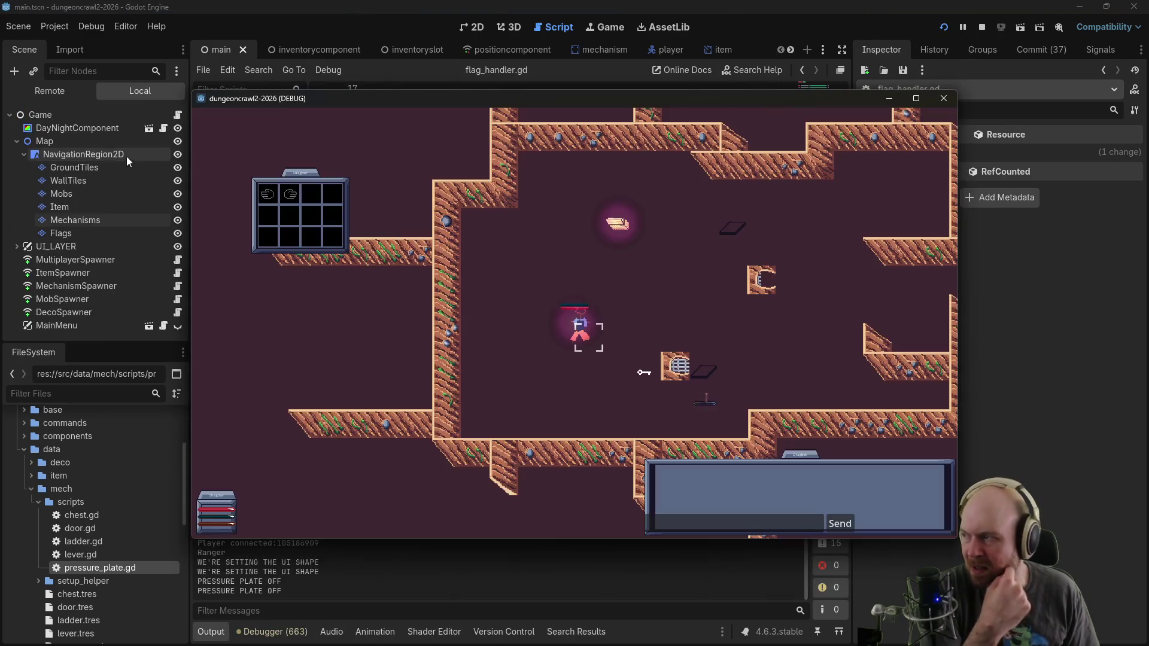
pyautogui.click(54, 94)
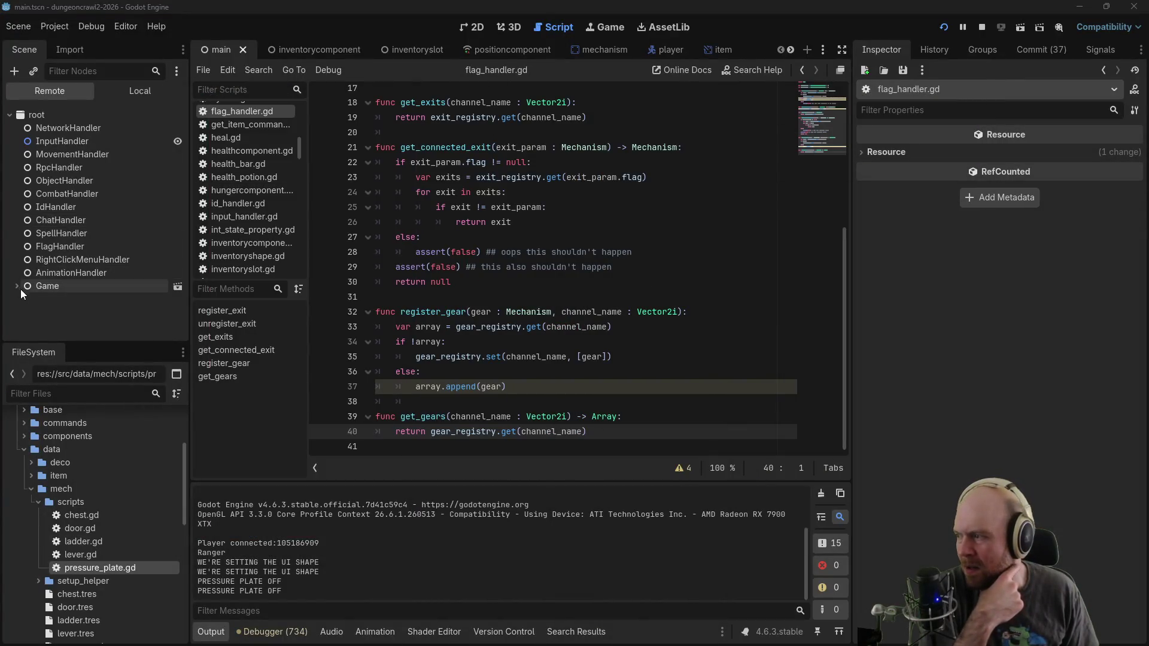
pyautogui.click(16, 286)
pyautogui.click(42, 247)
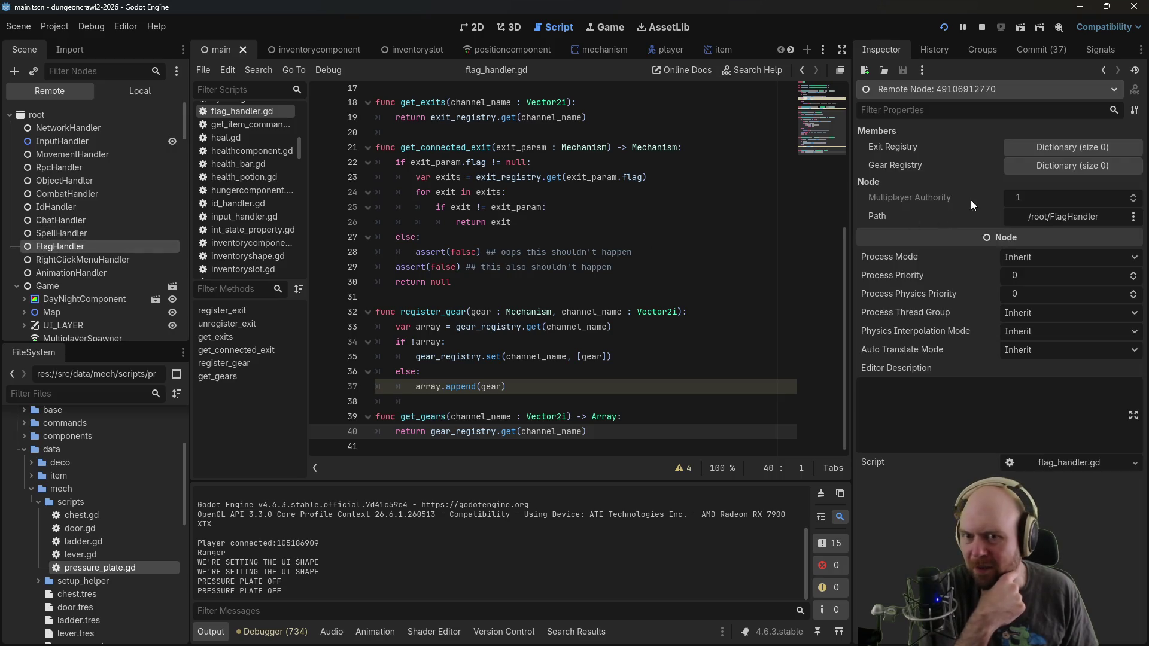
# In the first debug session, expand FlagHandler's Gear Registry (two gears at (0, 0)), then stop.
pyautogui.click(280, 631)
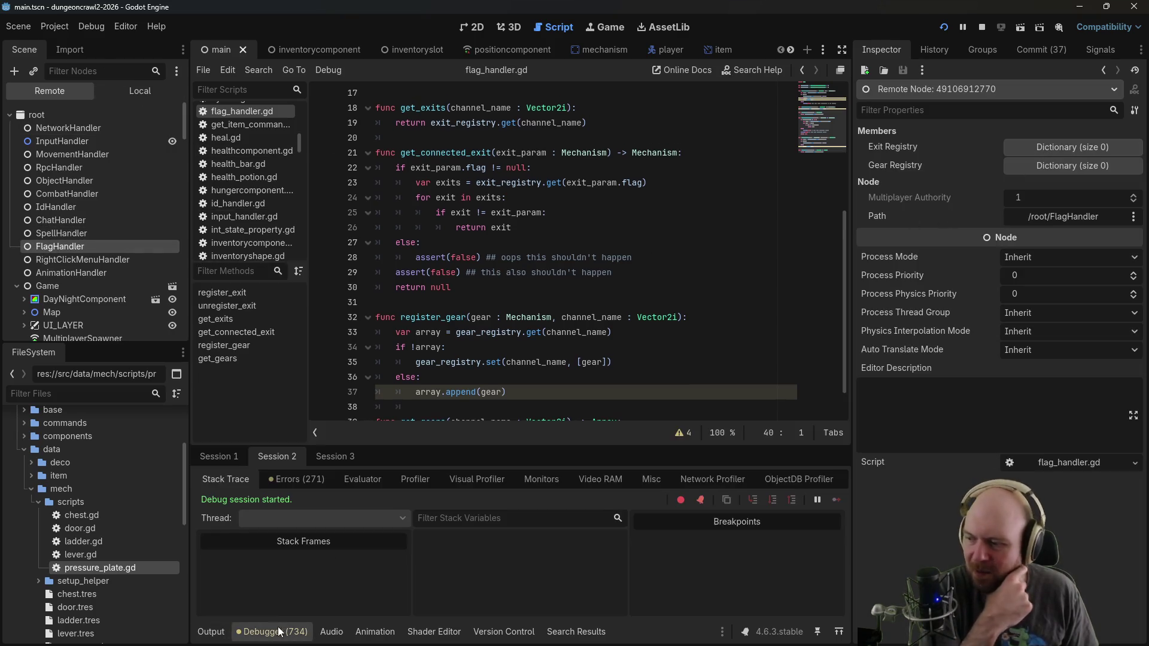
pyautogui.click(323, 458)
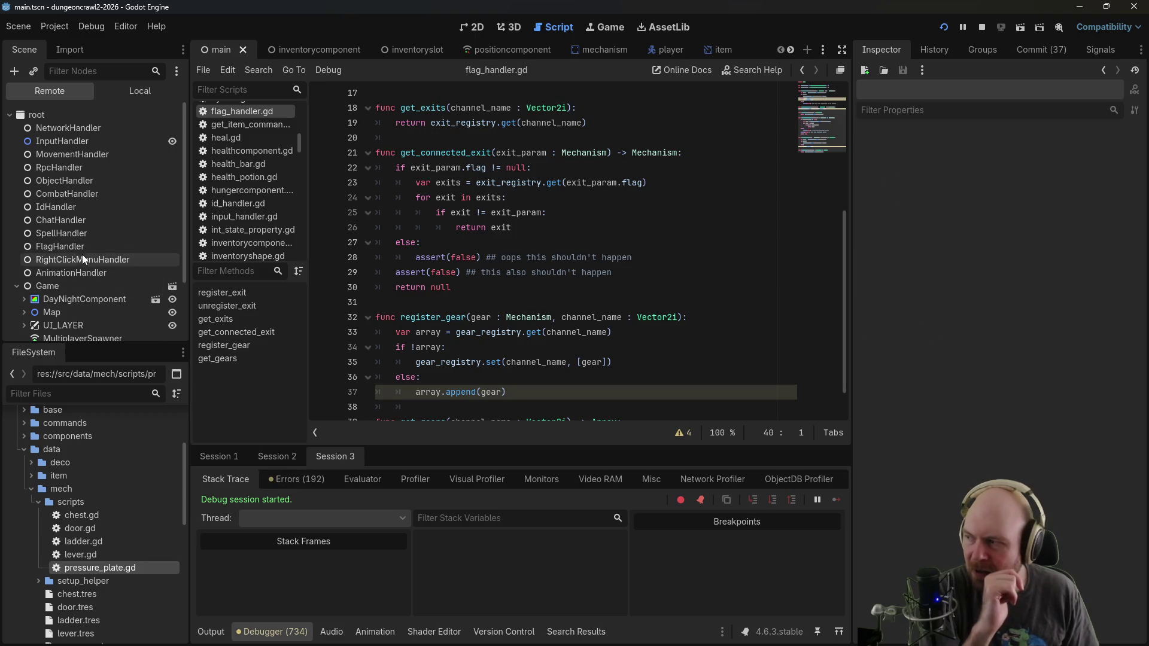
pyautogui.click(67, 242)
pyautogui.click(207, 453)
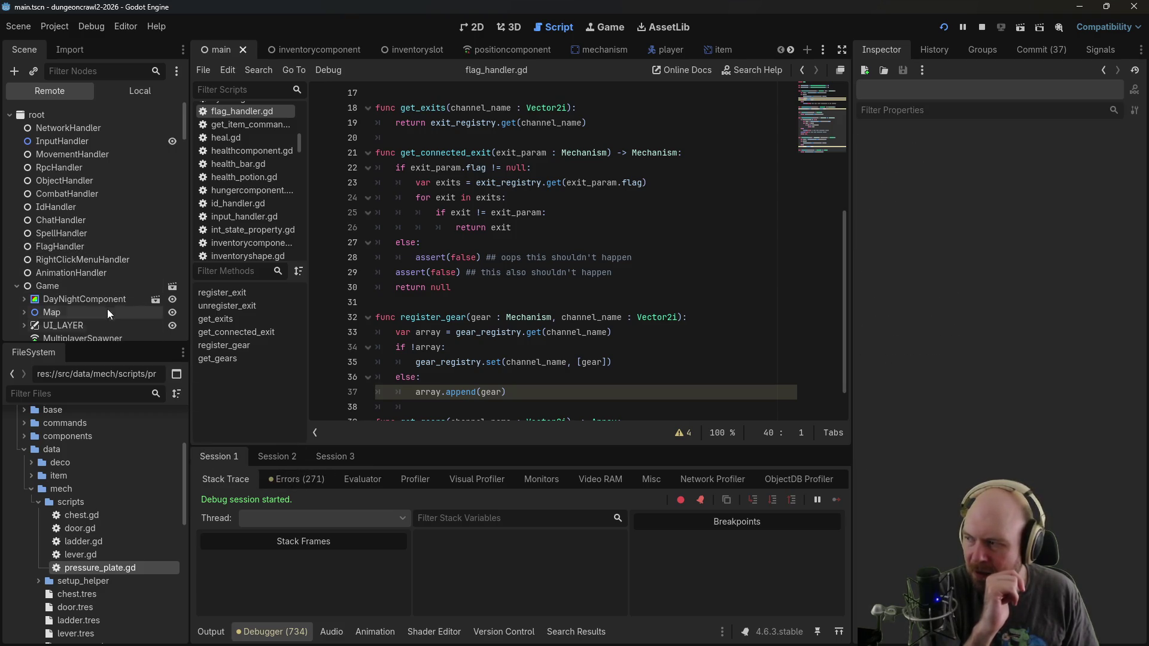
pyautogui.click(60, 246)
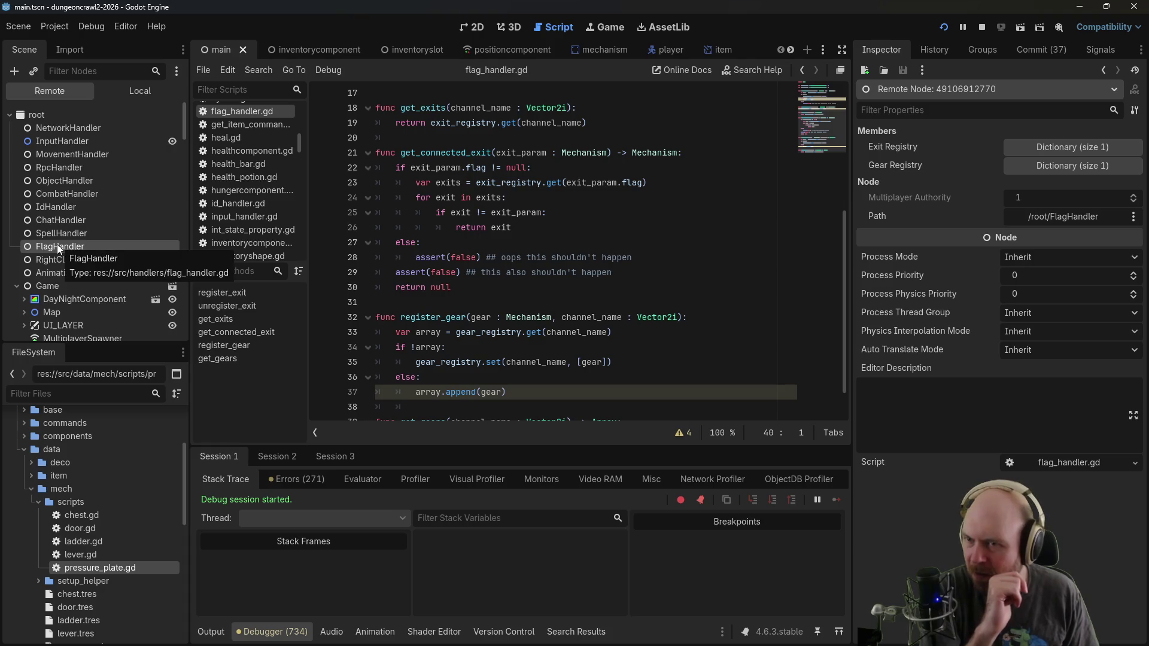
pyautogui.click(1057, 167)
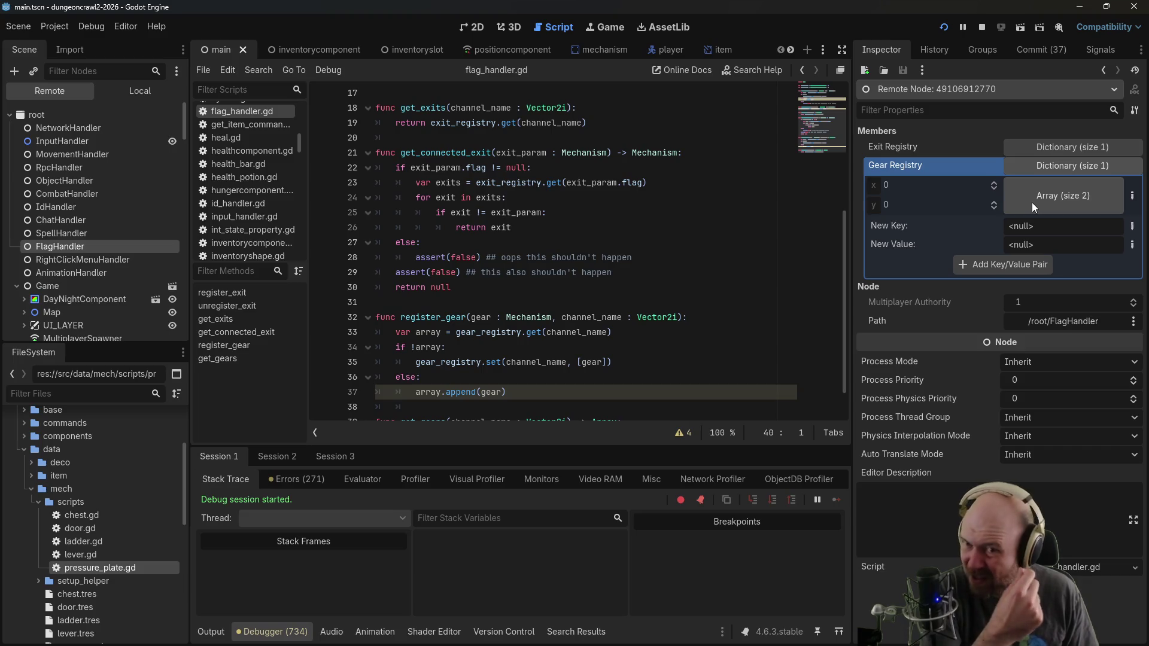
pyautogui.click(977, 27)
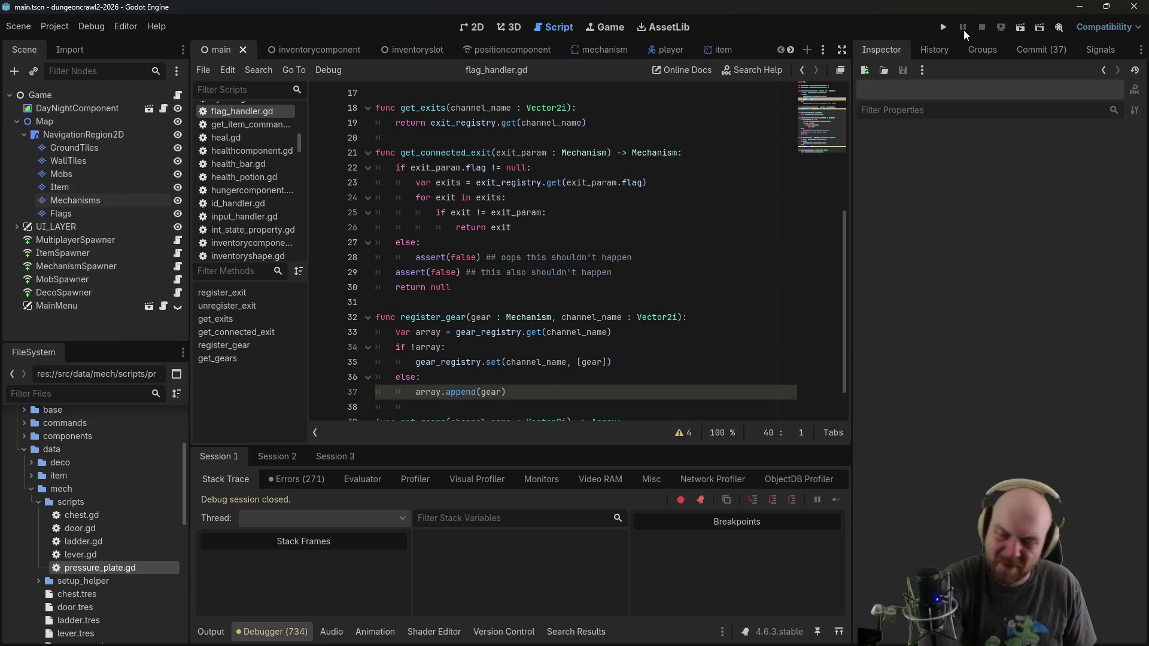
# Scroll through flag_handler.gd, then open pressure_plate.gd and scroll to its collider_signal function.
pyautogui.scroll(-1, 493, 344)
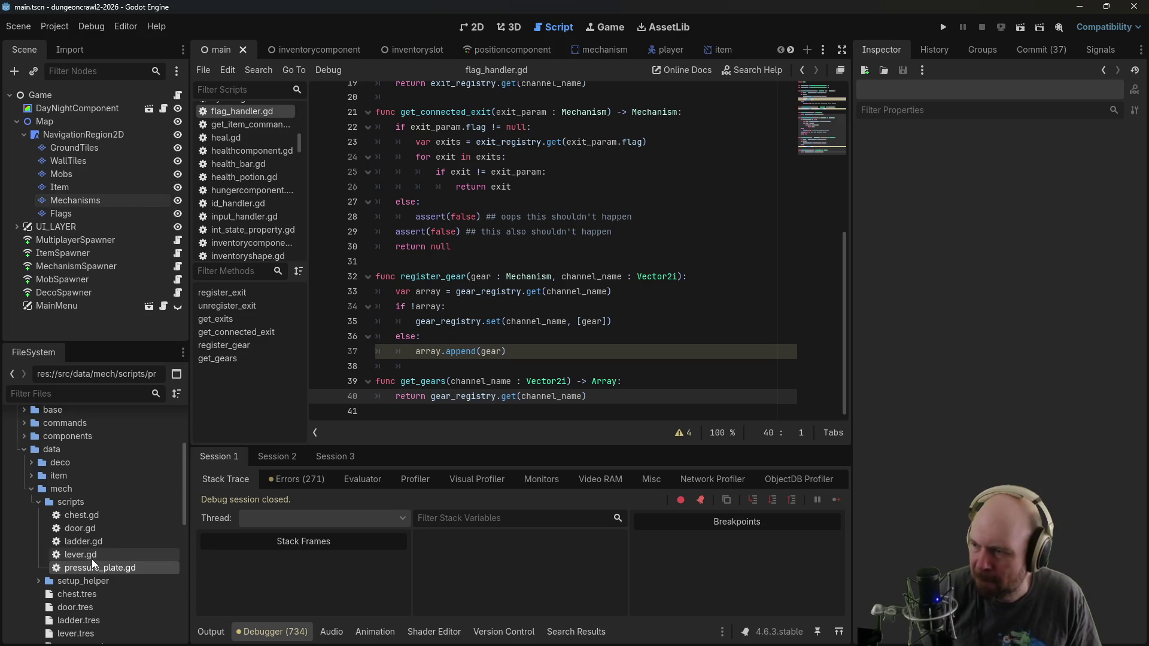
pyautogui.scroll(1, 428, 335)
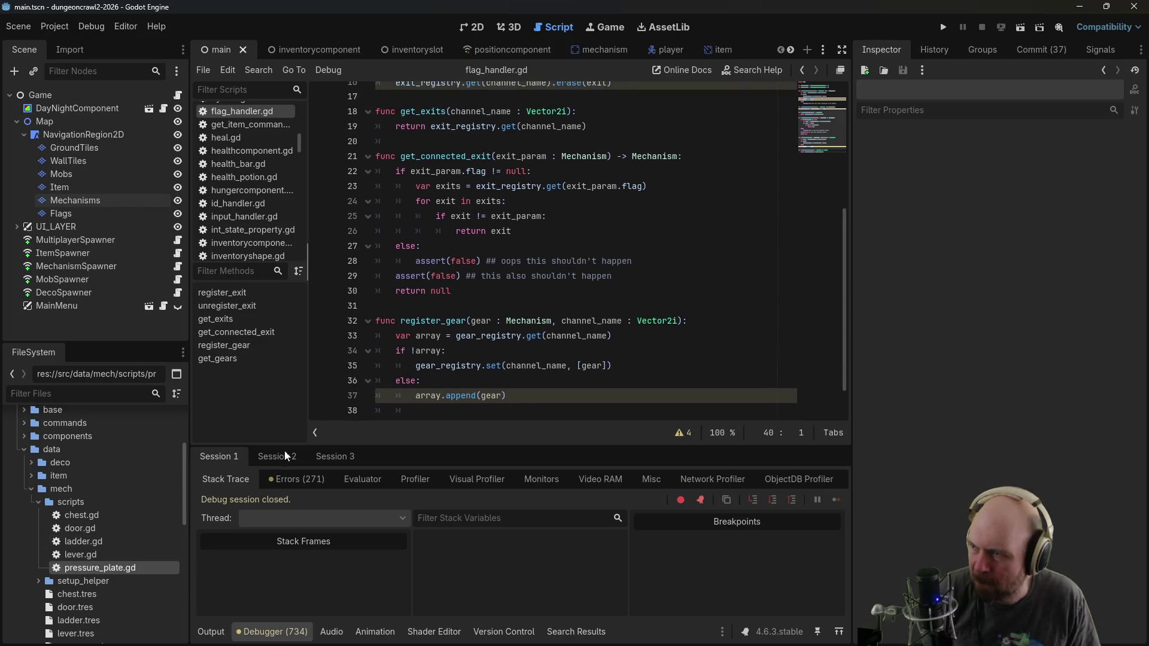
pyautogui.doubleClick(98, 567)
pyautogui.scroll(-1, 483, 341)
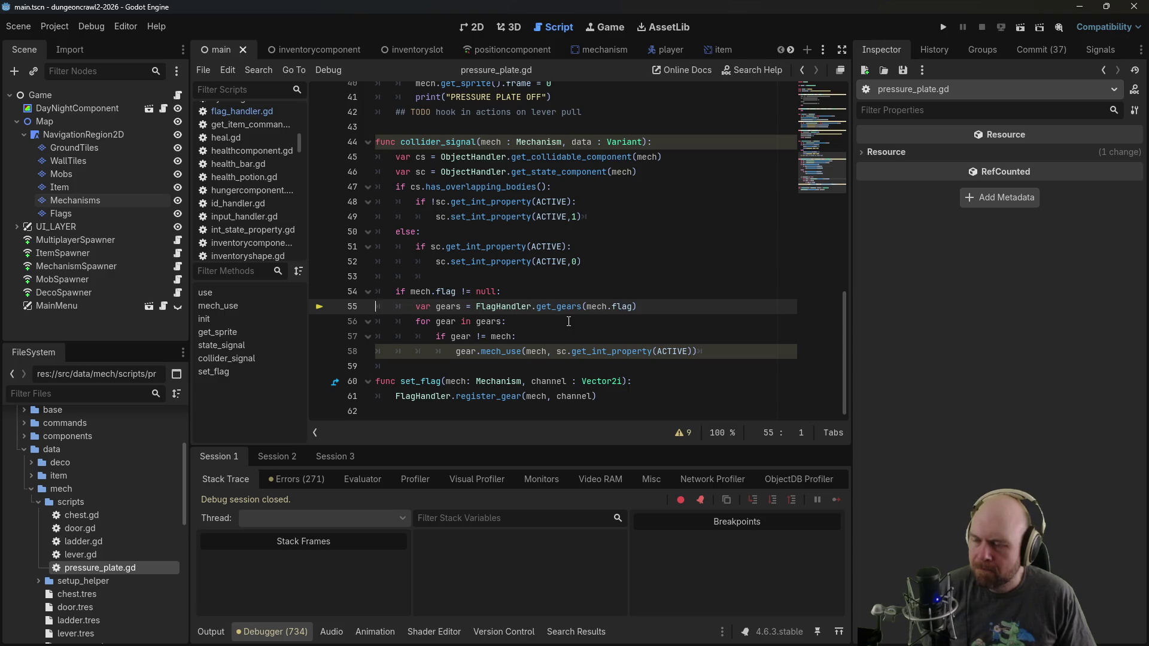
# Review collider_signal's flag check, get_gears call, gear loop and mech_use call in pressure_plate.gd.
pyautogui.click(568, 321)
pyautogui.click(570, 313)
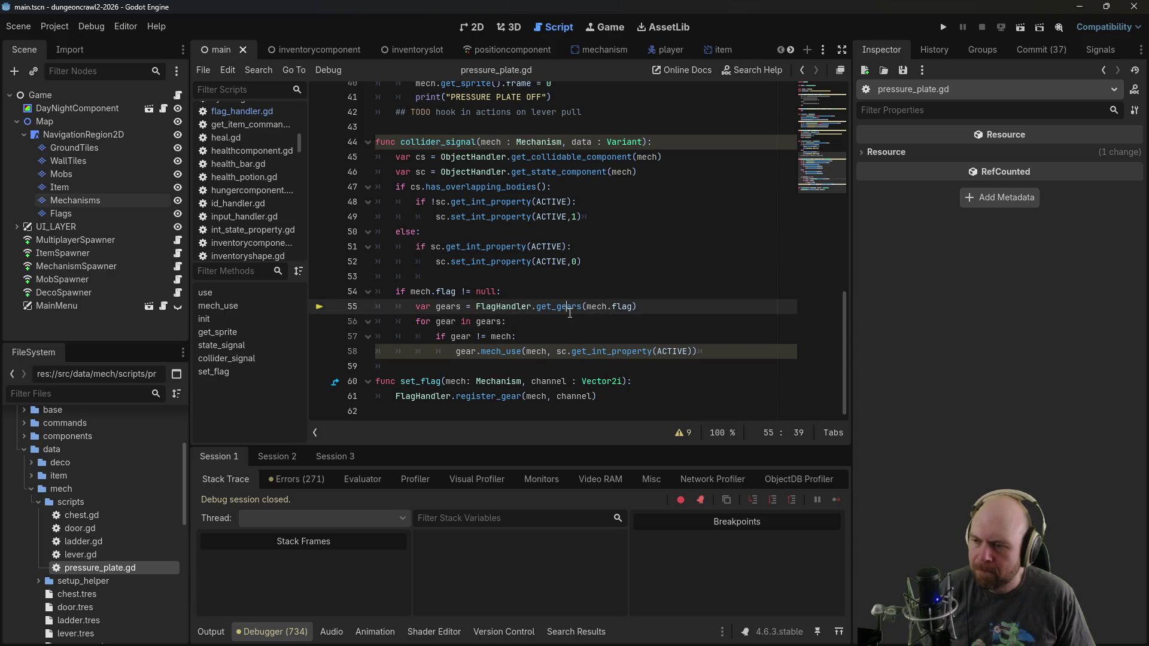
pyautogui.click(579, 297)
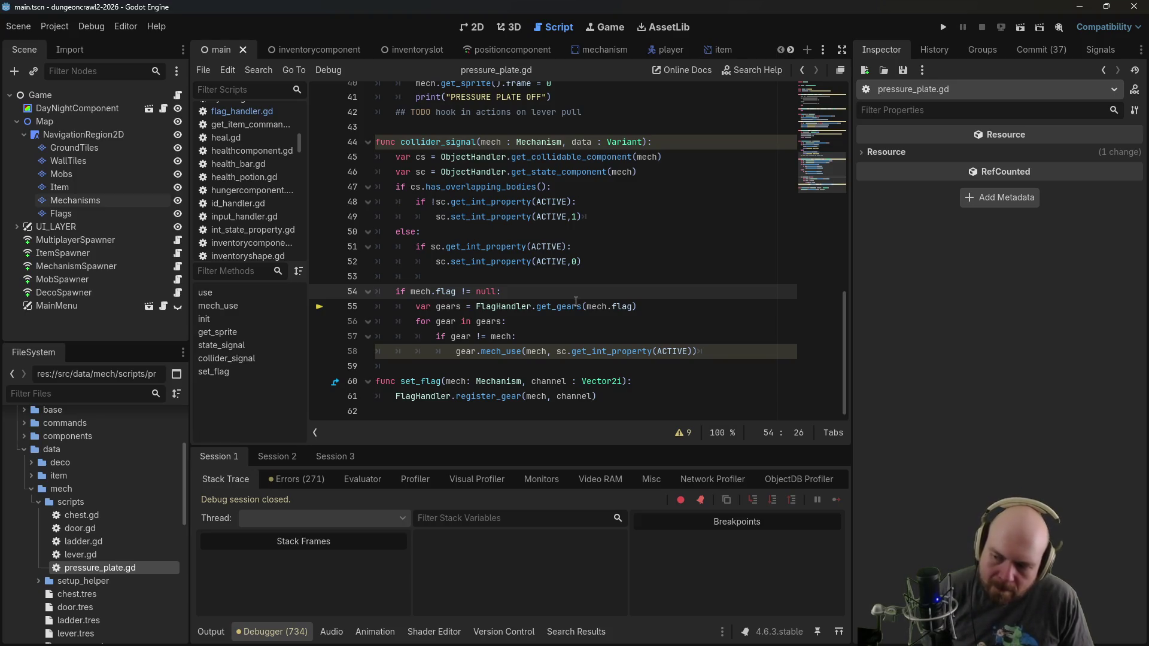
pyautogui.moveTo(575, 301)
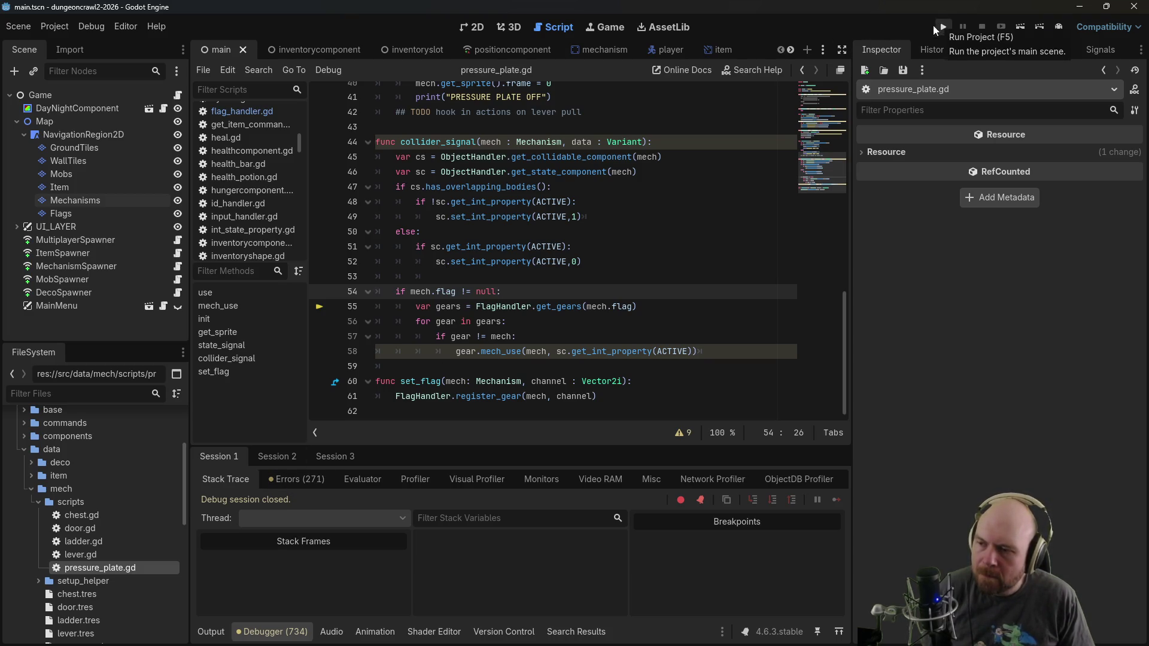
pyautogui.click(527, 352)
# Jump to register_gear in flag_handler.gd and add print("Registering: ", gear, " at ", channel_name) inside it.
pyautogui.click(491, 398)
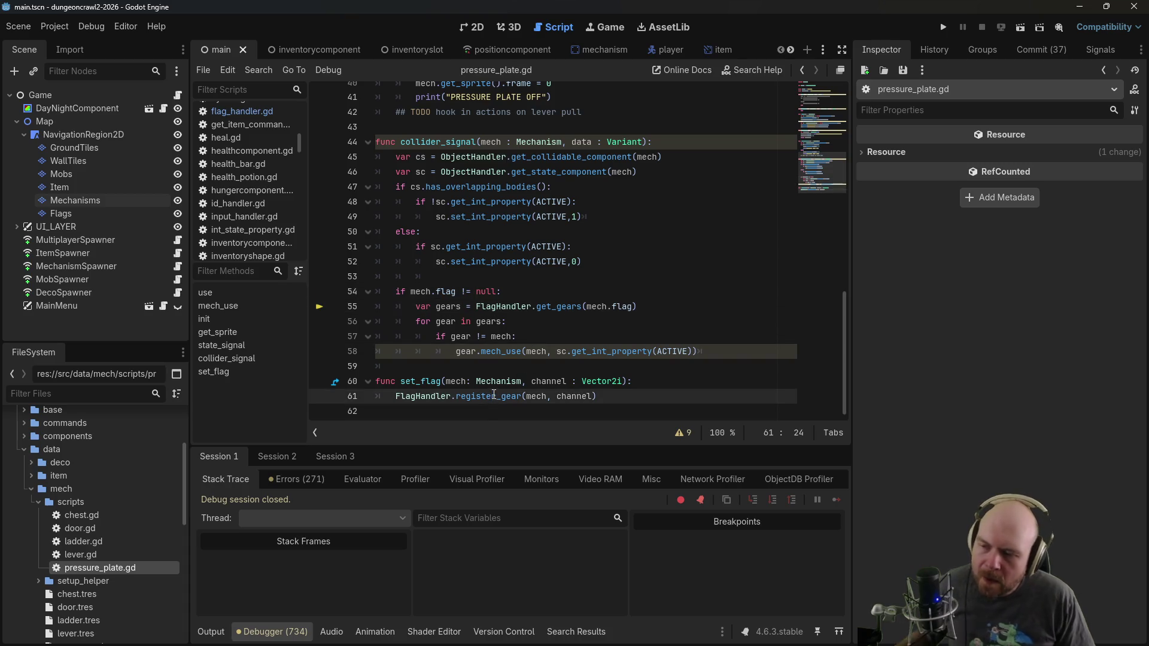
pyautogui.keyDown('ctrl'); pyautogui.click(490, 398); pyautogui.keyUp('ctrl')
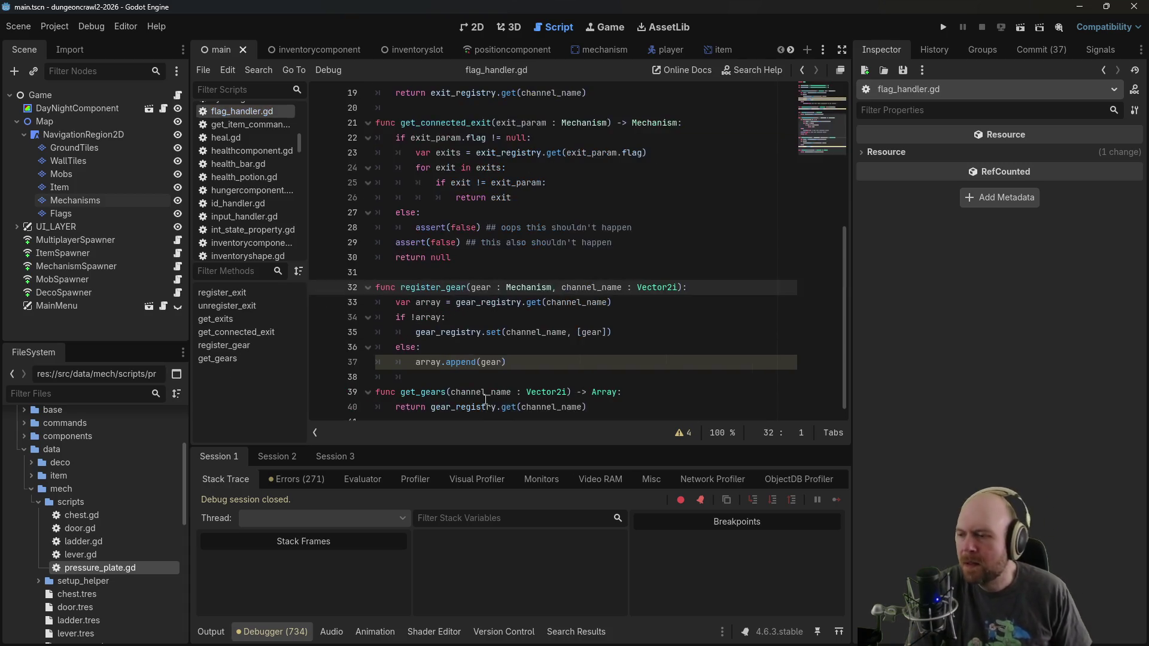
pyautogui.click(512, 336)
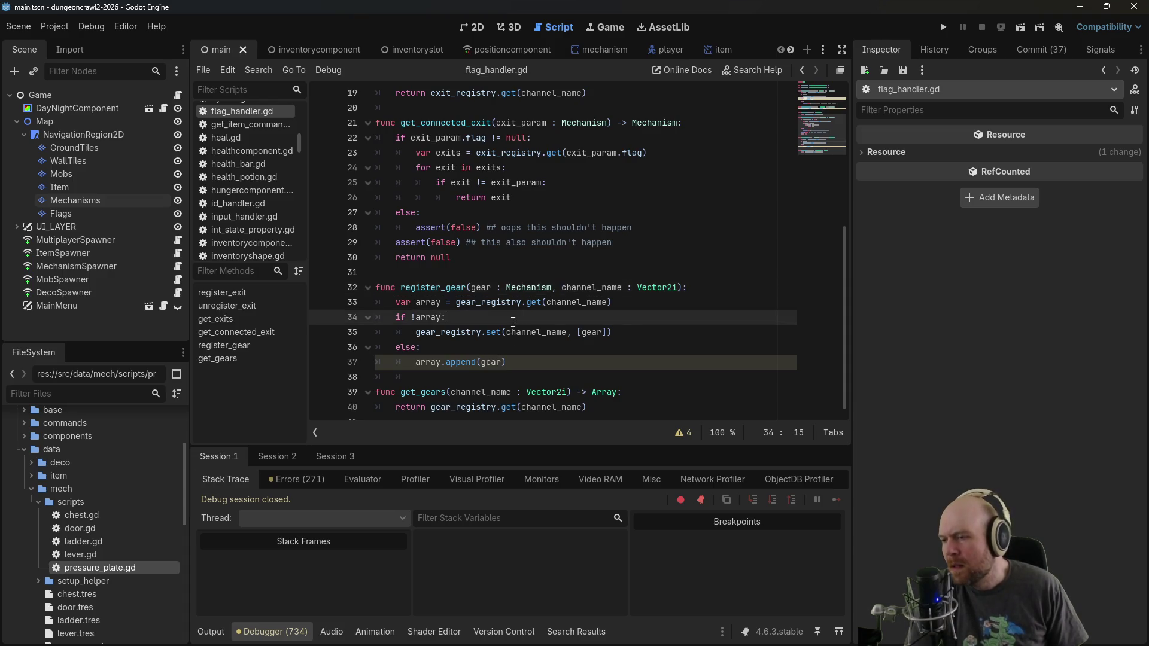
pyautogui.click(622, 333)
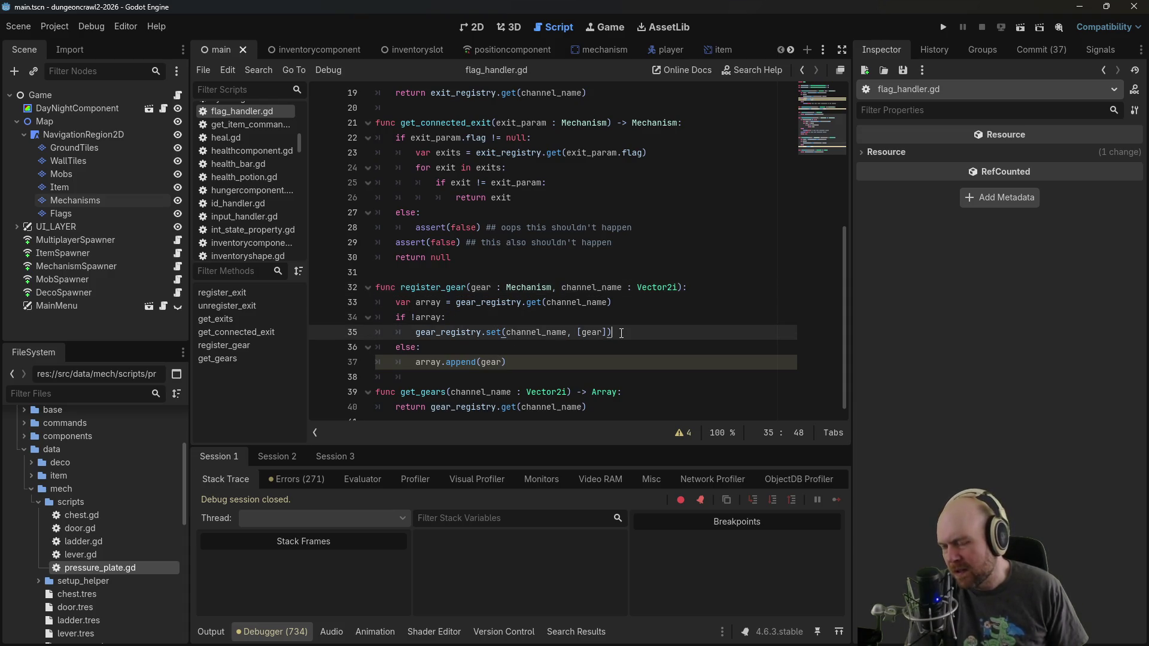
pyautogui.click(658, 303)
pyautogui.click(731, 288)
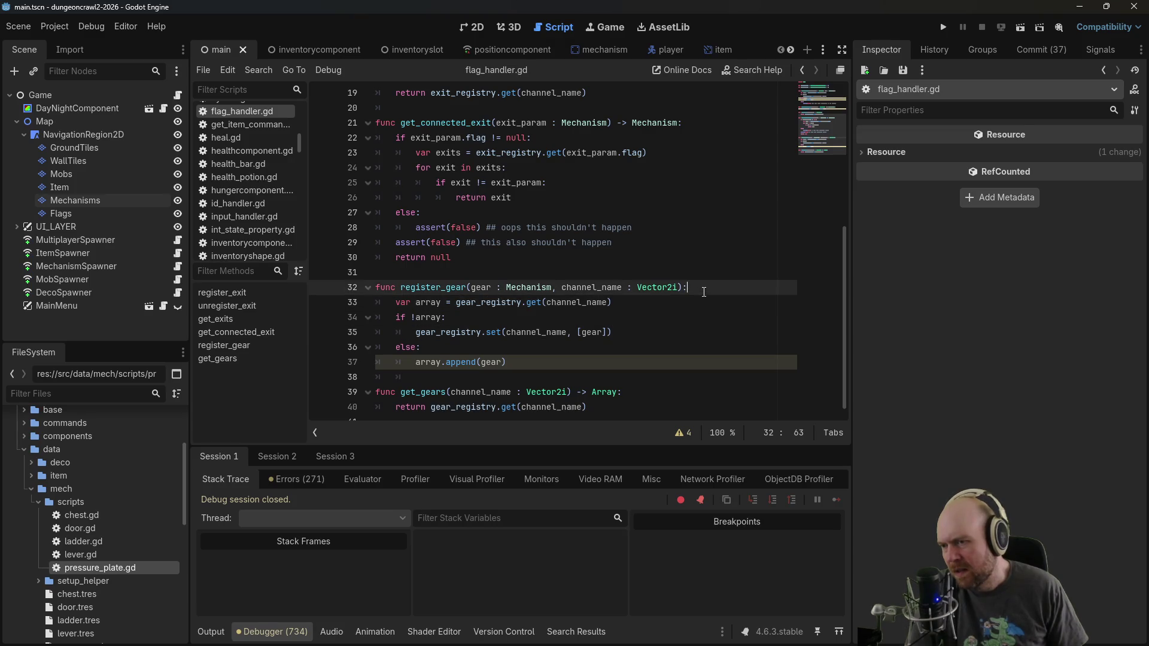
pyautogui.press('Return')
pyautogui.write('print("Re')
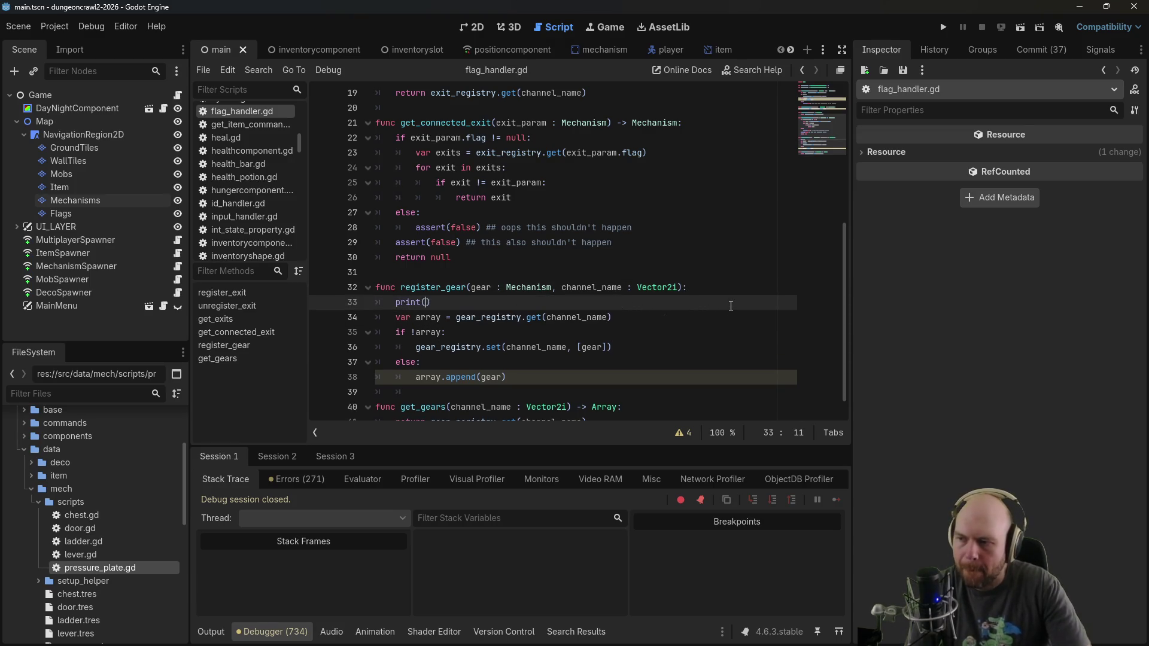
pyautogui.write('gistering: ", ')
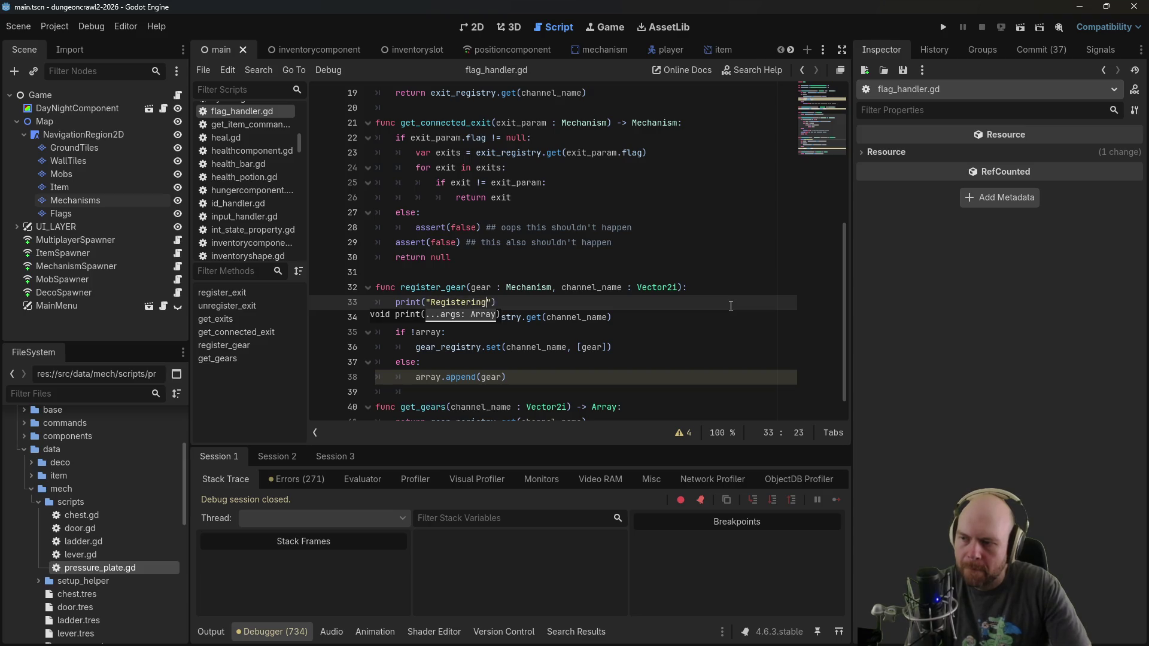
pyautogui.write('gear, " ')
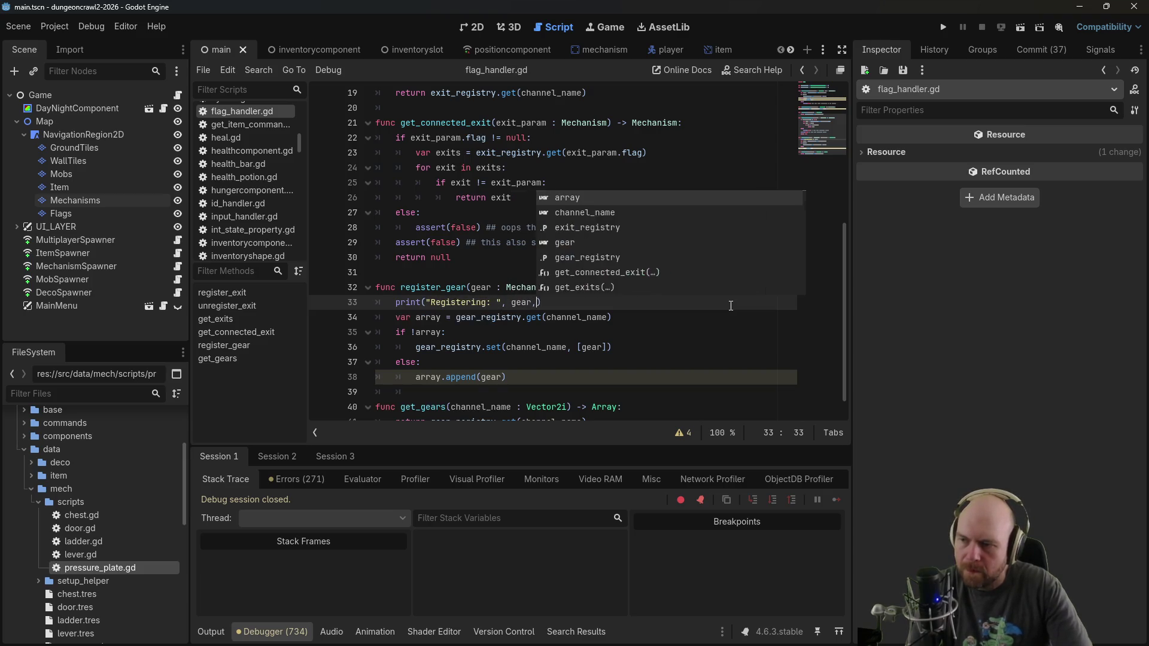
pyautogui.write(' at "')
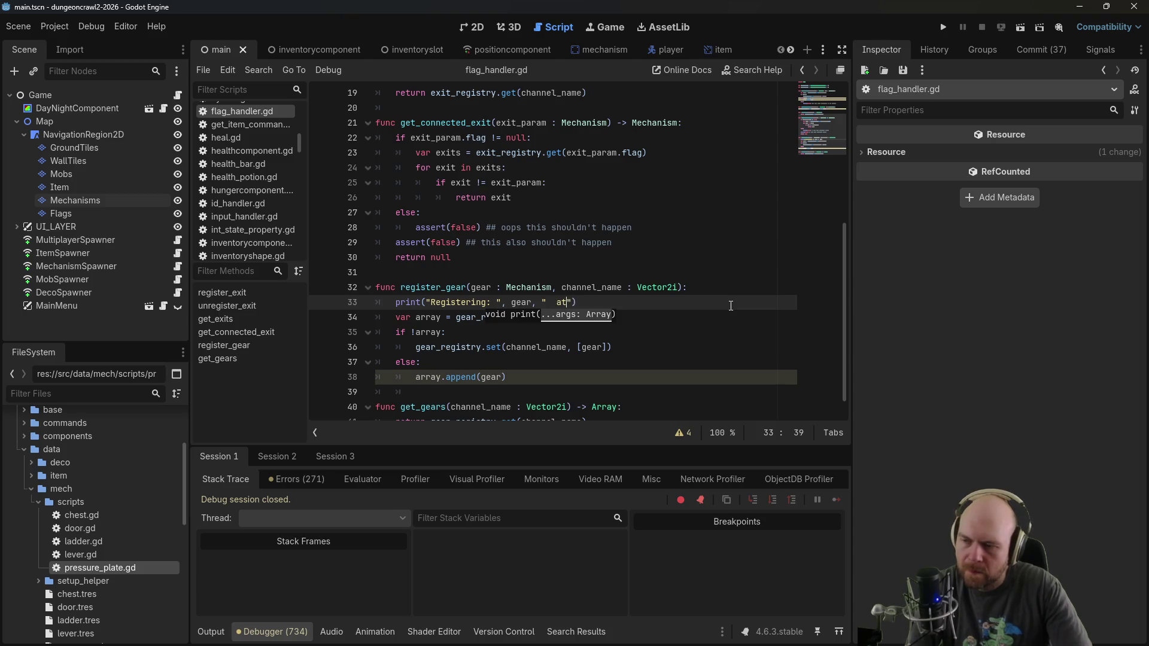
pyautogui.write(', channel_name')
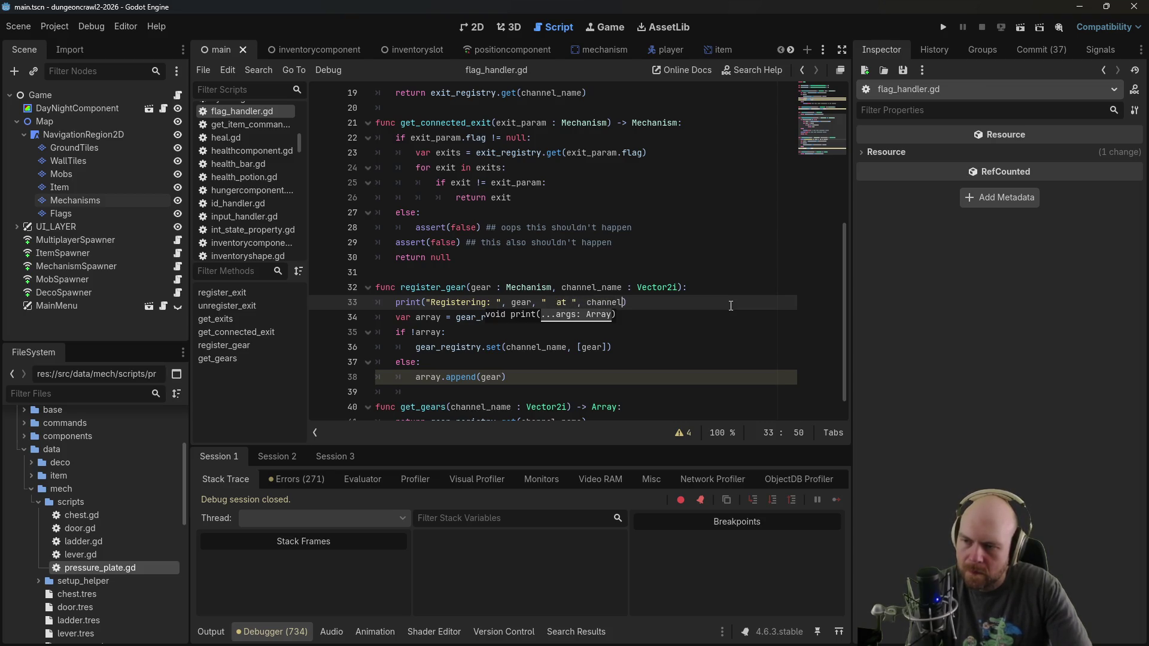
# Run the game to see the gear registration messages, then close it and return to 2D.
pyautogui.click(942, 25)
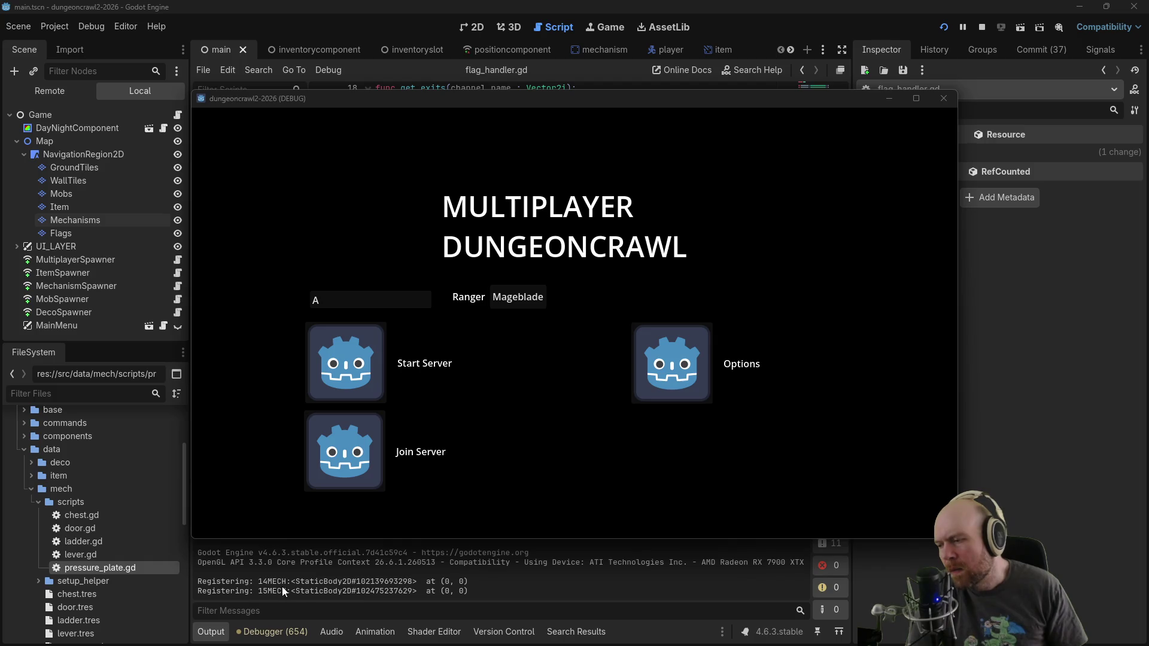
pyautogui.click(944, 99)
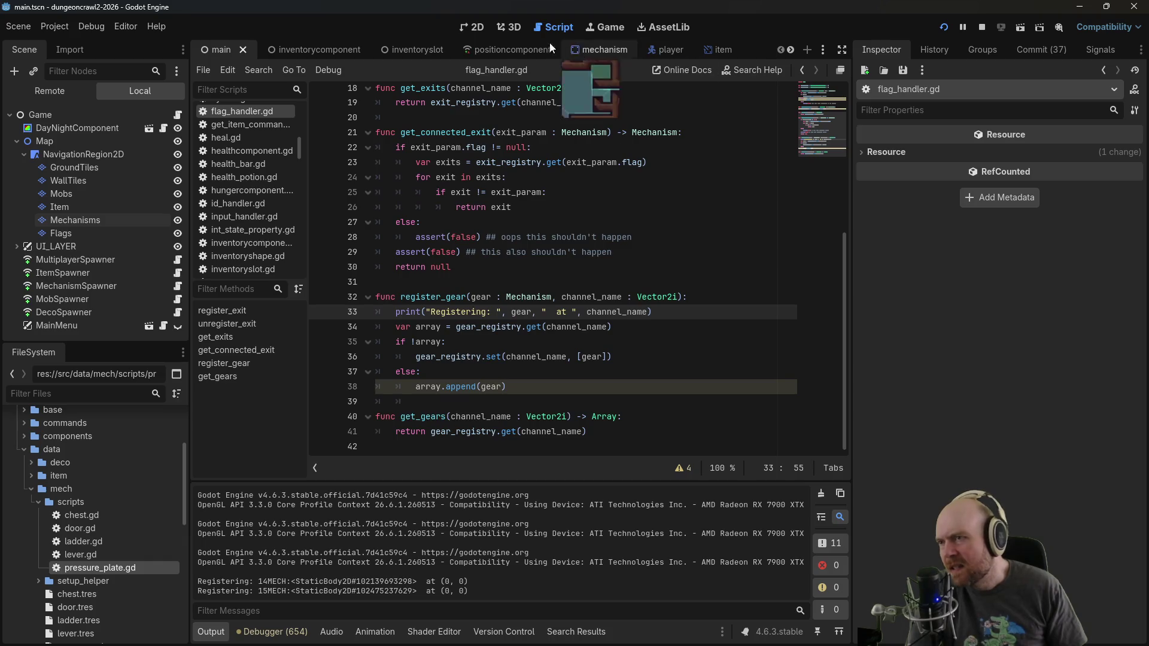
pyautogui.click(470, 28)
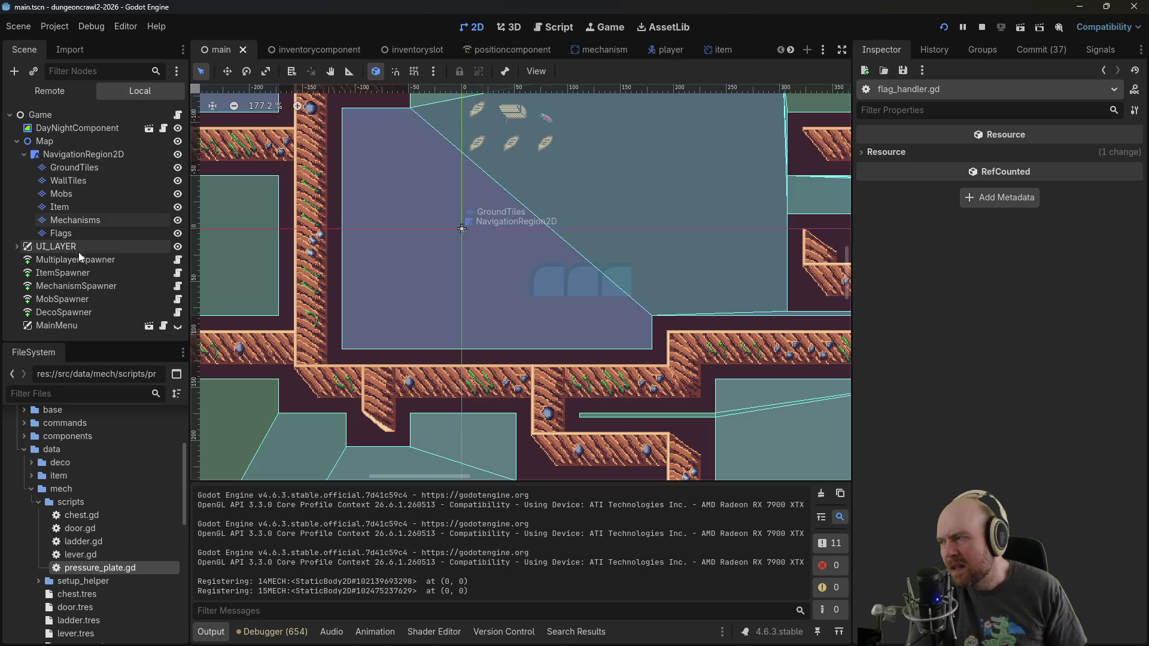
# Relaunch and join the game, inspect the live 13MECH node's flag remotely, then stop.
pyautogui.press('F5')
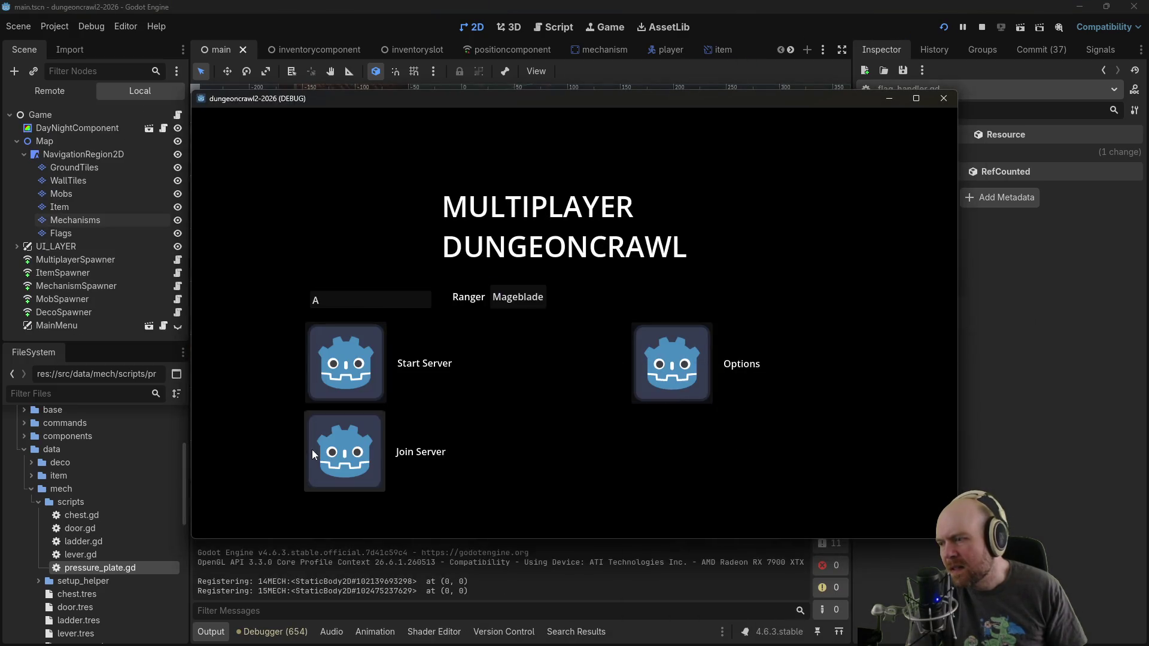
pyautogui.click(311, 450)
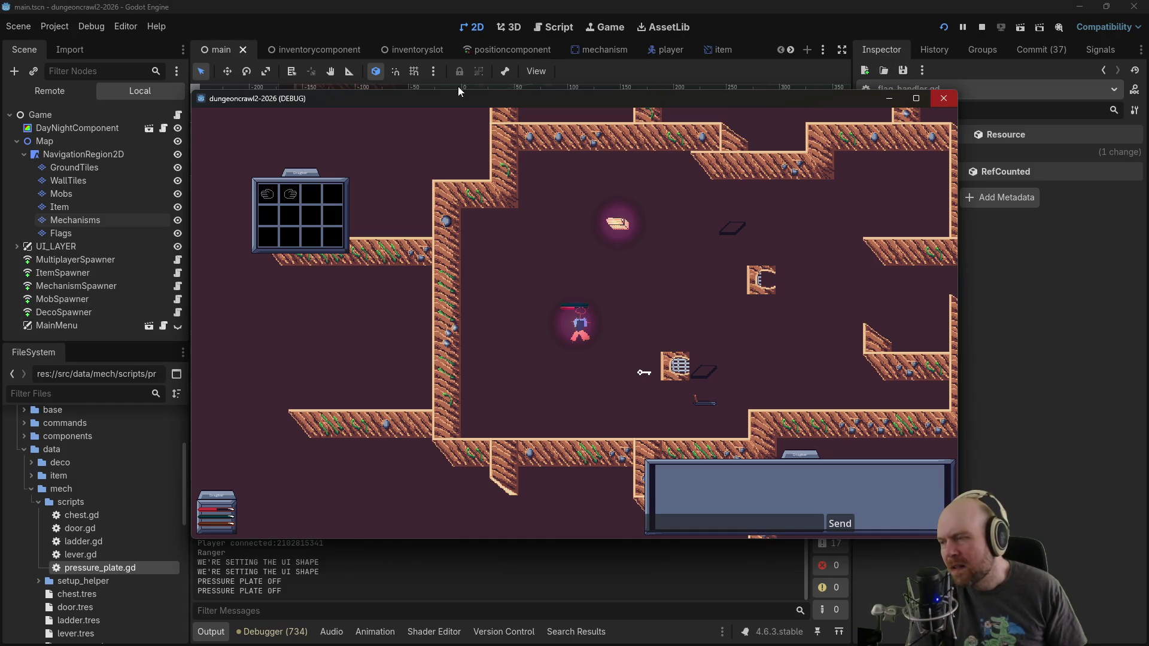
pyautogui.click(42, 85)
pyautogui.moveTo(179, 164)
pyautogui.mouseDown()
pyautogui.moveTo(193, 188)
pyautogui.moveTo(192, 156)
pyautogui.moveTo(194, 174)
pyautogui.mouseUp()
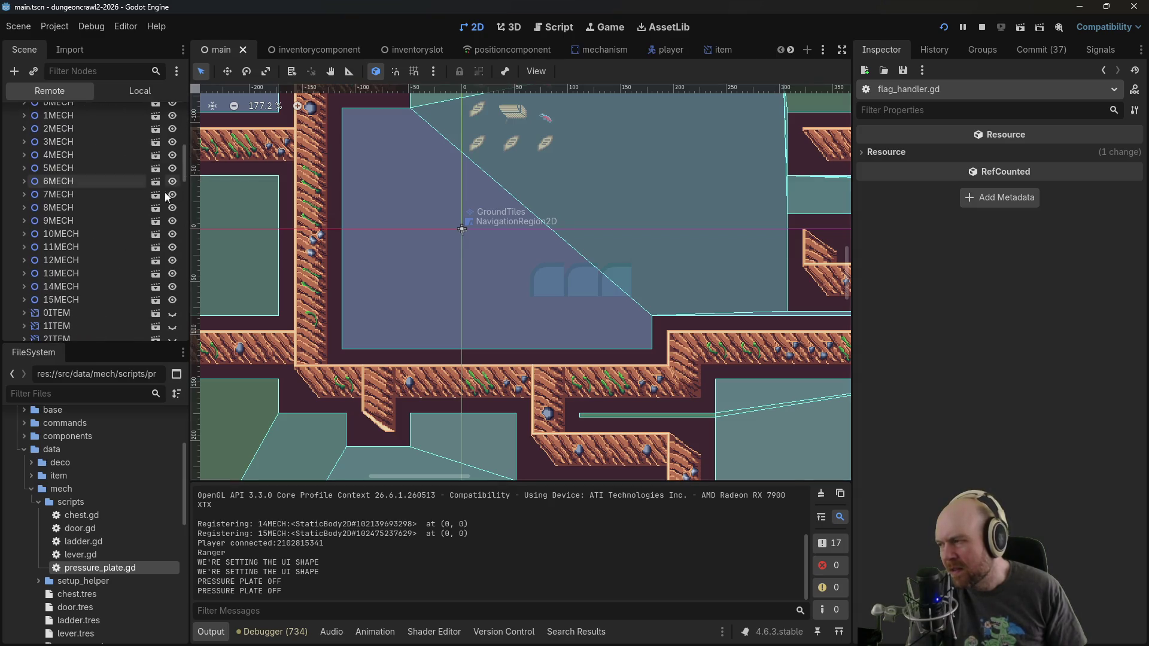
pyautogui.click(49, 274)
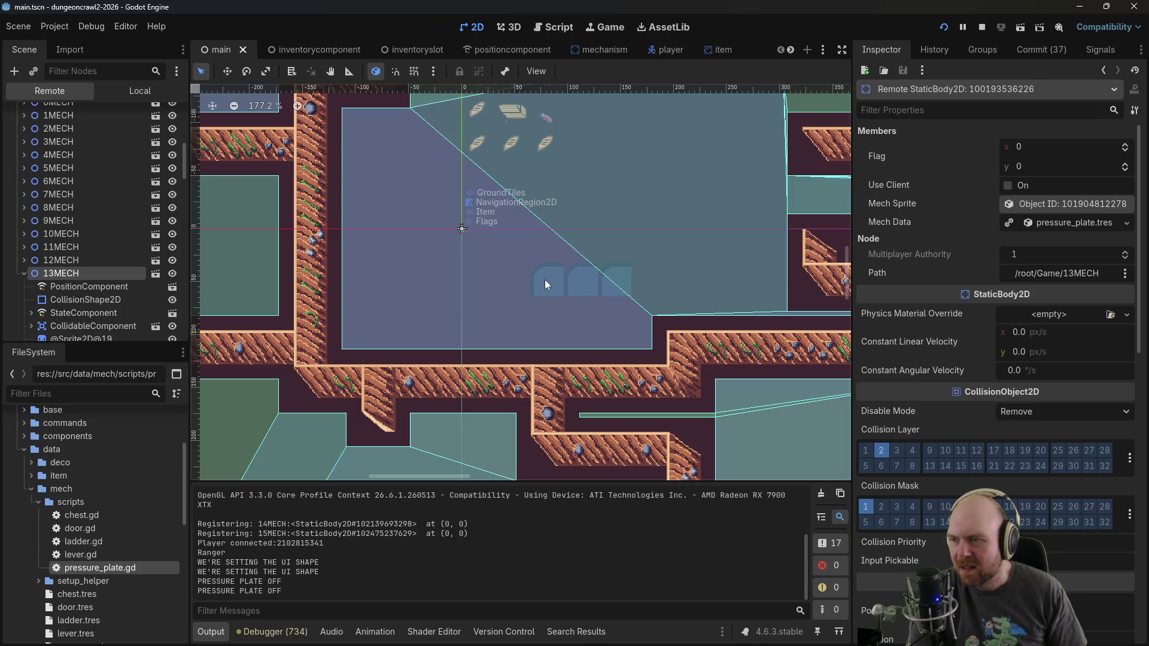
pyautogui.click(981, 28)
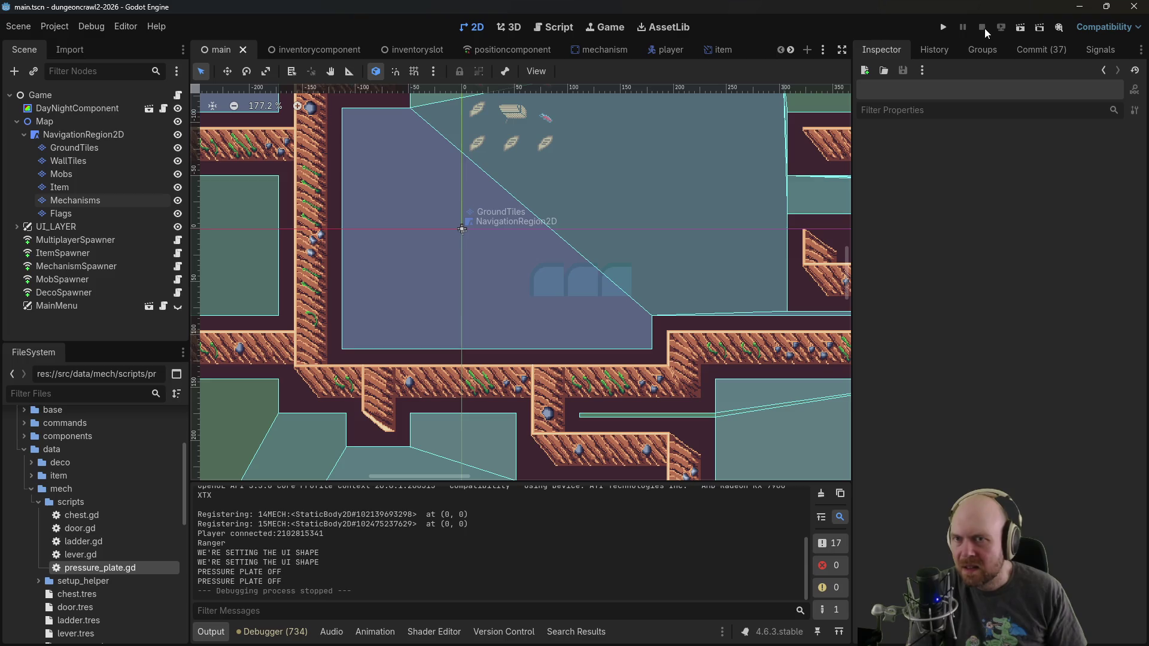
# Uncomment the flag-location print on line 63 of main.gd and run the game again.
pyautogui.click(24, 134)
pyautogui.click(16, 121)
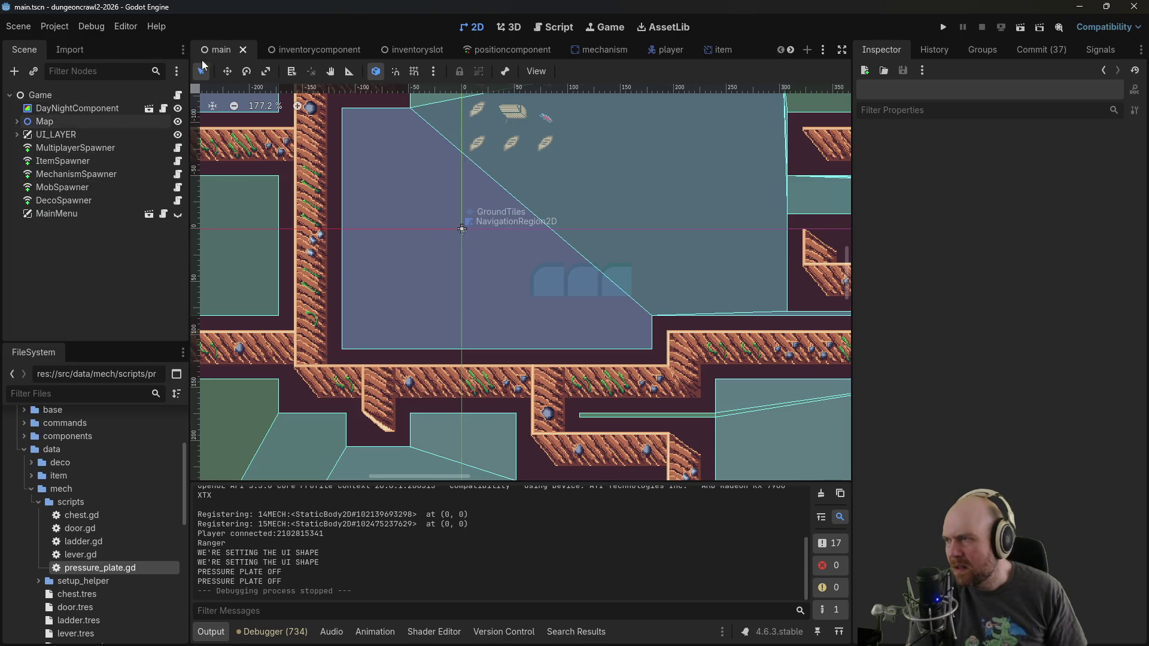
pyautogui.click(177, 97)
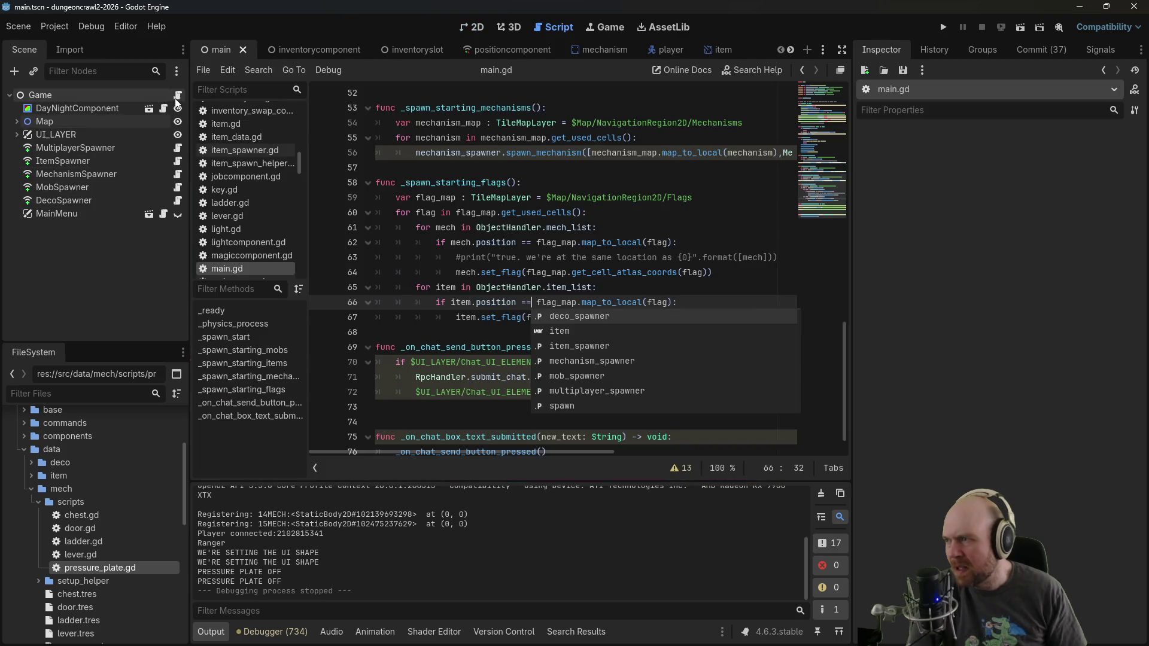
pyautogui.click(470, 337)
pyautogui.scroll(-1, 470, 336)
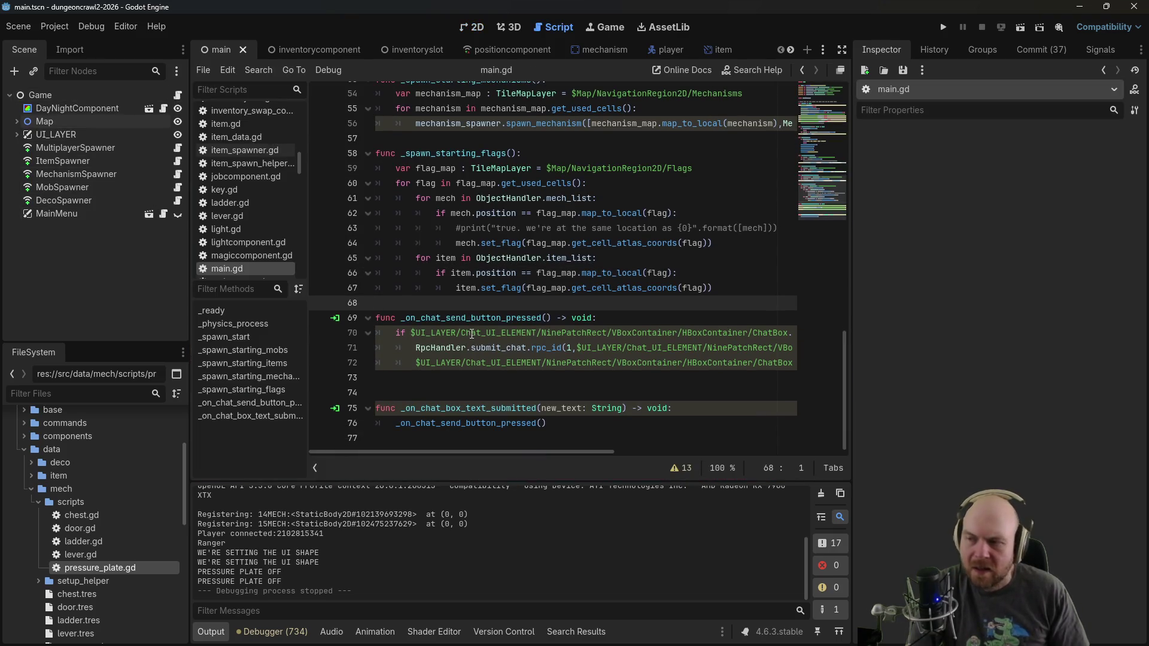
pyautogui.scroll(5, 496, 302)
pyautogui.scroll(-2, 495, 302)
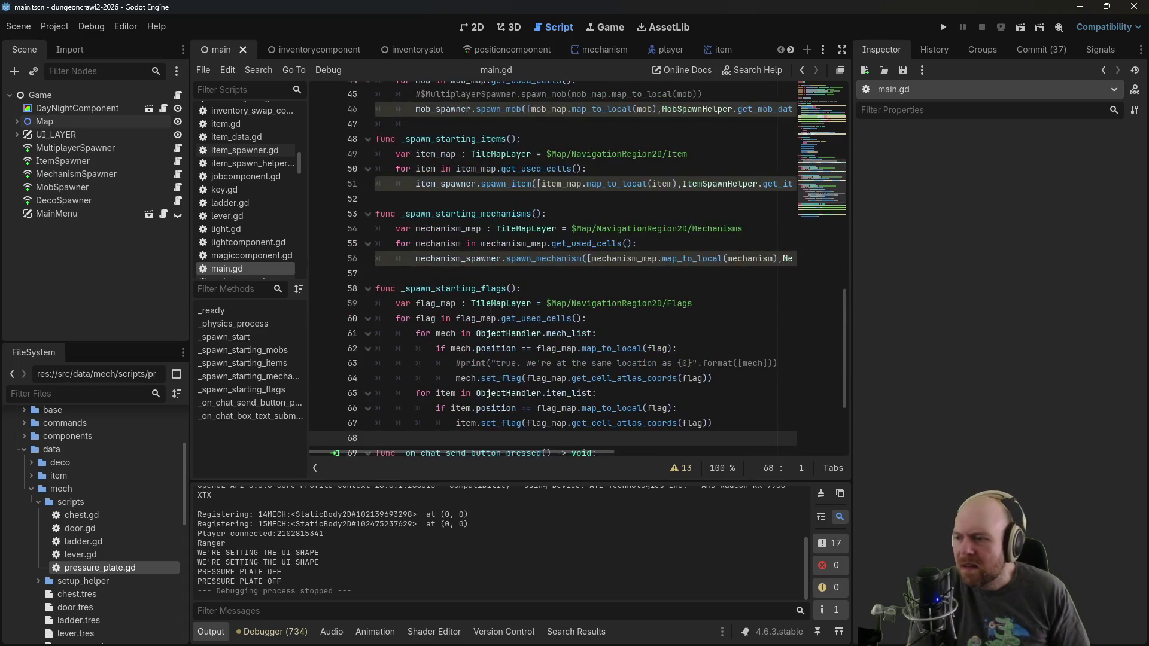
pyautogui.click(503, 362)
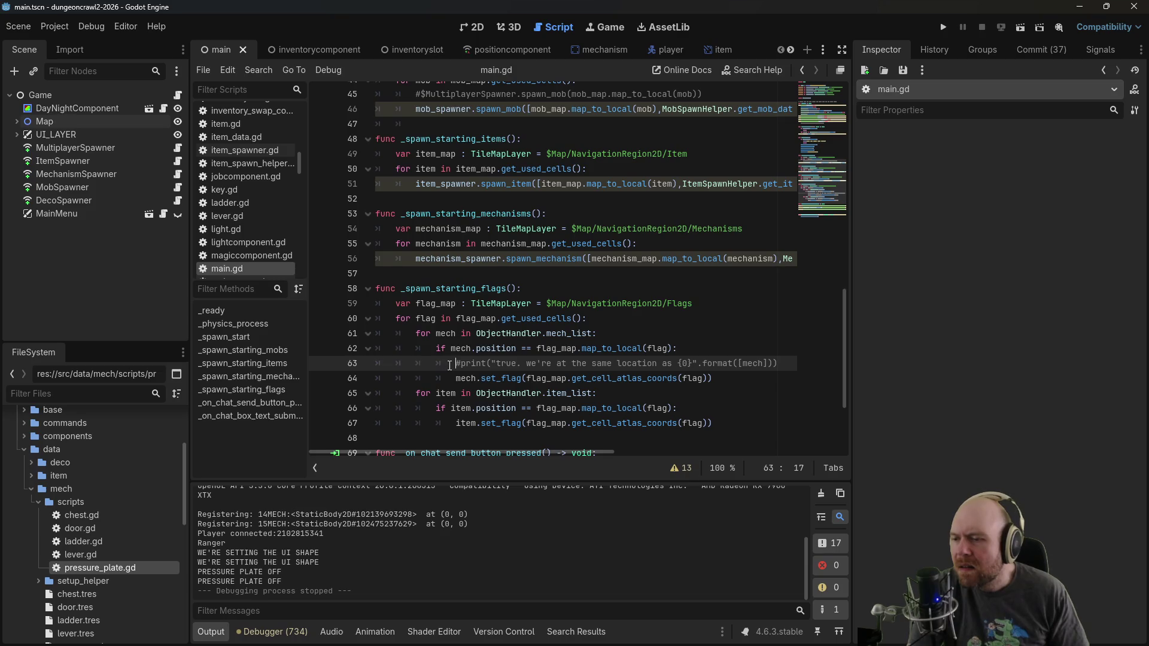
pyautogui.press('Delete')
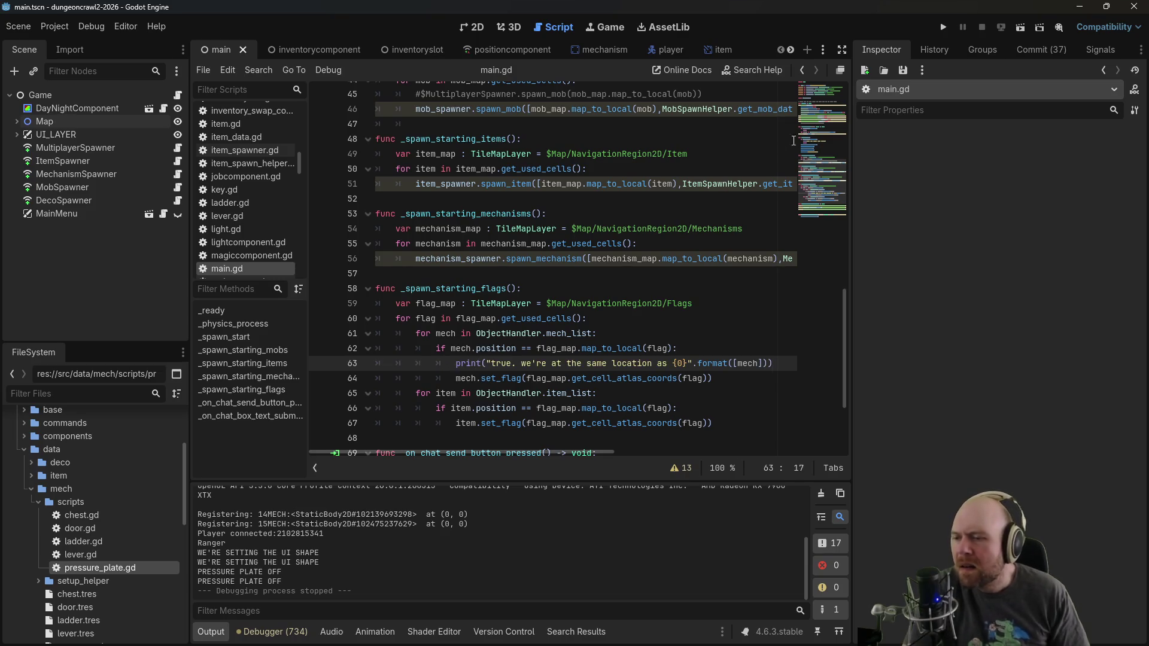
pyautogui.click(943, 27)
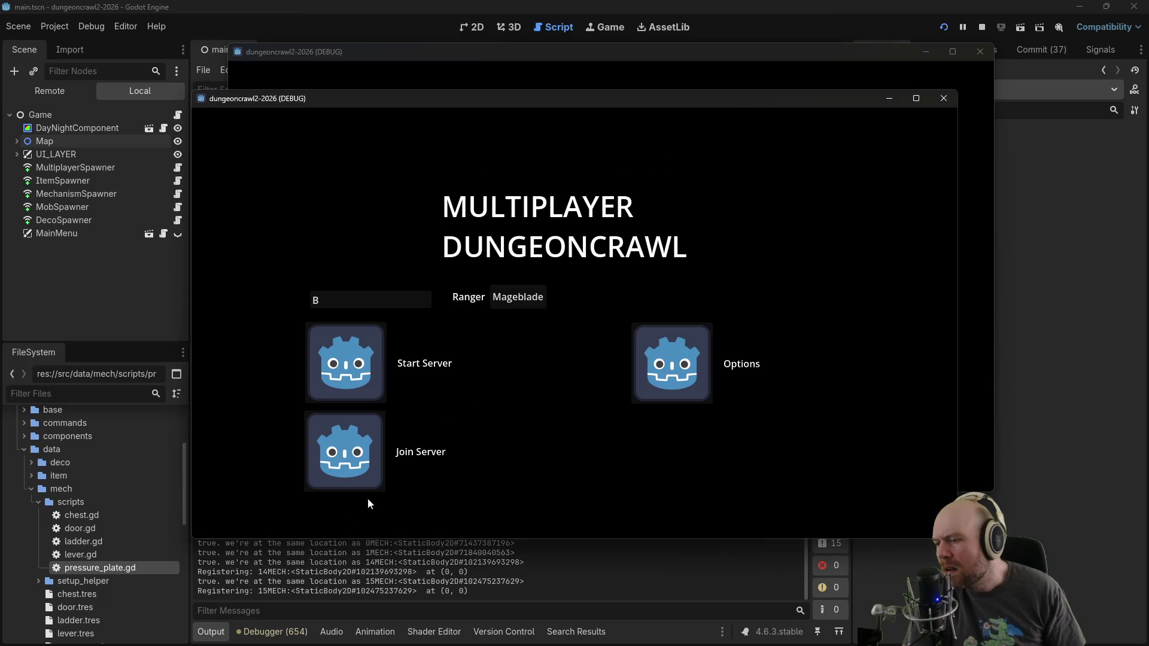
# Close both game instances, end the debug session, and return to the 2D scene view.
pyautogui.click(943, 98)
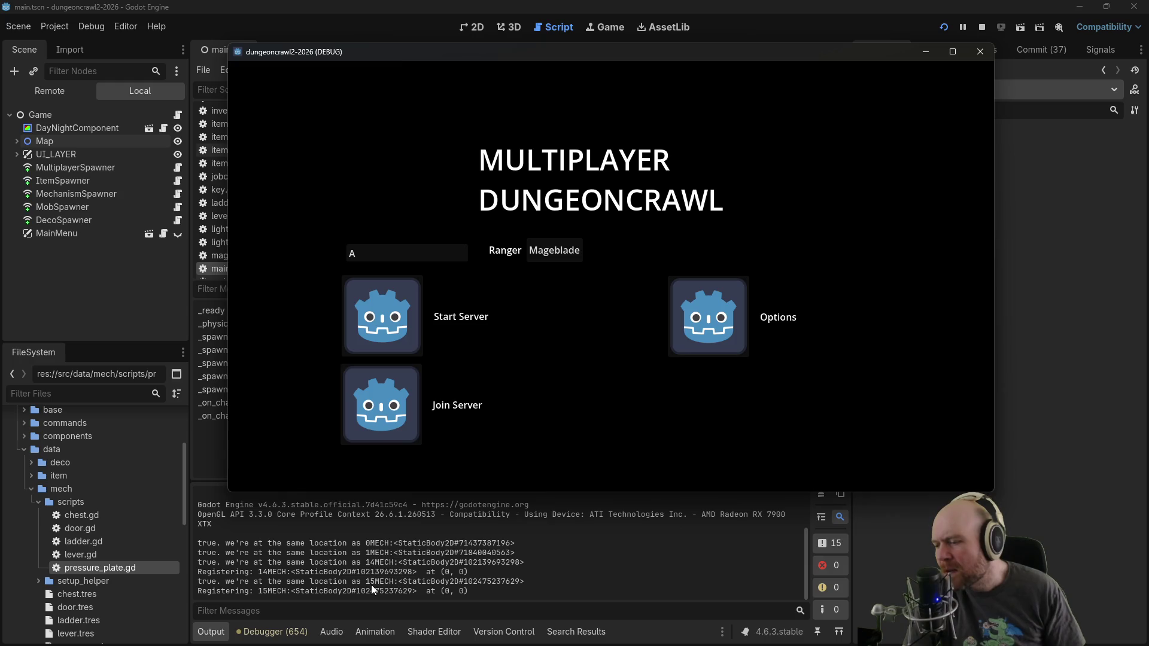
pyautogui.click(980, 53)
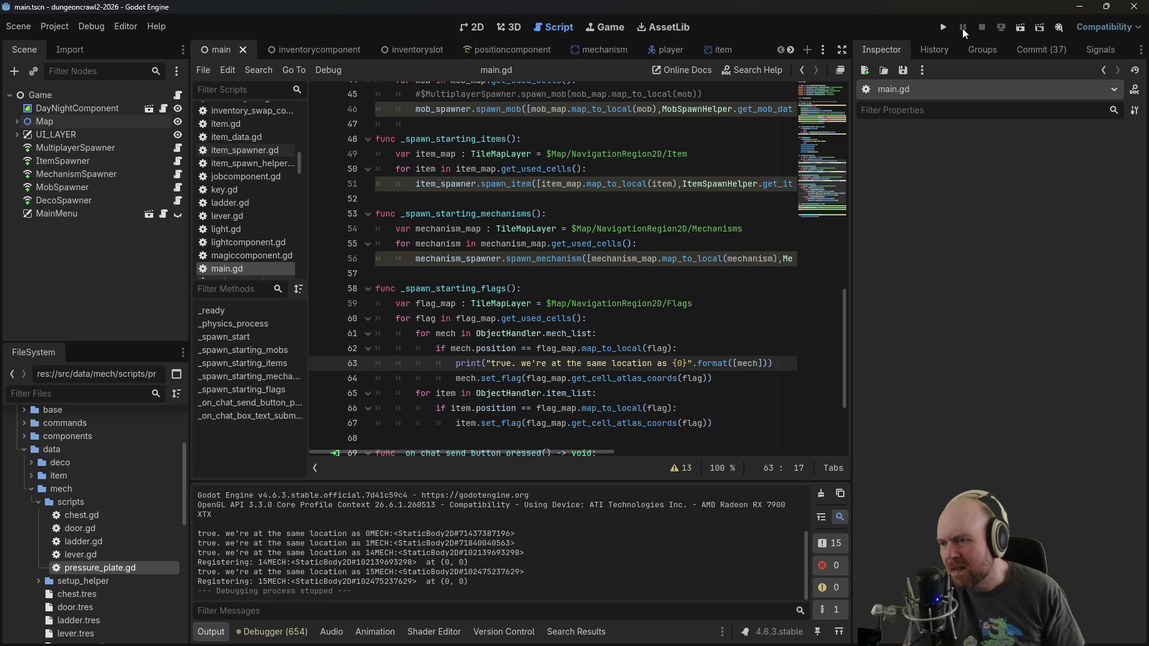
pyautogui.click(563, 259)
pyautogui.click(480, 27)
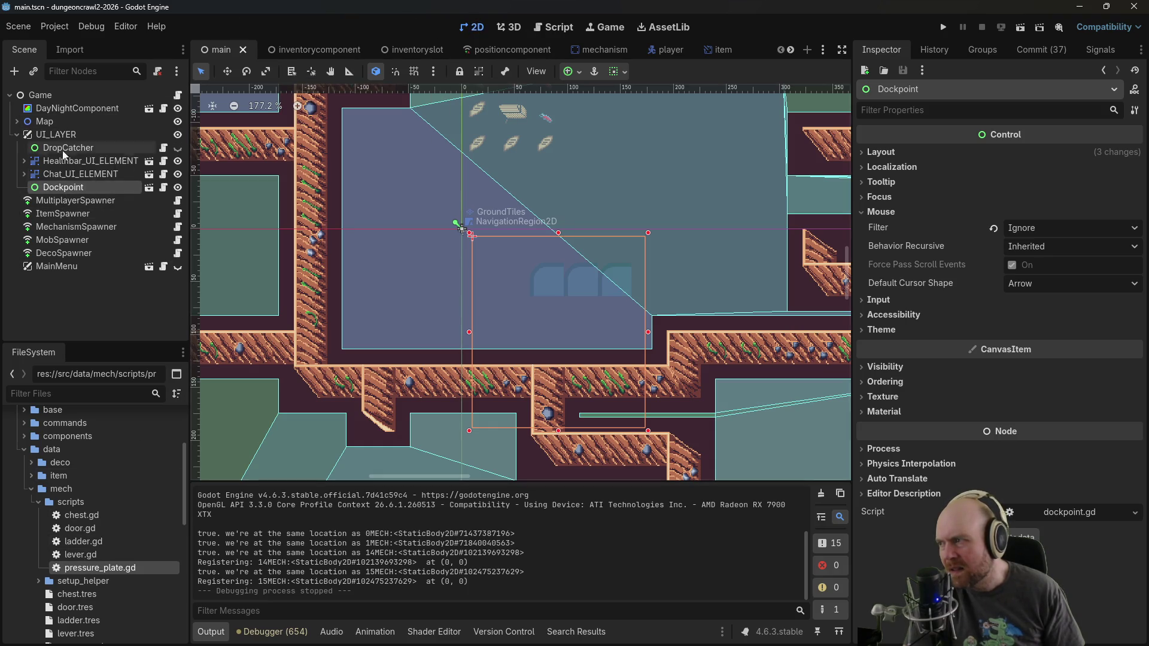
# Select the Flags tilemap layer, erase one flag tile, then save and test-run the game.
pyautogui.click(16, 133)
pyautogui.click(16, 121)
pyautogui.click(24, 134)
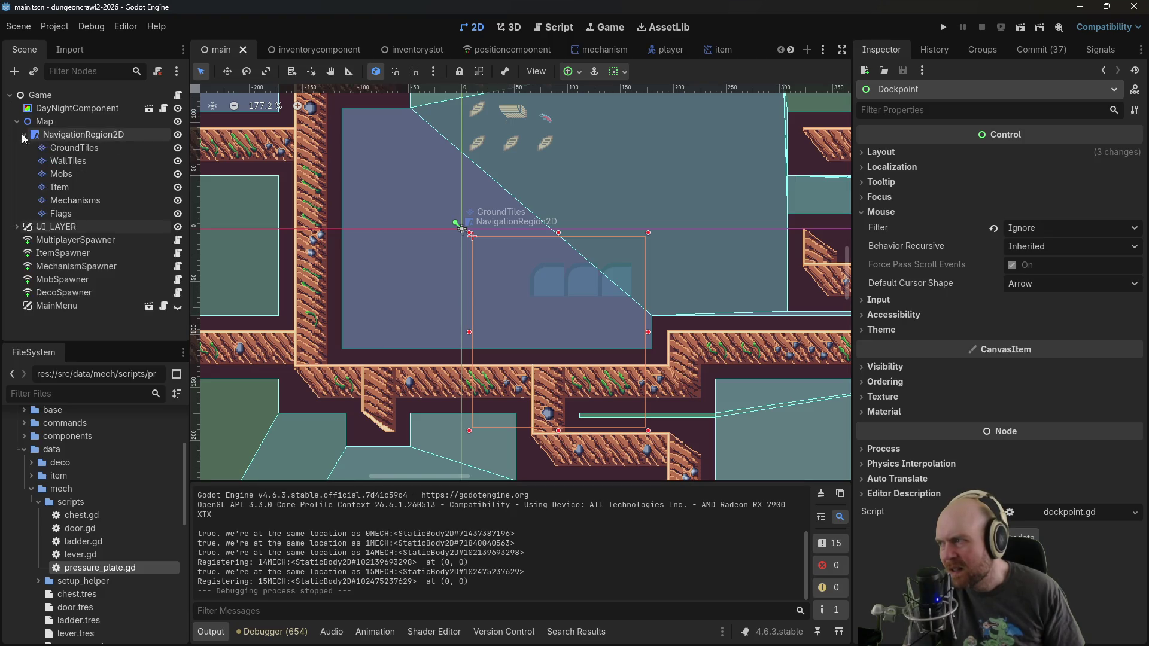
pyautogui.click(62, 213)
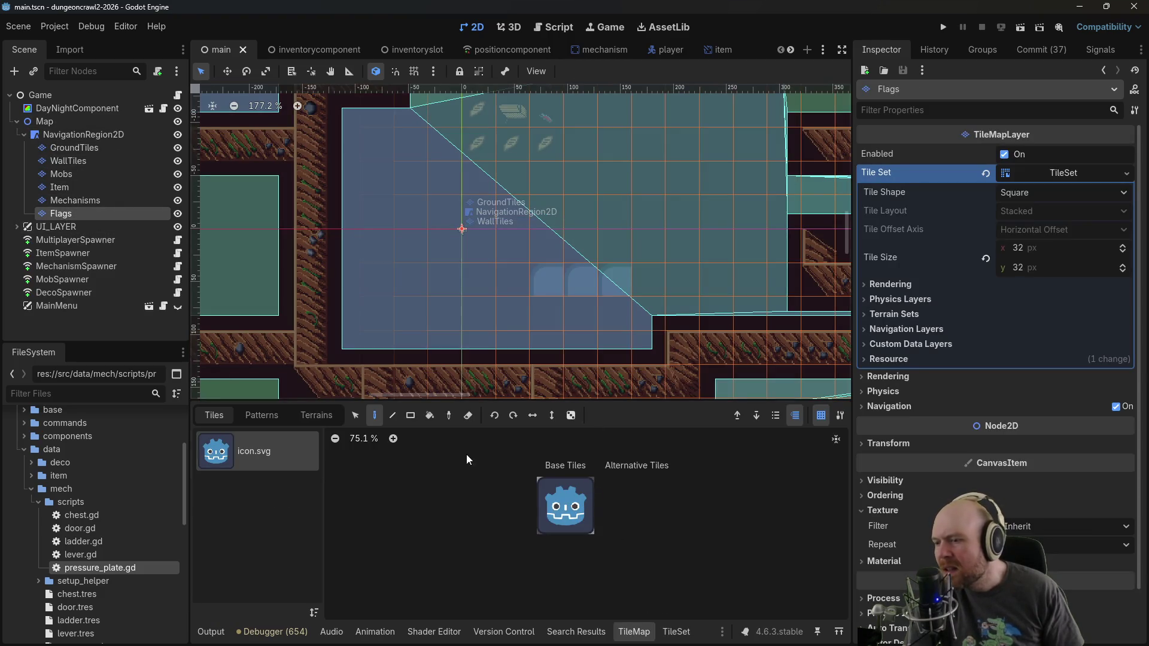
pyautogui.click(468, 416)
pyautogui.click(615, 280)
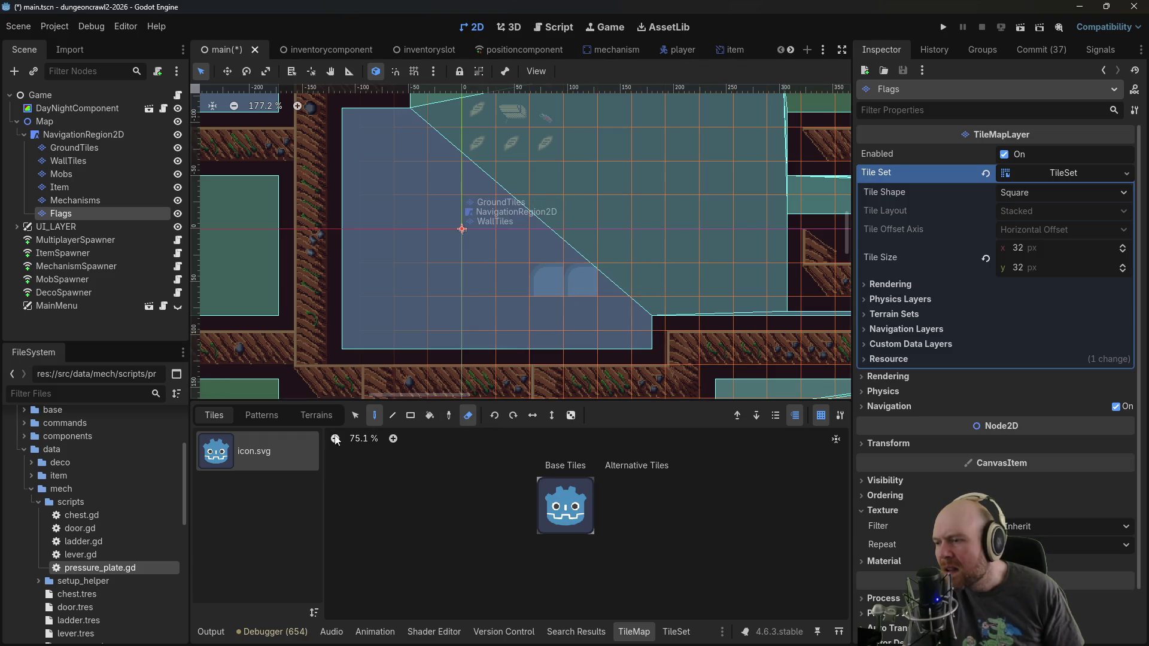
pyautogui.click(353, 417)
pyautogui.click(947, 29)
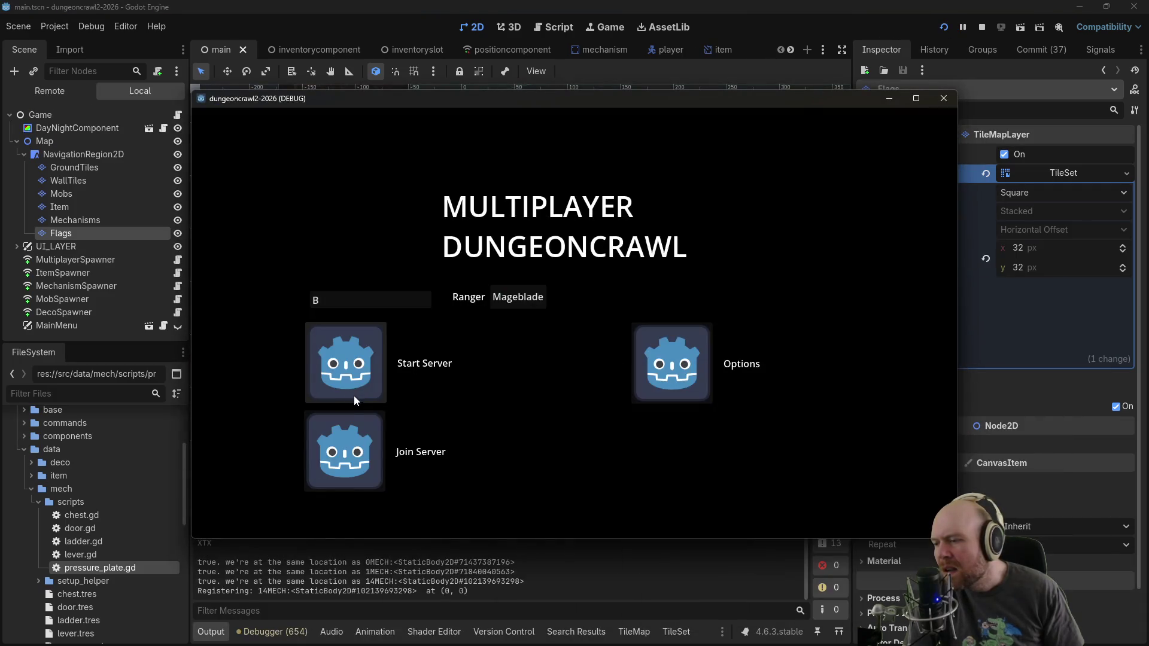
pyautogui.click(948, 106)
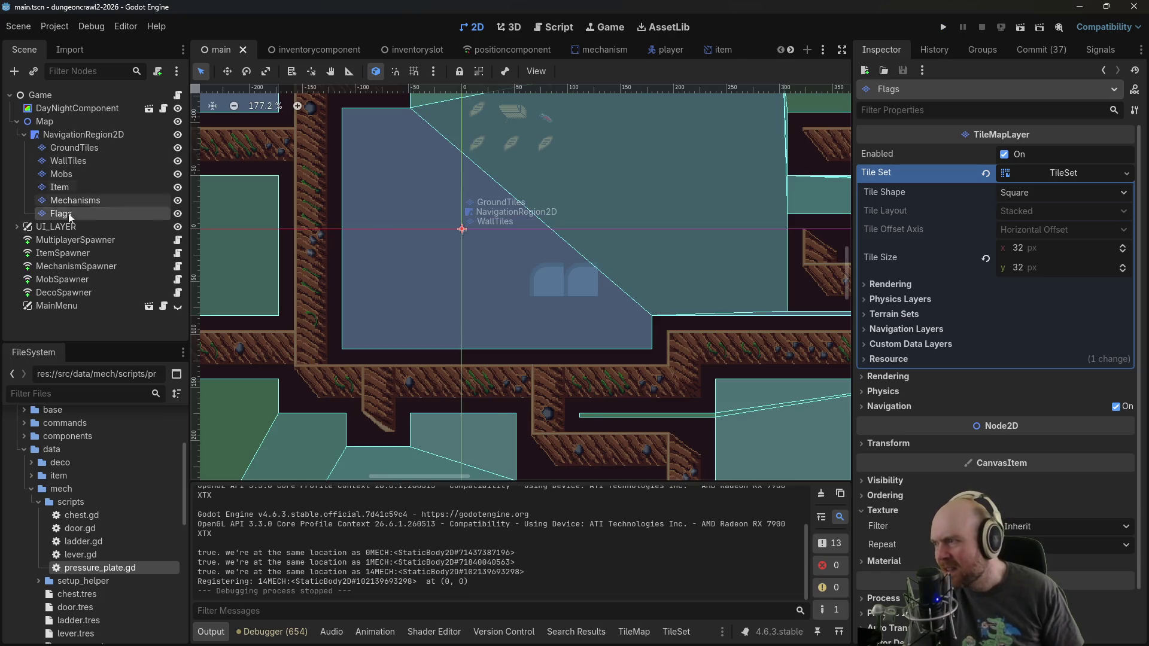
# Pick the icon.svg flag tile, paint two more flags extending the row, and erase one.
pyautogui.click(634, 633)
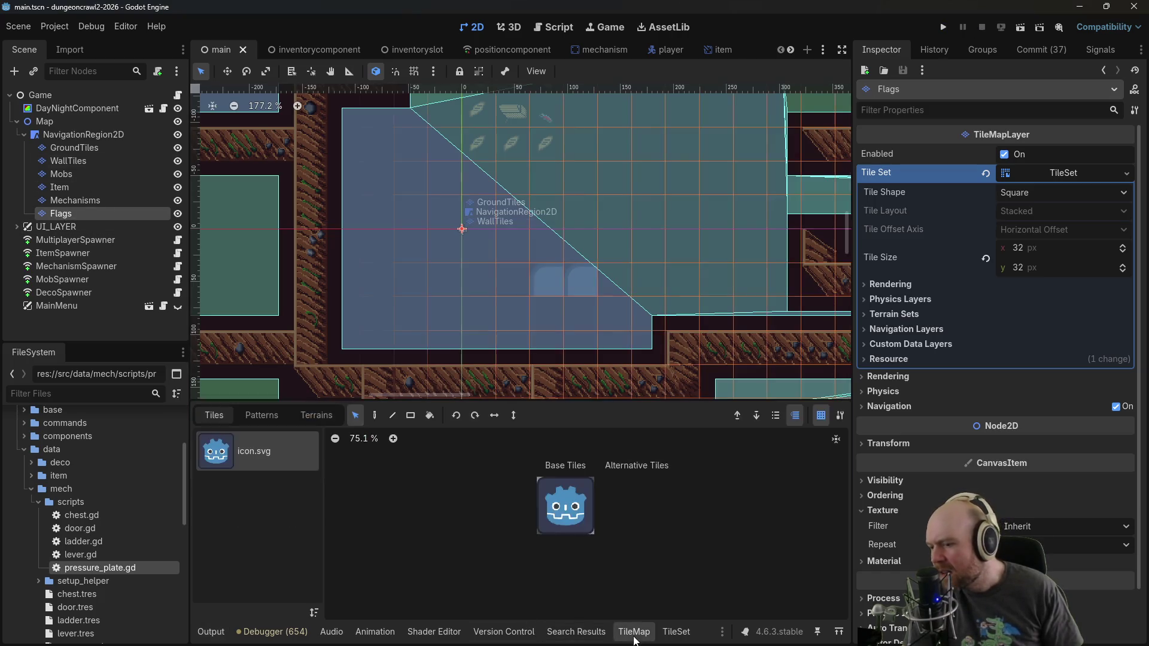
pyautogui.click(543, 484)
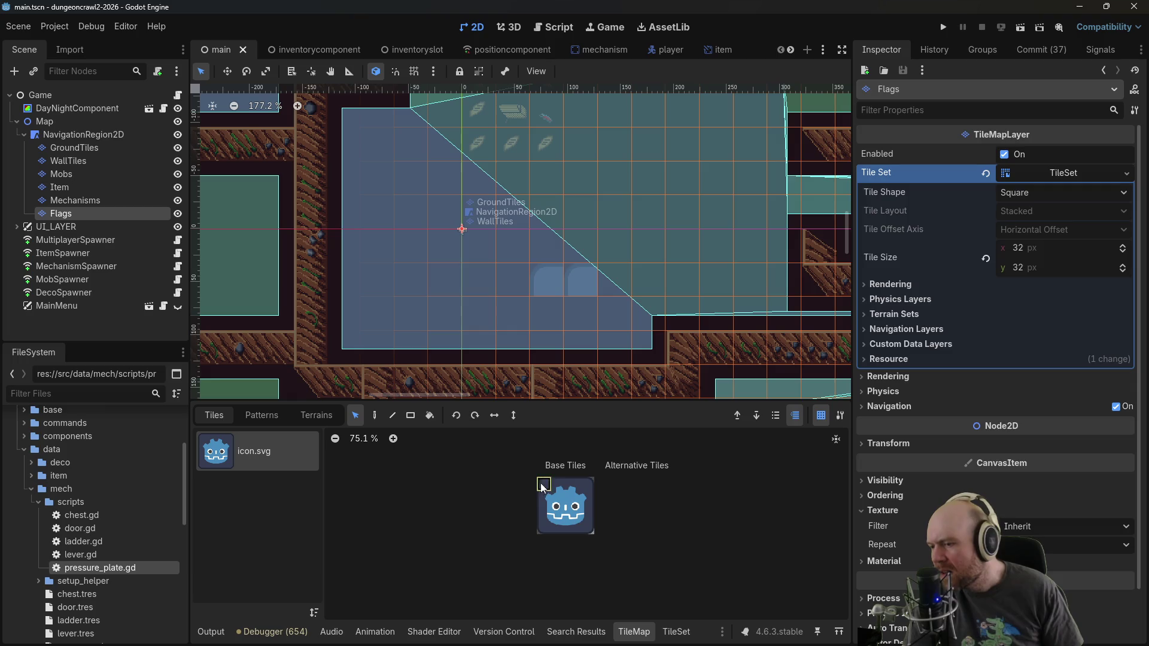
pyautogui.click(376, 417)
pyautogui.click(468, 415)
pyautogui.moveTo(608, 289); pyautogui.dragTo(647, 279)
pyautogui.click(468, 415)
pyautogui.click(533, 296)
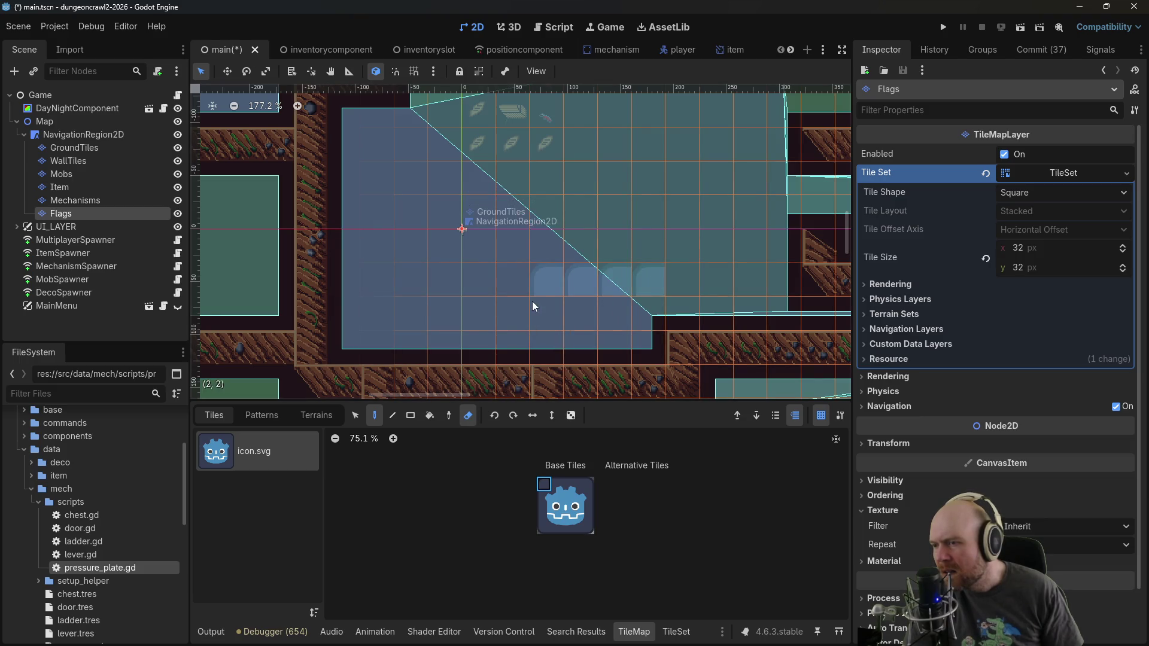
# Run and join the game, walk right until flag_handler.gd line 41 errors, then stop and return to 2D.
pyautogui.click(942, 29)
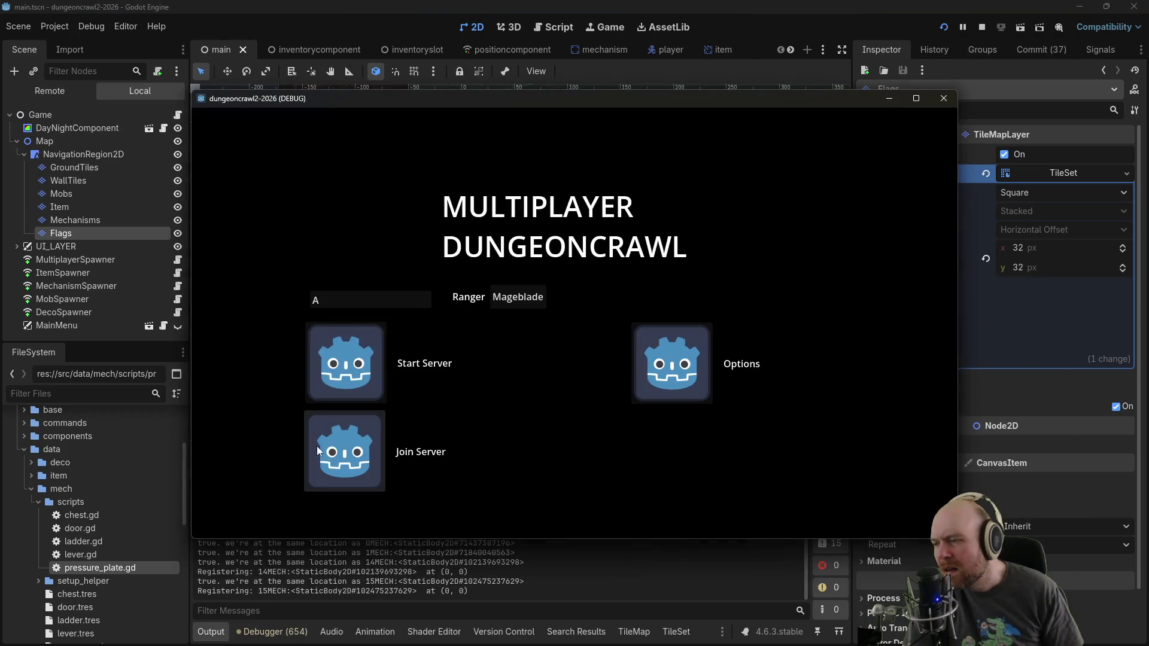
pyautogui.click(330, 452)
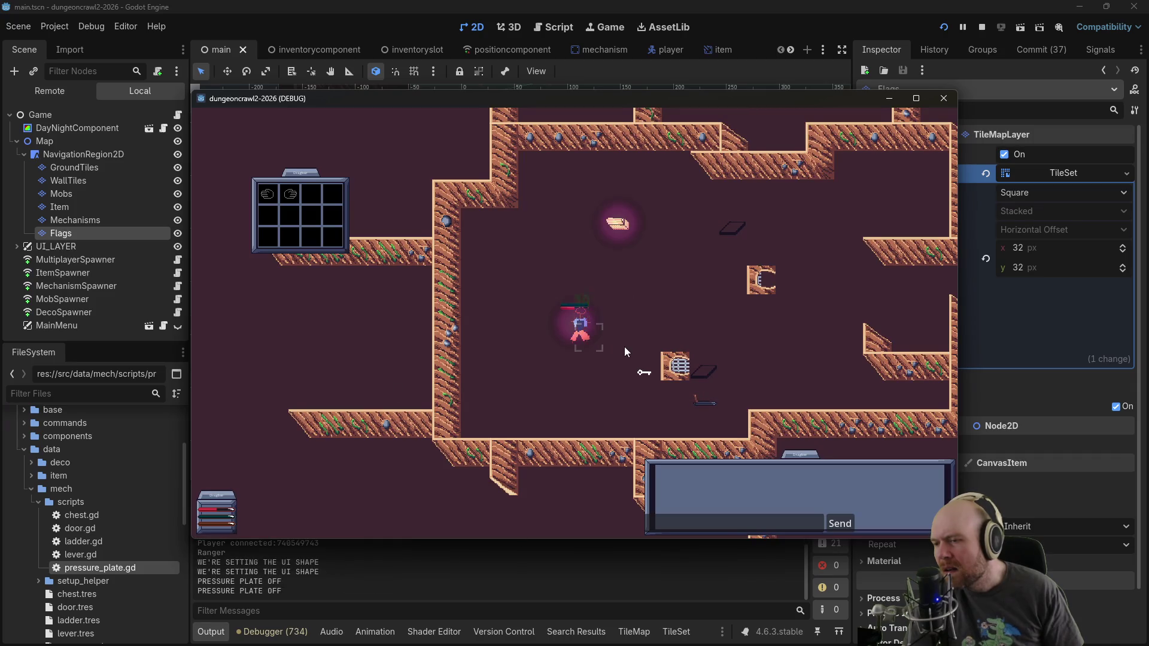
pyautogui.click(605, 366)
pyautogui.click(604, 368)
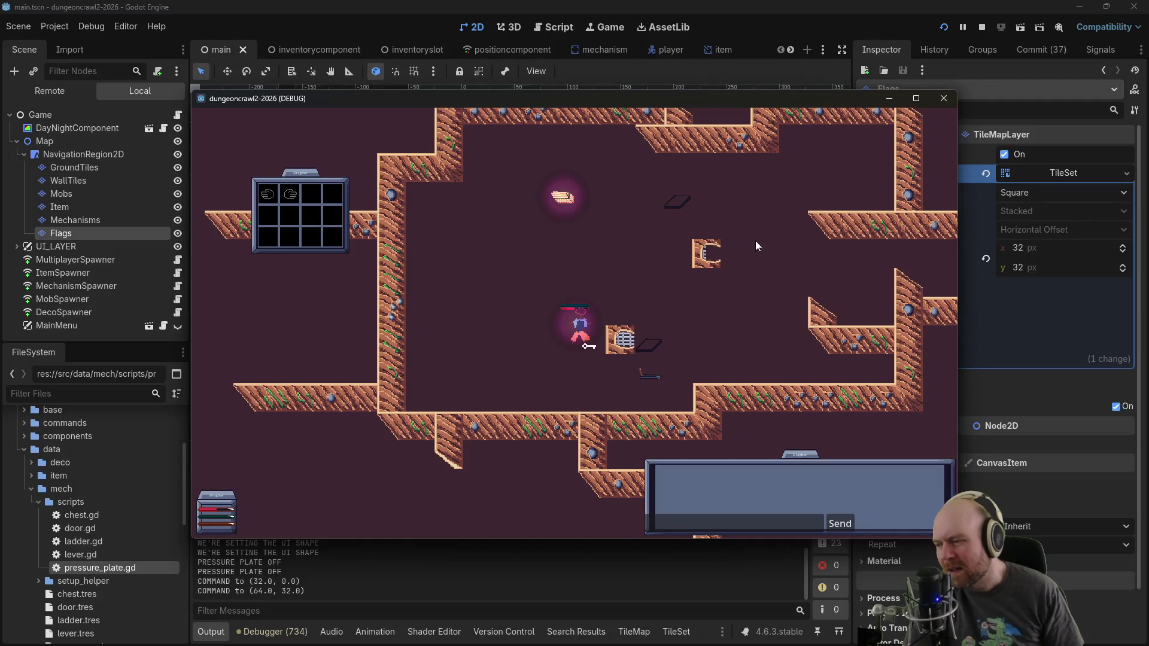
pyautogui.click(658, 316)
pyautogui.click(595, 368)
pyautogui.click(595, 350)
pyautogui.click(602, 347)
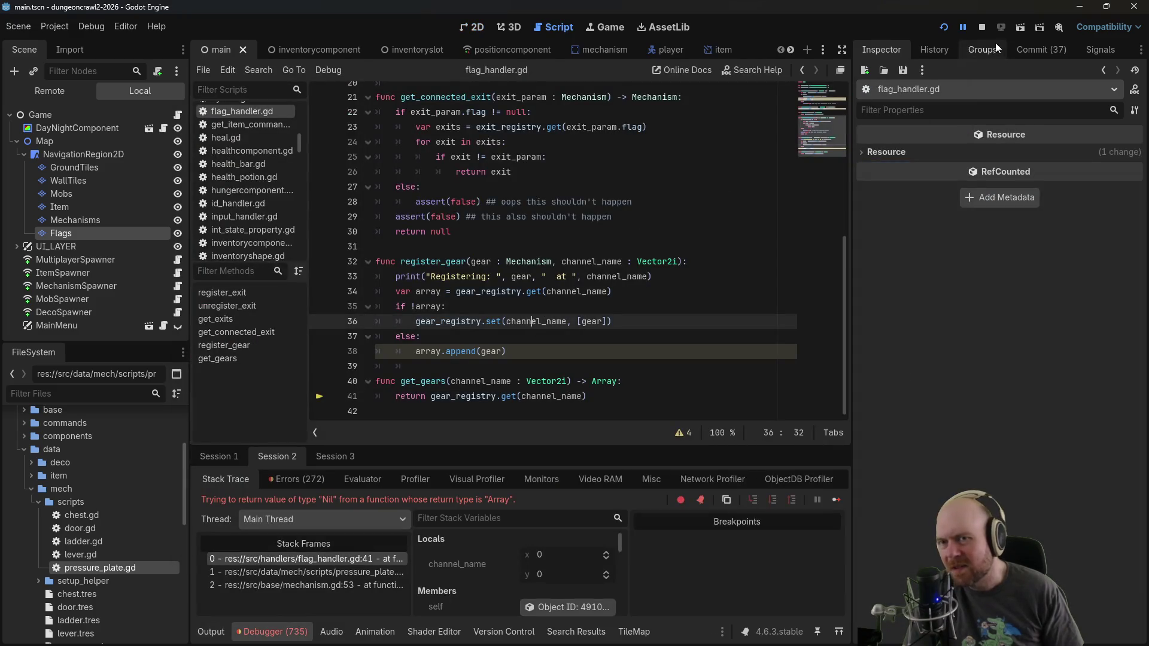
pyautogui.click(984, 25)
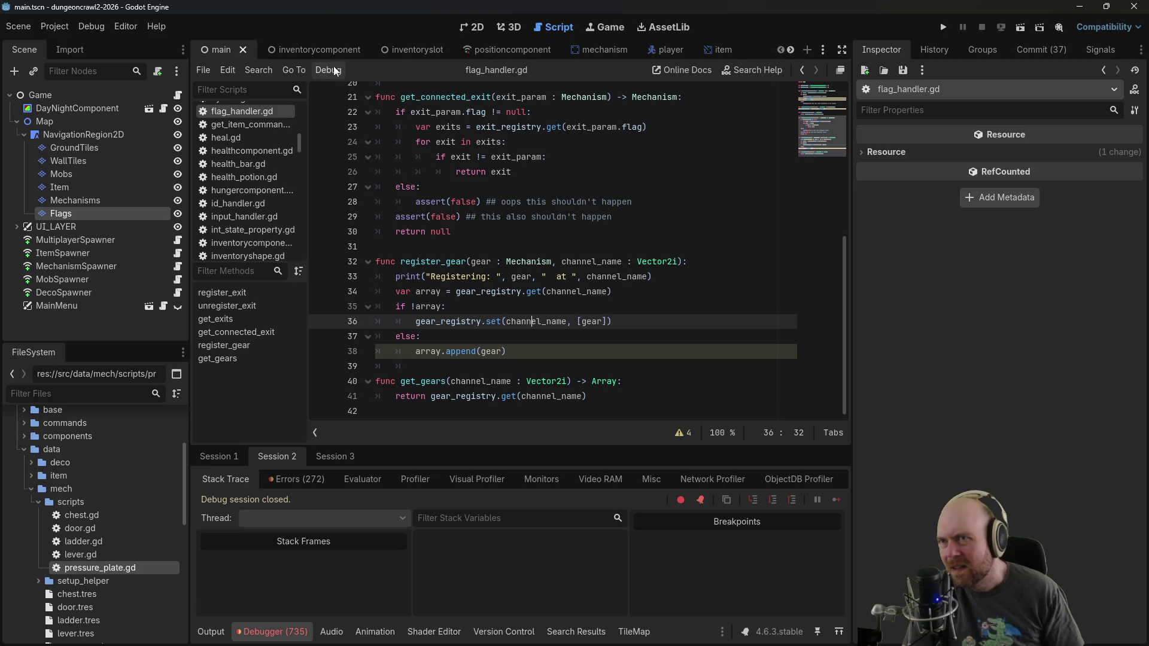
pyautogui.click(476, 28)
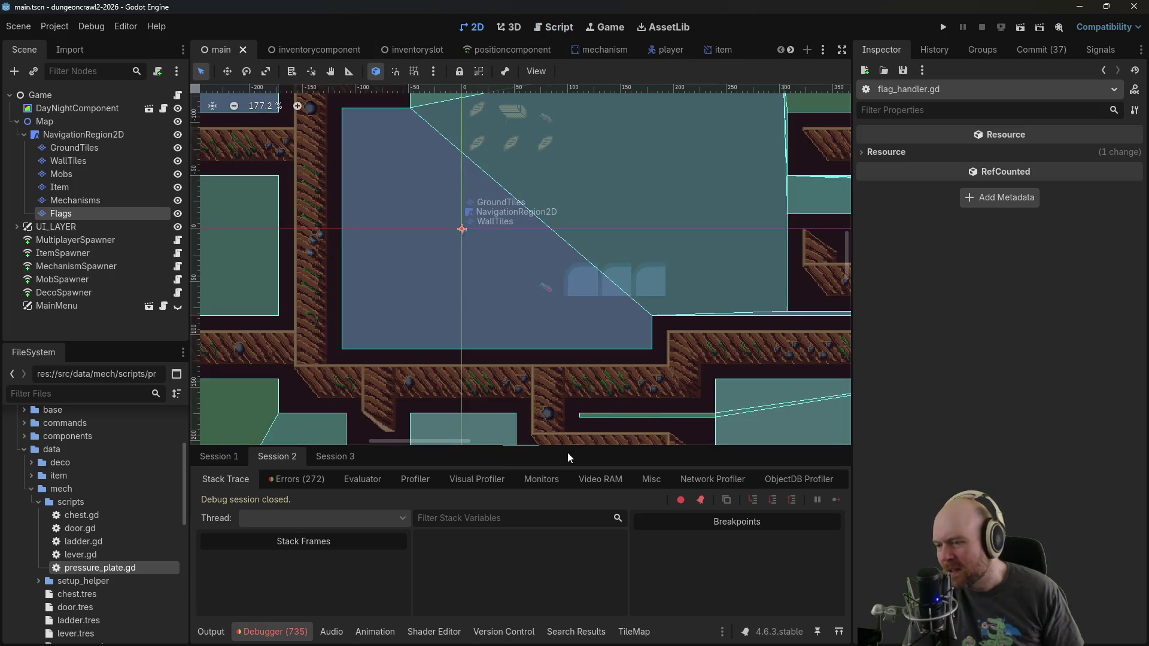
# On the Flags layer, erase the two extra flag tiles and repaint a single flag tile.
pyautogui.click(109, 217)
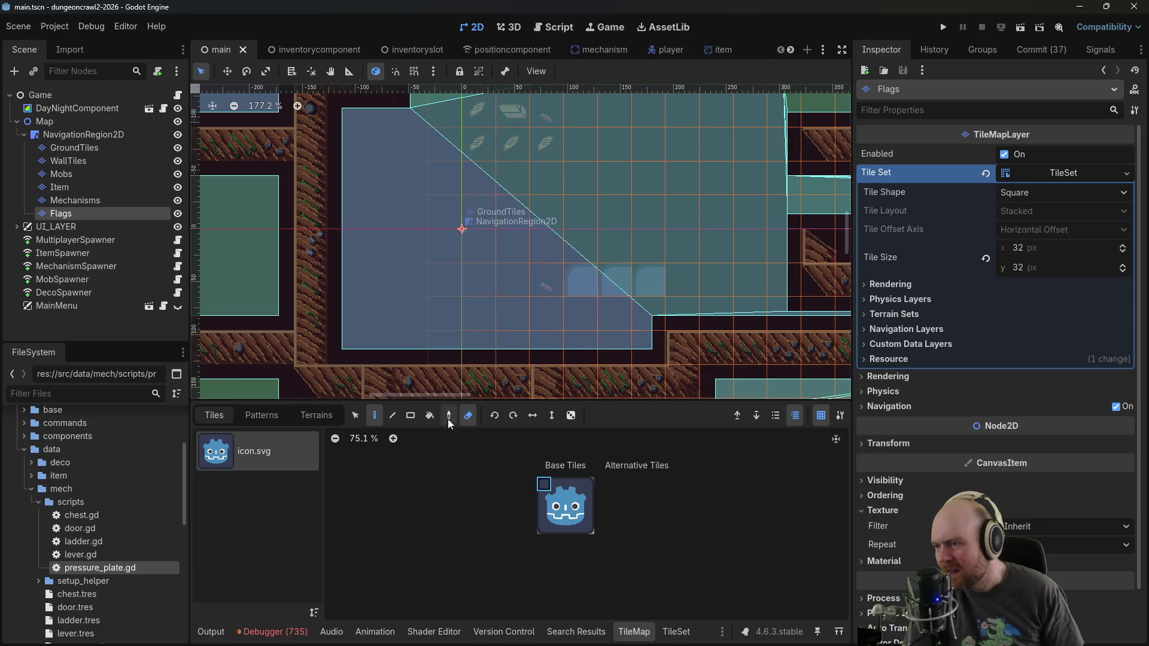
pyautogui.click(534, 293)
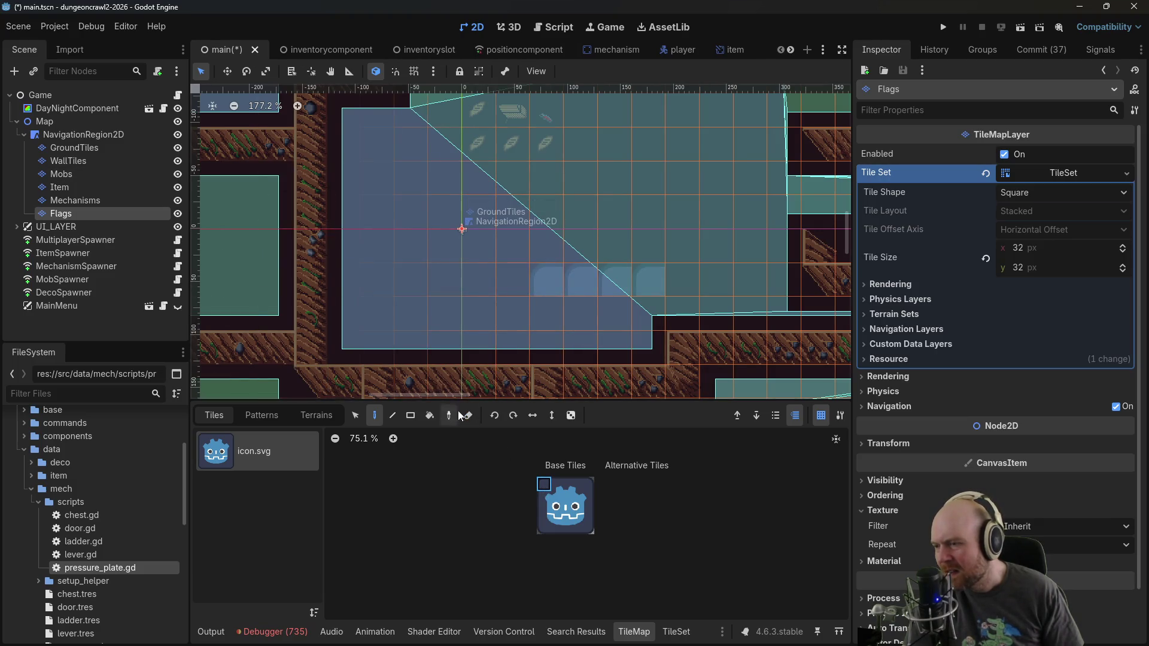
pyautogui.moveTo(582, 304); pyautogui.dragTo(634, 284)
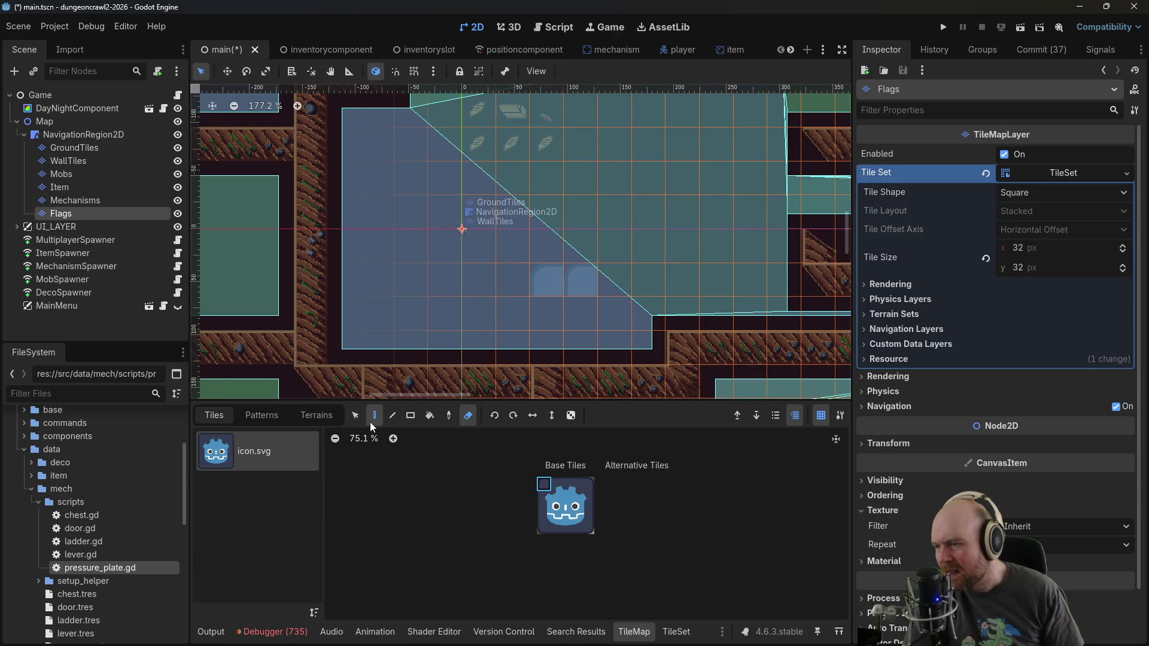
pyautogui.click(355, 415)
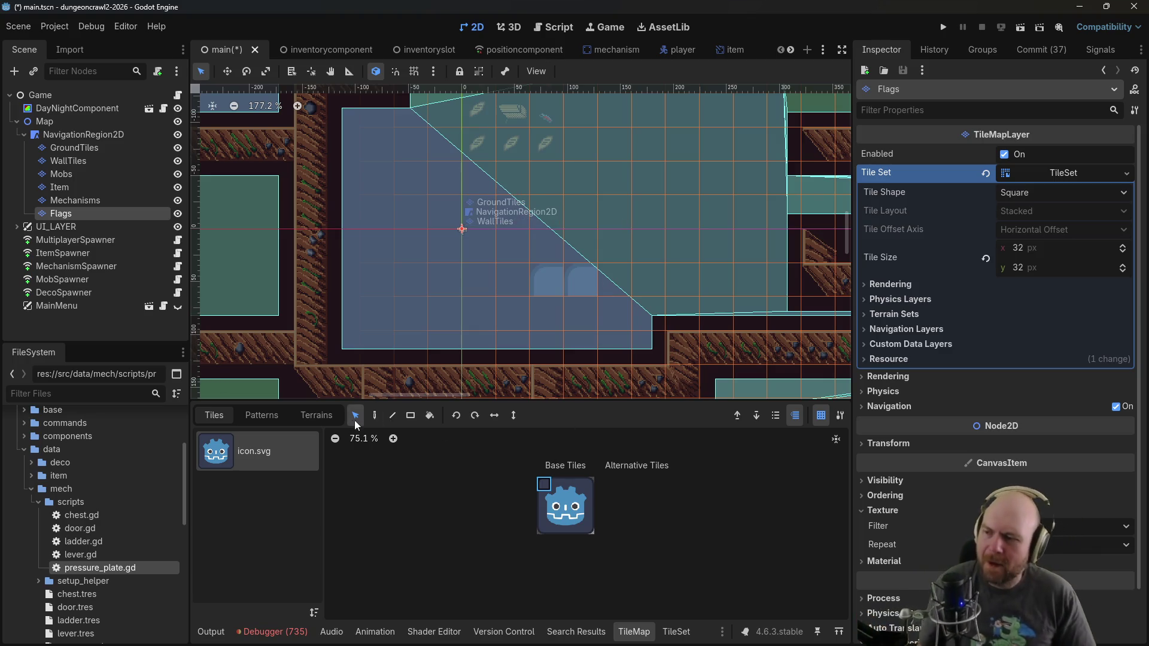
pyautogui.click(375, 415)
pyautogui.click(468, 415)
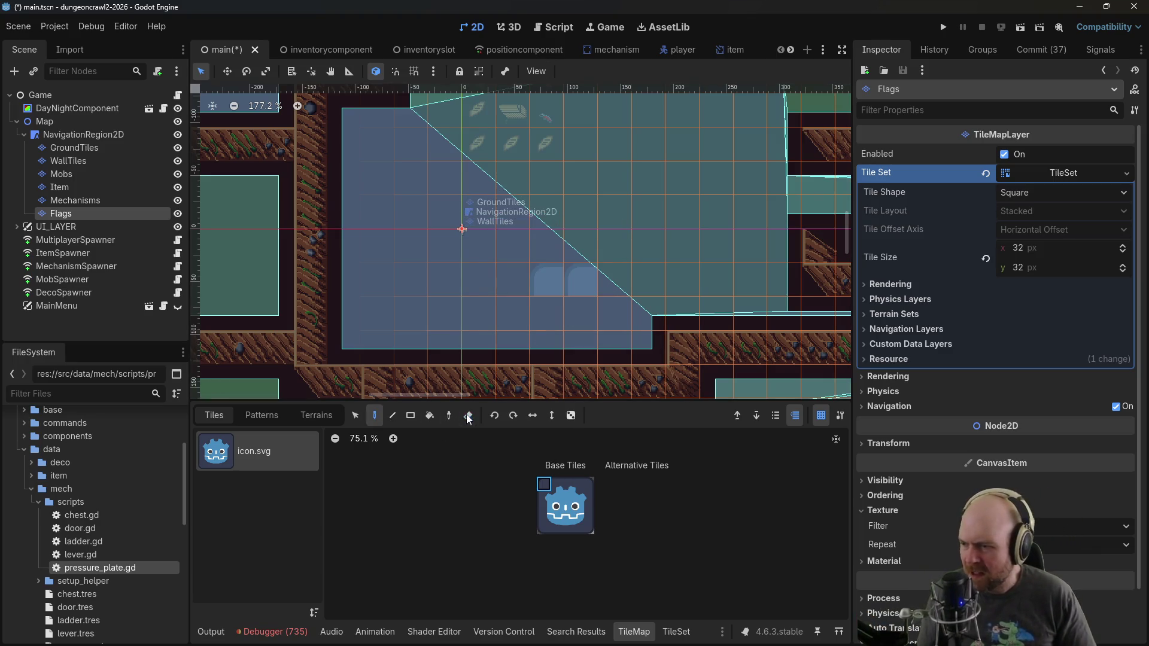
pyautogui.click(608, 289)
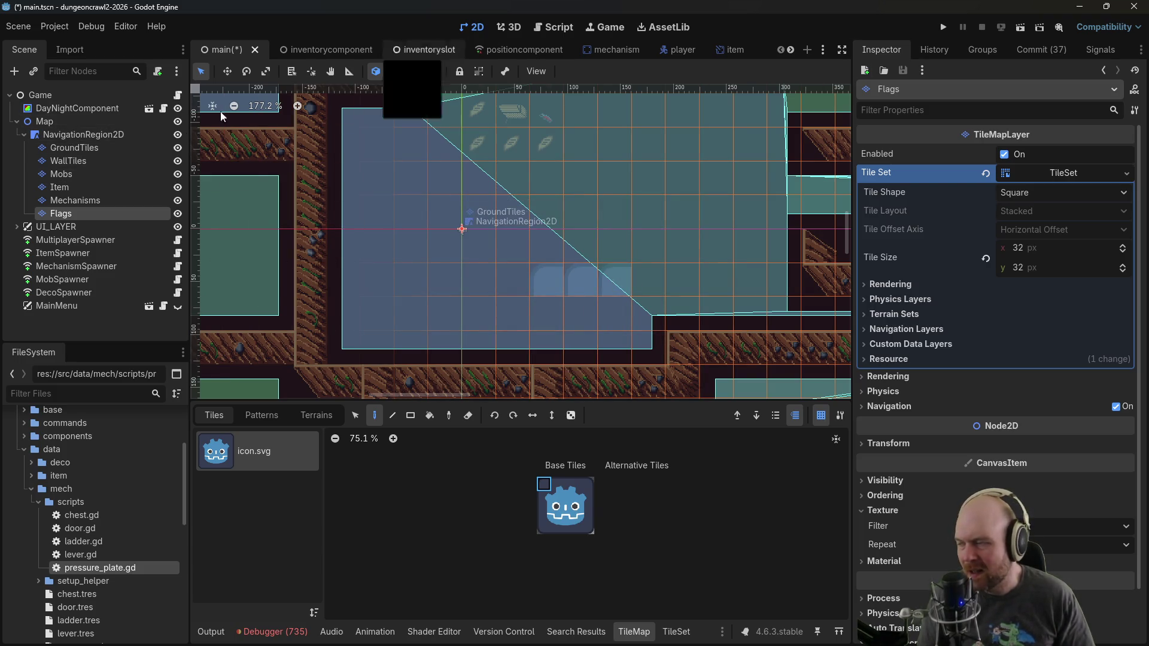
# Collapse the mech folders in FileSystem, then save the scene and run the game.
pyautogui.click(39, 501)
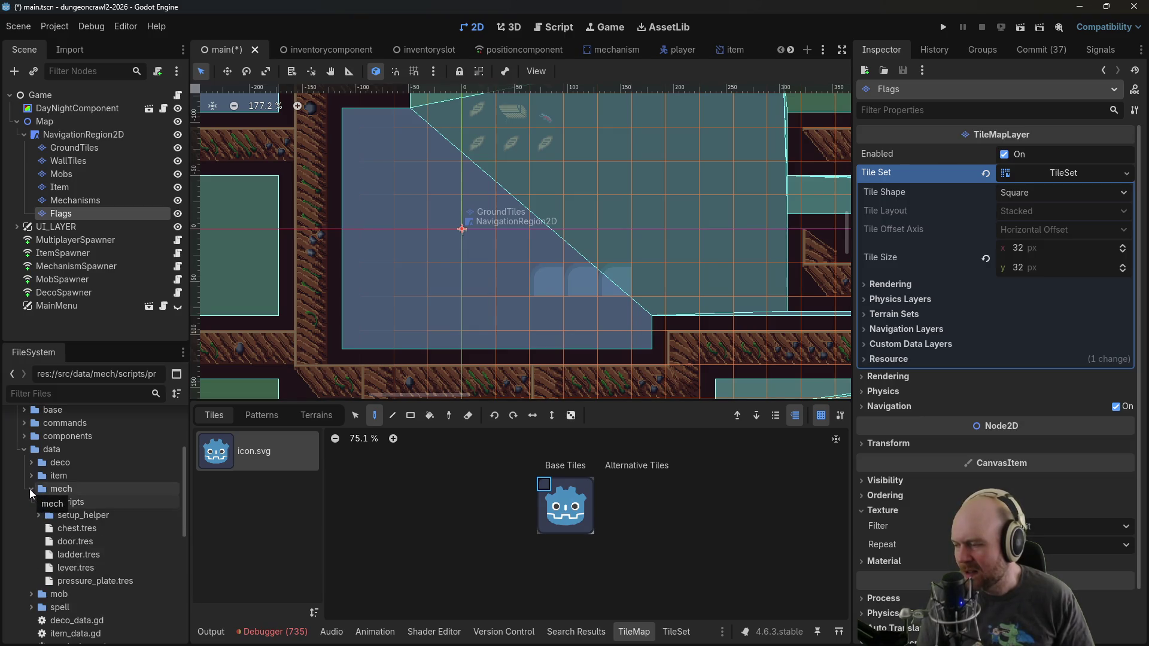
pyautogui.click(30, 489)
pyautogui.click(941, 31)
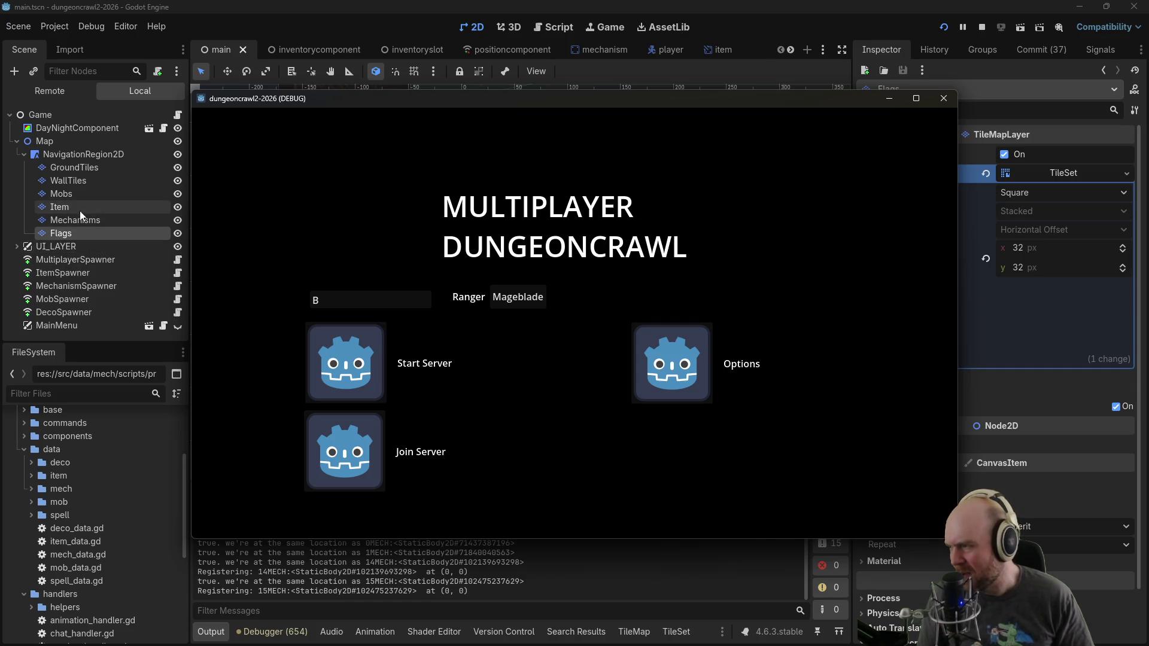
# Bring main.gd back into view, check the Remote scene tree, then stop the running game.
pyautogui.click(177, 115)
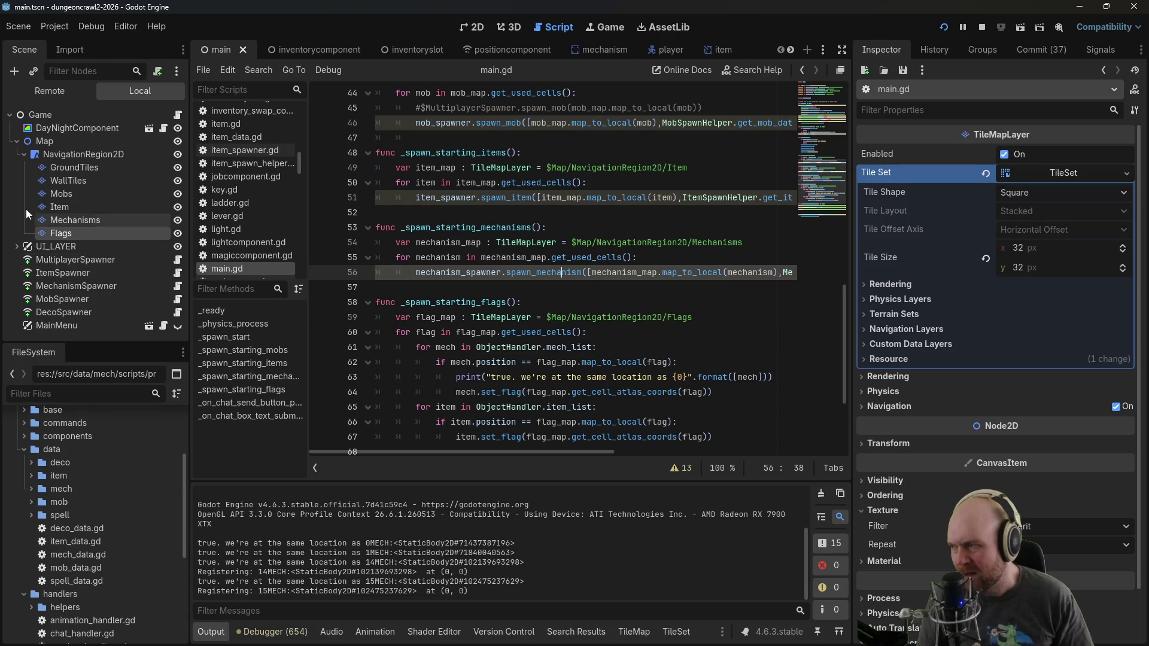
pyautogui.click(49, 91)
pyautogui.scroll(-2, 51, 241)
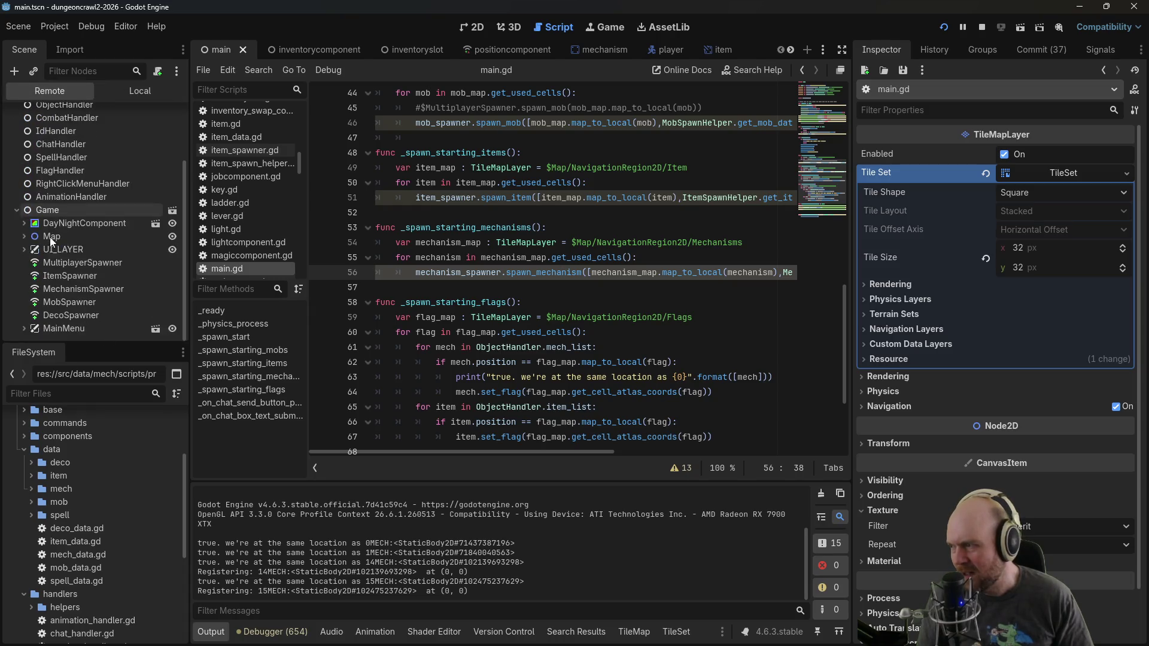
pyautogui.click(982, 27)
# Relaunch the game, open the debugger, inspect live 14MECH's flag (0, 0), then stop.
pyautogui.click(944, 26)
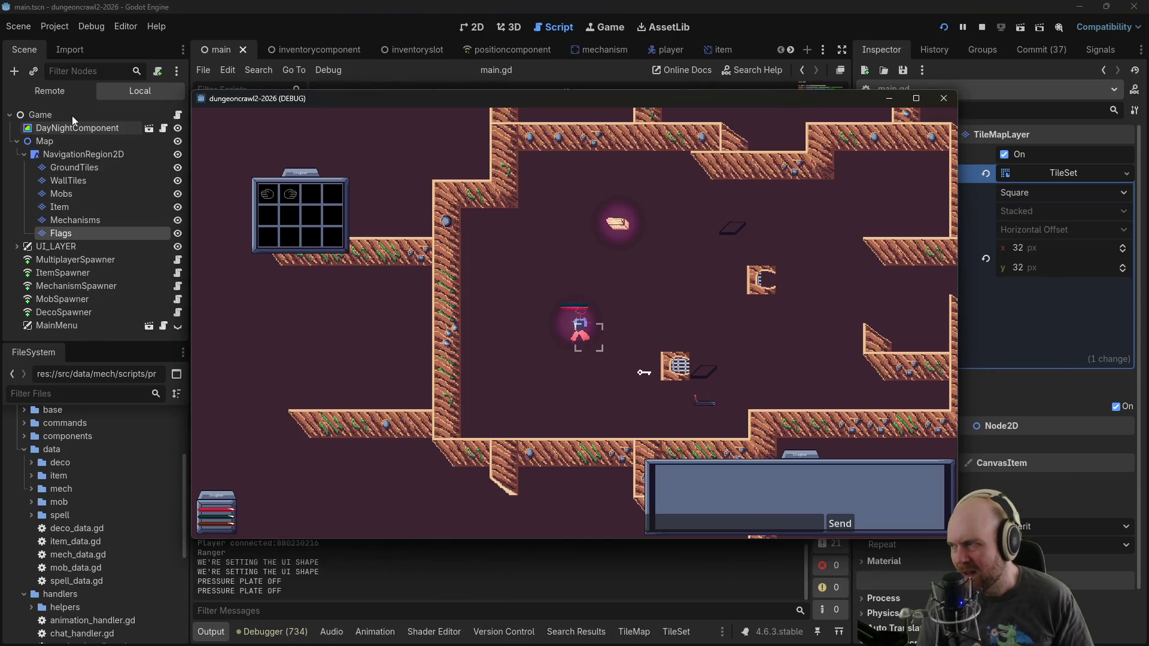
pyautogui.click(50, 91)
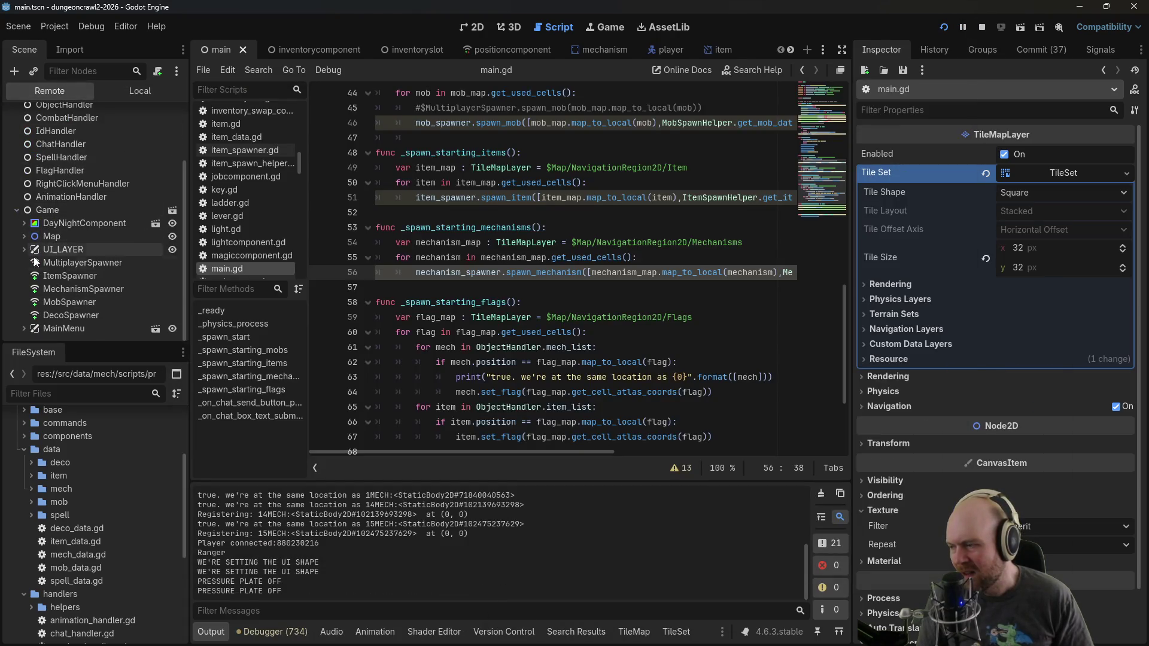
pyautogui.click(260, 630)
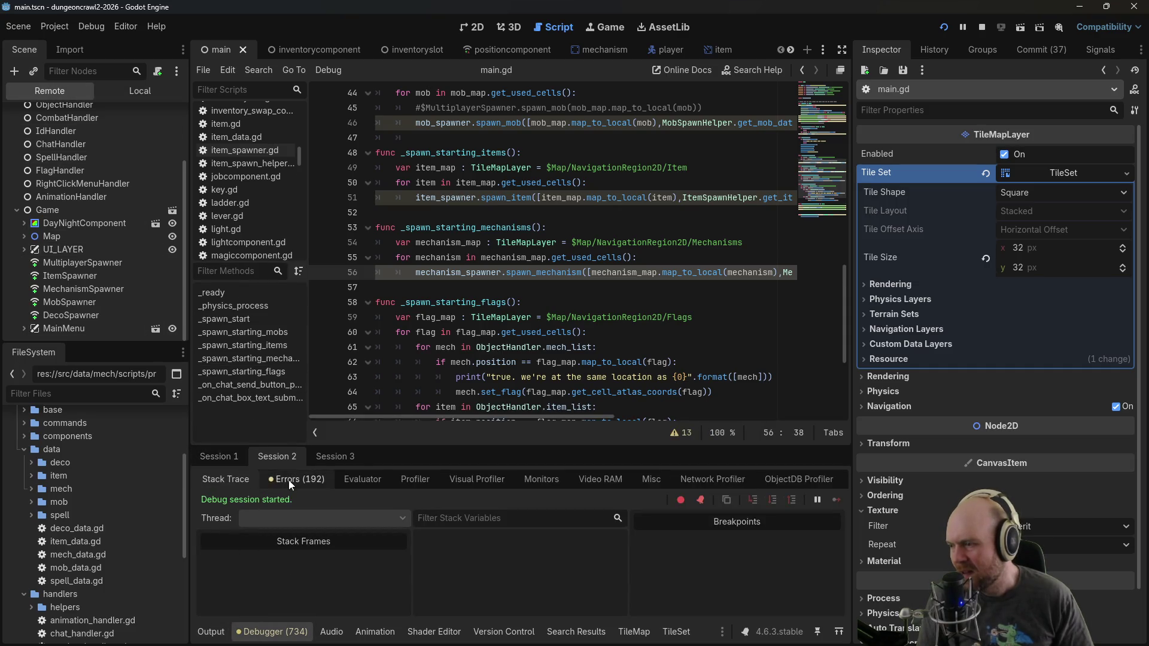
pyautogui.scroll(-5, 93, 323)
pyautogui.click(61, 258)
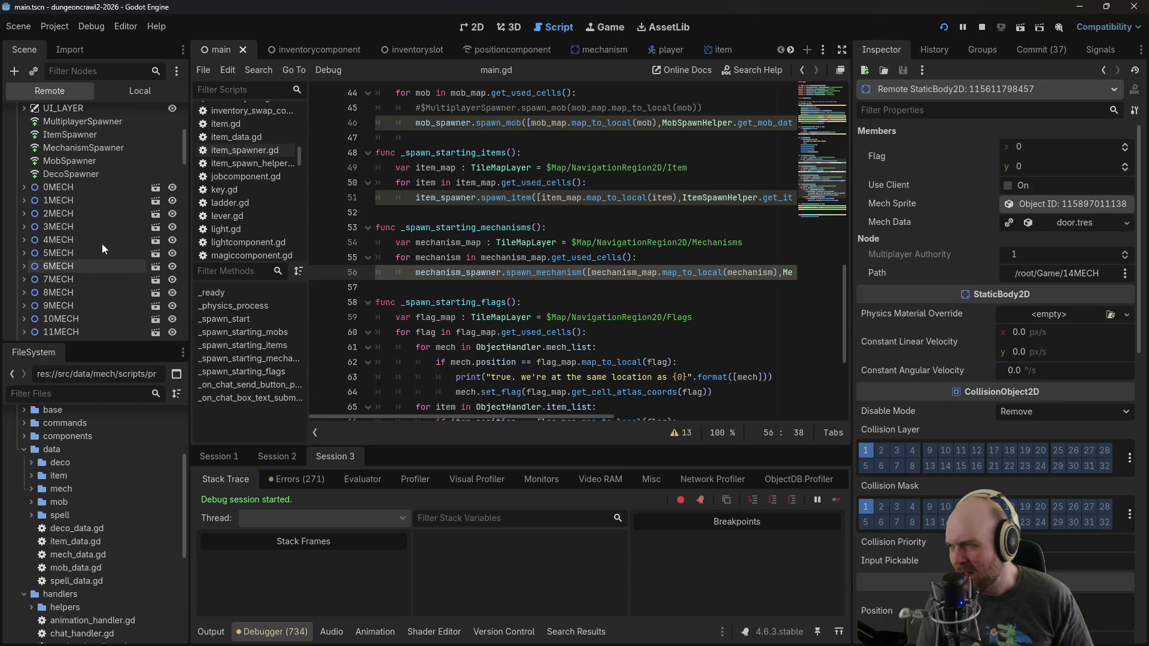
pyautogui.click(981, 27)
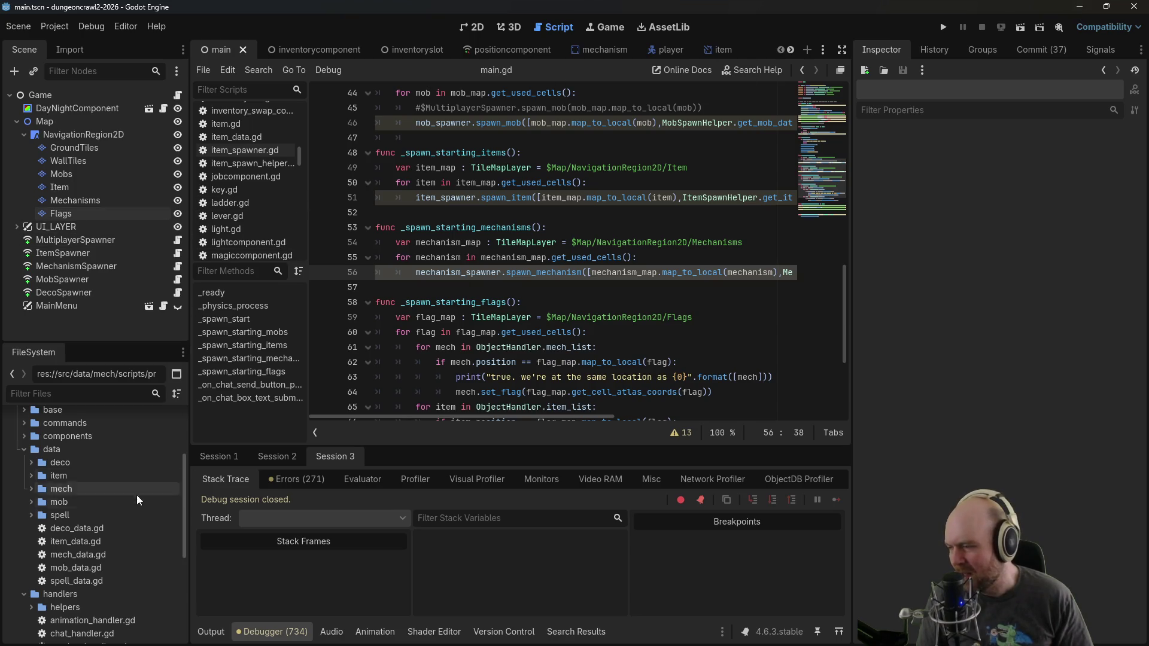
# Open flag_handler.gd from the FileSystem dock and view the get_connected_exit code.
pyautogui.scroll(-4, 90, 563)
pyautogui.doubleClick(83, 574)
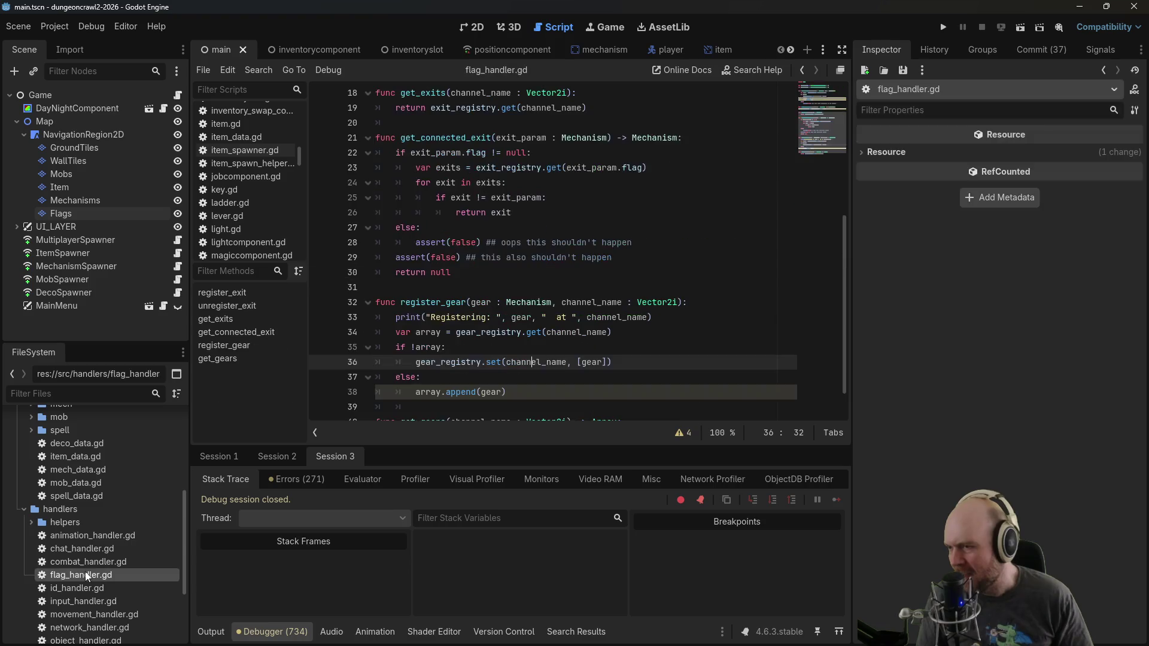
pyautogui.click(567, 258)
pyautogui.scroll(3, 546, 177)
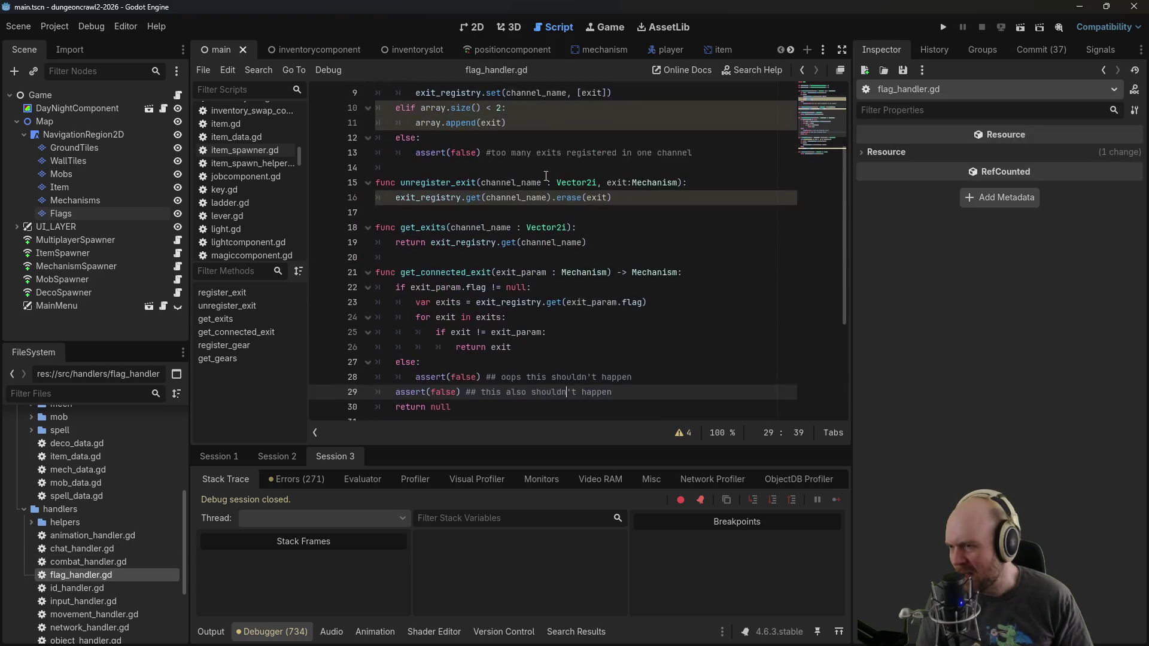
pyautogui.scroll(-4, 512, 204)
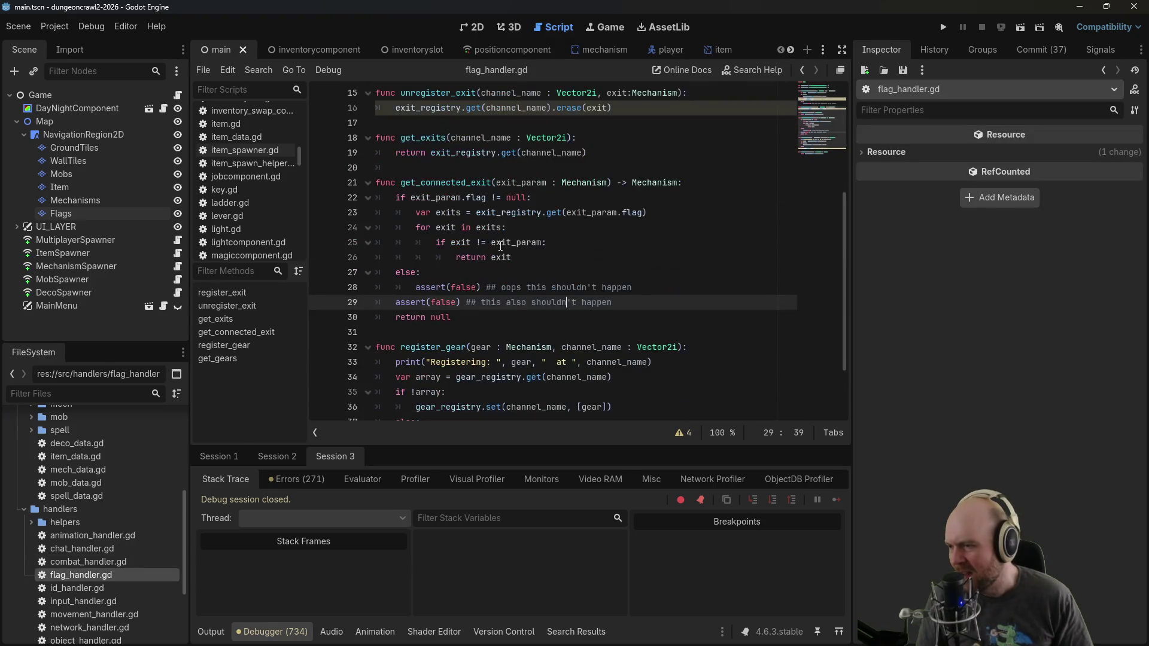
# Inspect register_gear: the gear_registry lookup, empty-array check, array.append(gear) and gear_registry.set lines.
pyautogui.click(543, 292)
pyautogui.click(472, 322)
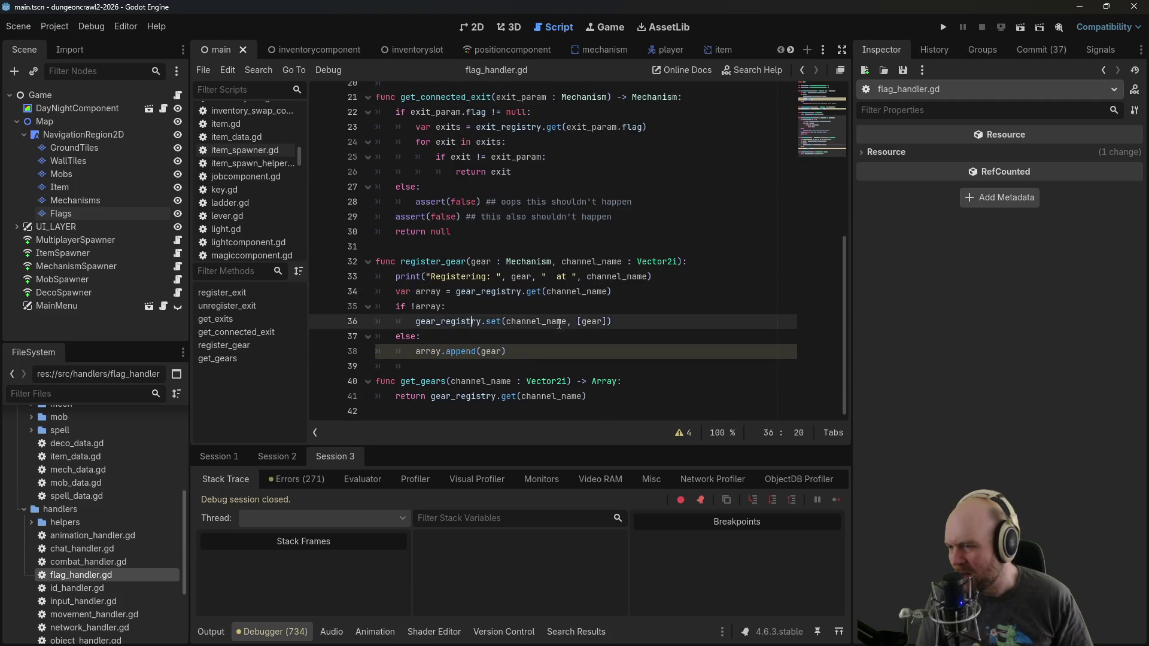
pyautogui.click(429, 307)
pyautogui.click(456, 294)
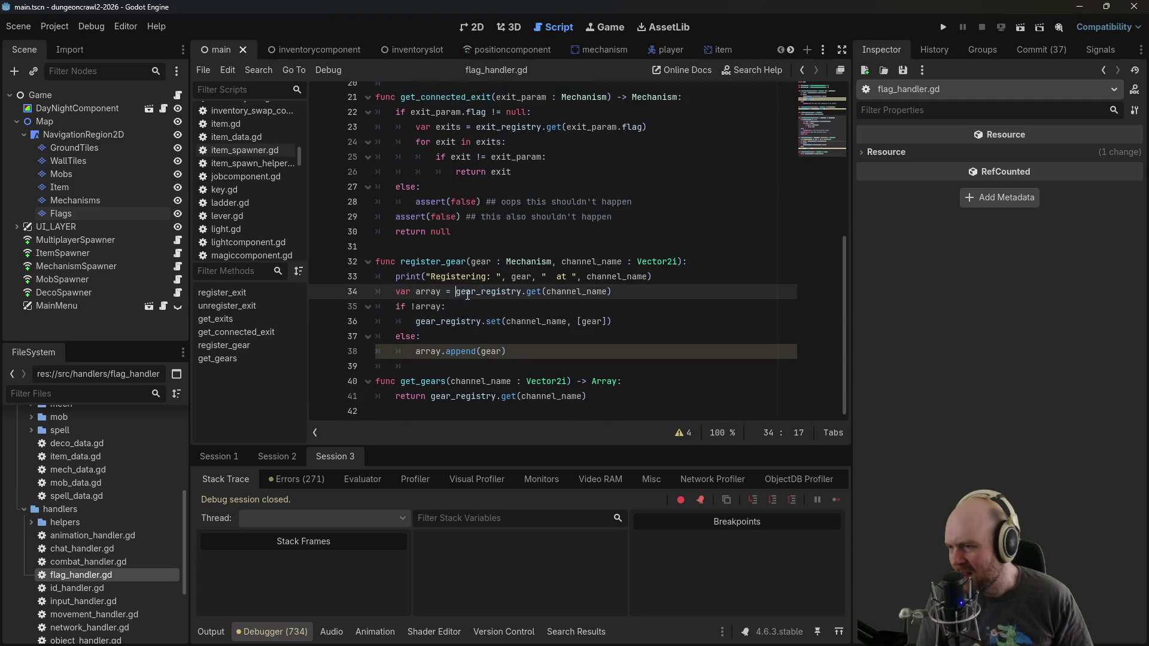
pyautogui.click(524, 312)
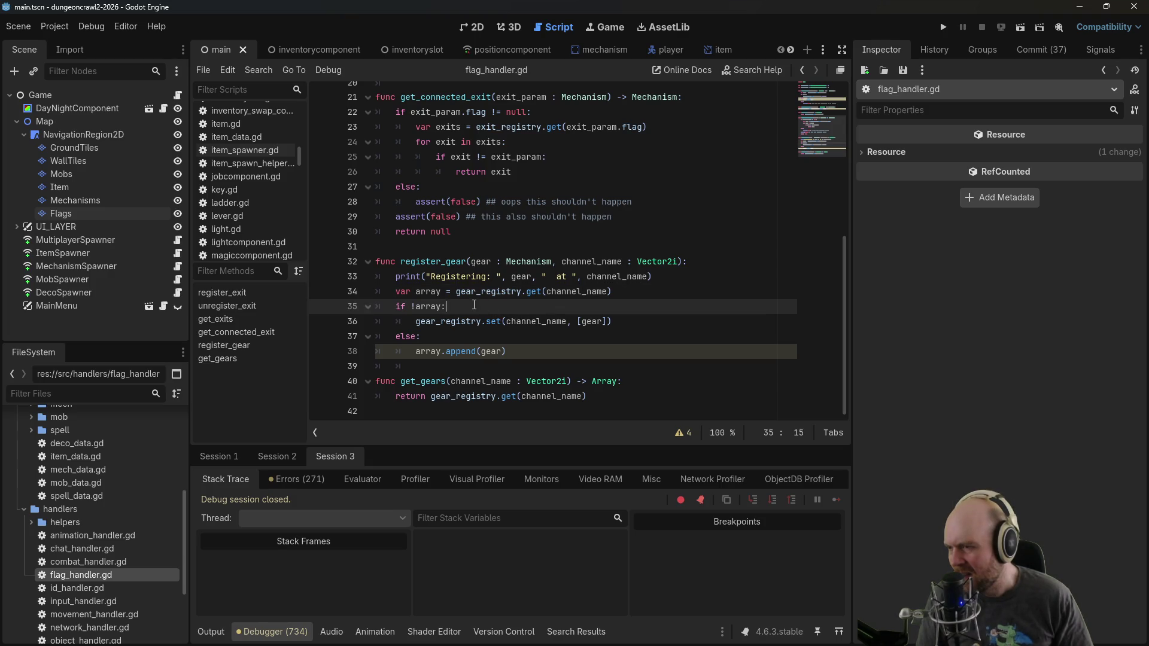
pyautogui.click(513, 275)
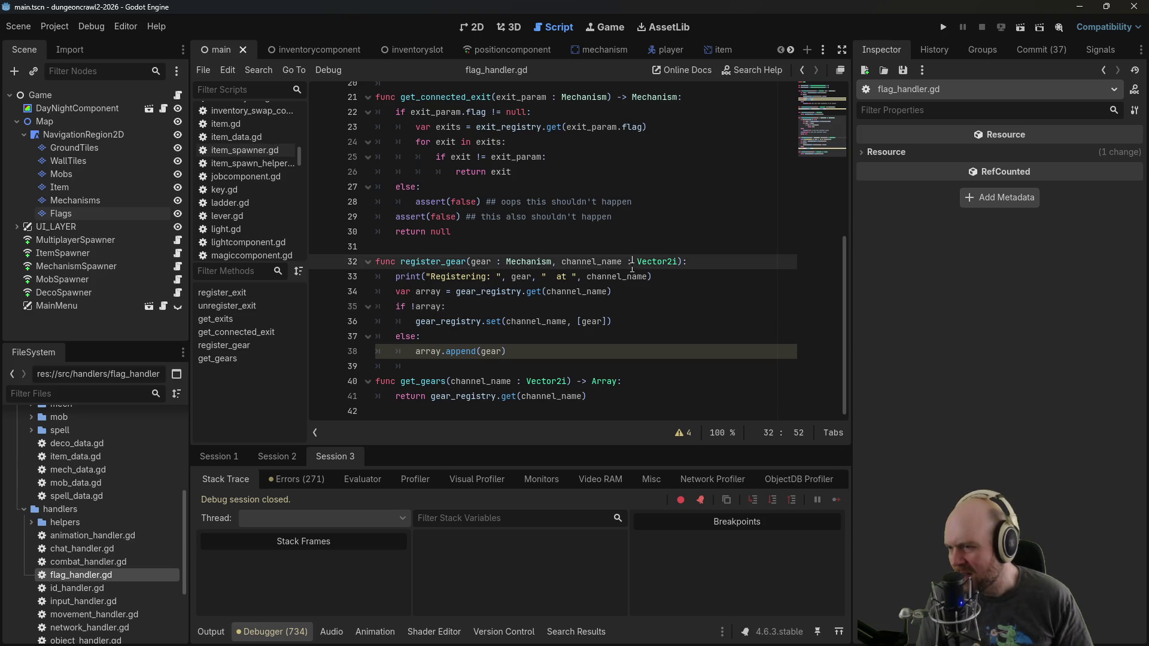
pyautogui.click(637, 350)
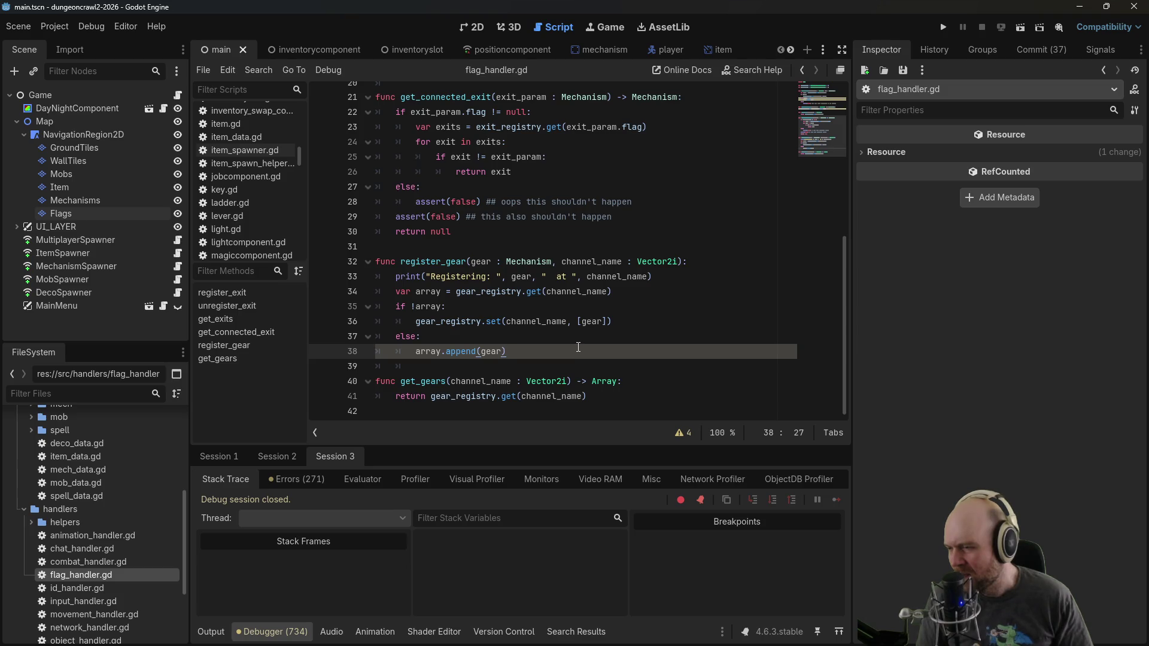
# Review the append line in register_exit and how it stores exits.
pyautogui.scroll(4, 542, 248)
pyautogui.scroll(1, 477, 187)
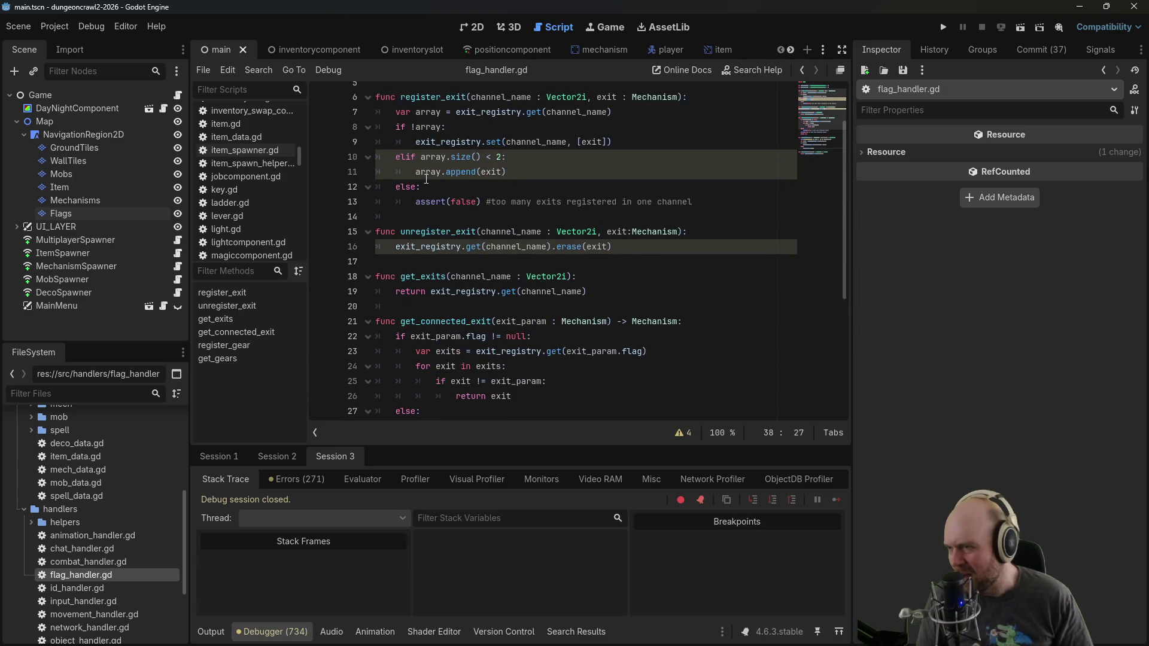
pyautogui.click(409, 172)
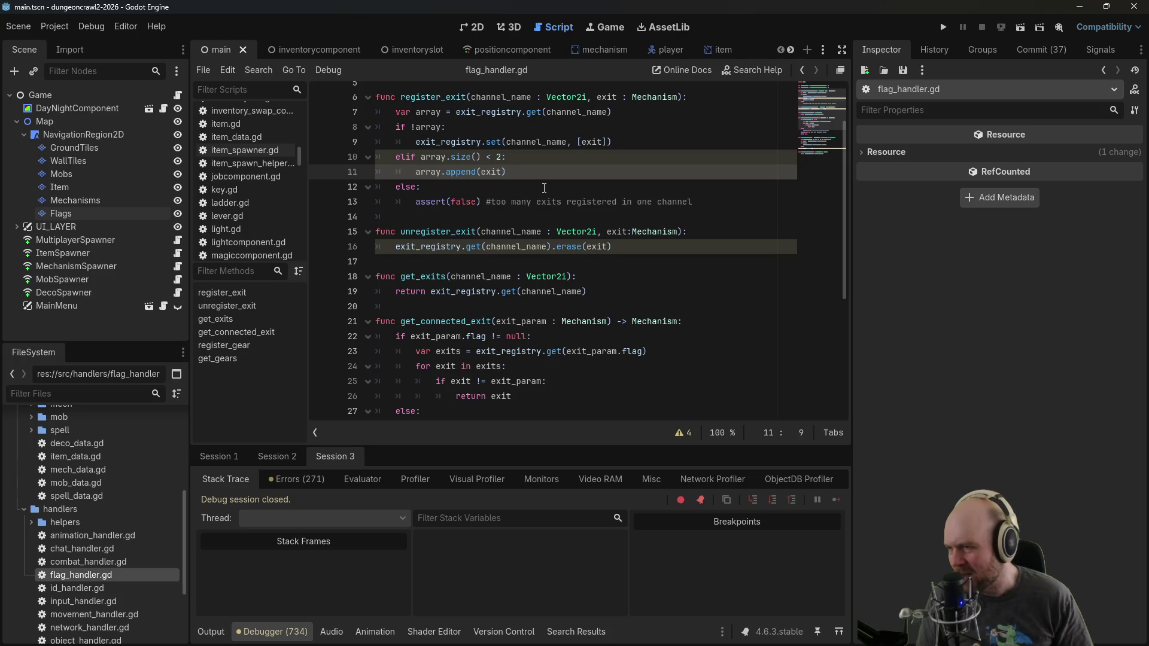
pyautogui.scroll(2, 580, 166)
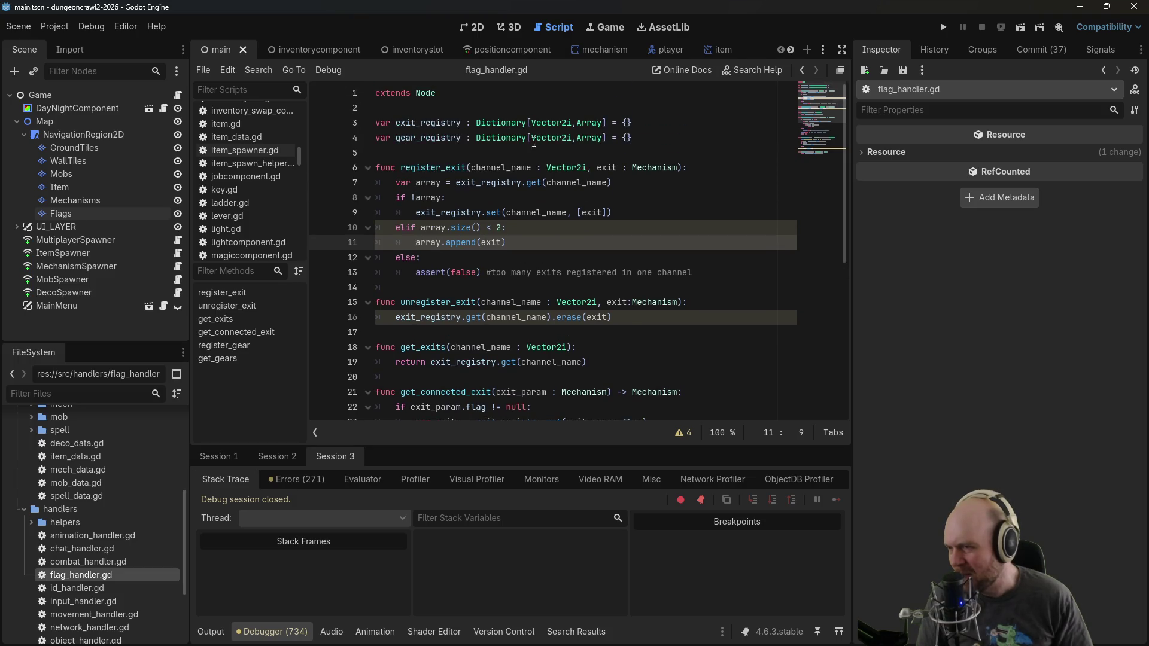
pyautogui.scroll(-6, 524, 212)
pyautogui.scroll(6, 503, 263)
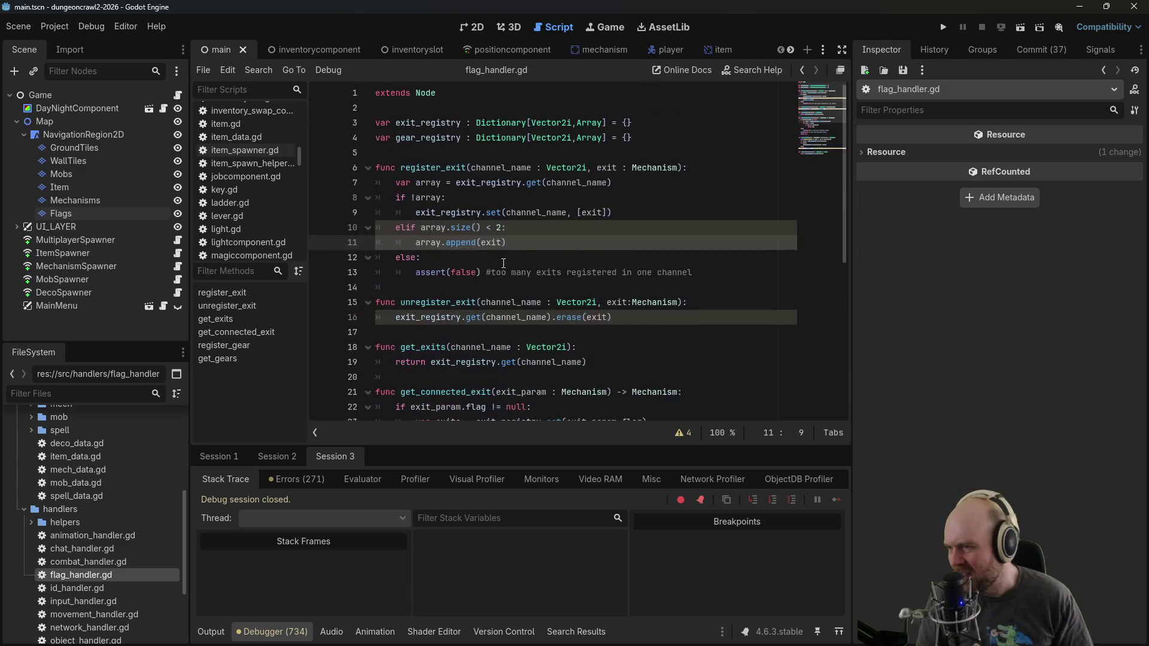
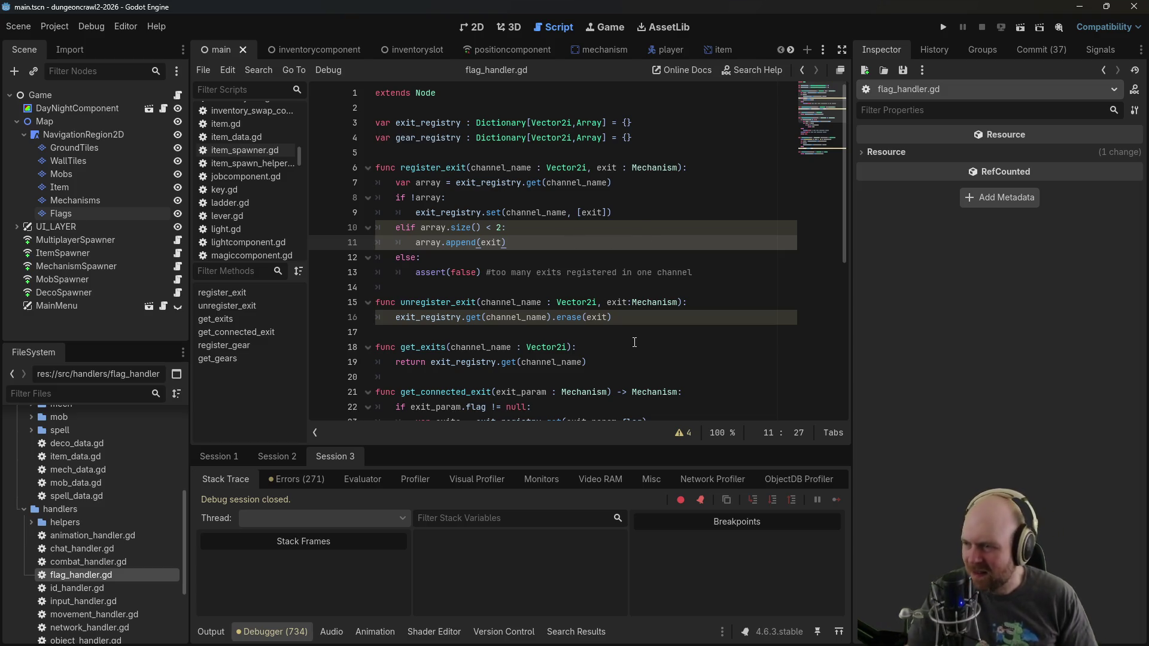
# Add print(array) below array.append(gear) in register_gear, then run the project to test it.
pyautogui.press('Return')
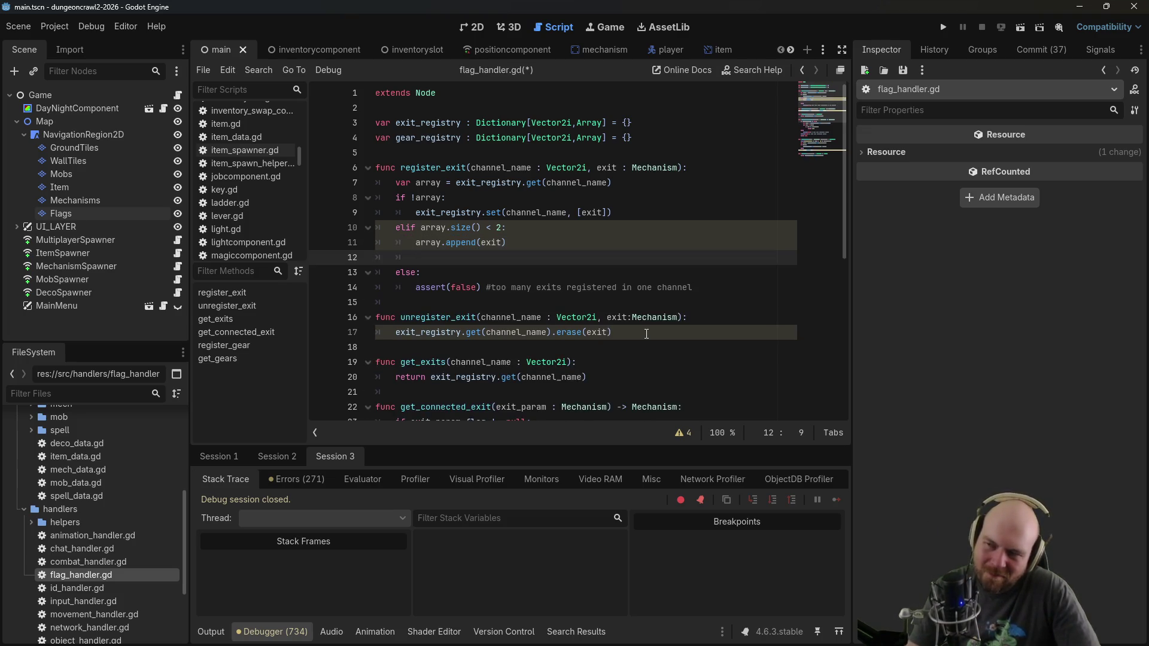
pyautogui.press('BackSpace')
pyautogui.press('BackSpace')
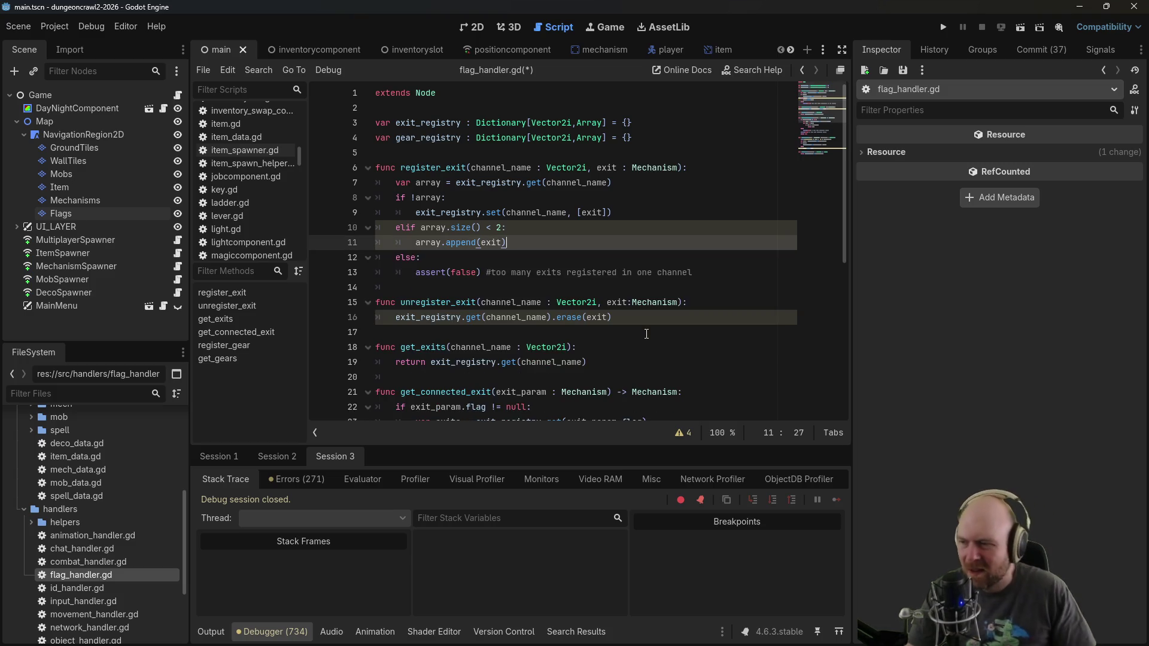
pyautogui.scroll(-5, 646, 333)
pyautogui.scroll(-2, 538, 322)
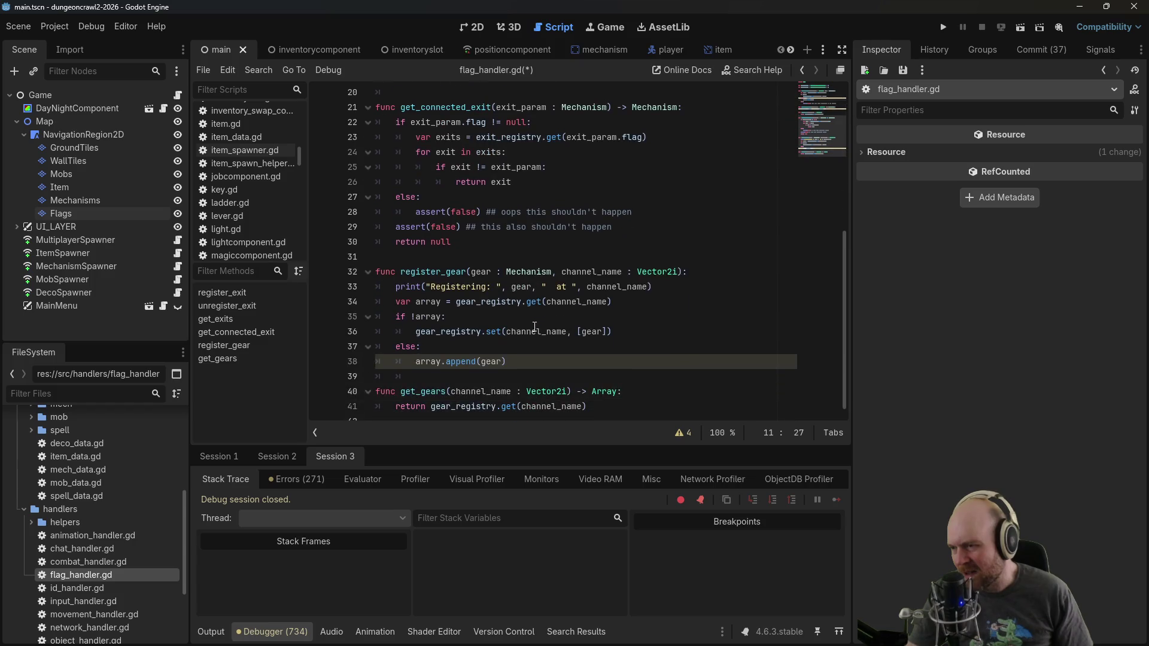
pyautogui.click(530, 361)
pyautogui.press('Return')
pyautogui.press('BackSpace')
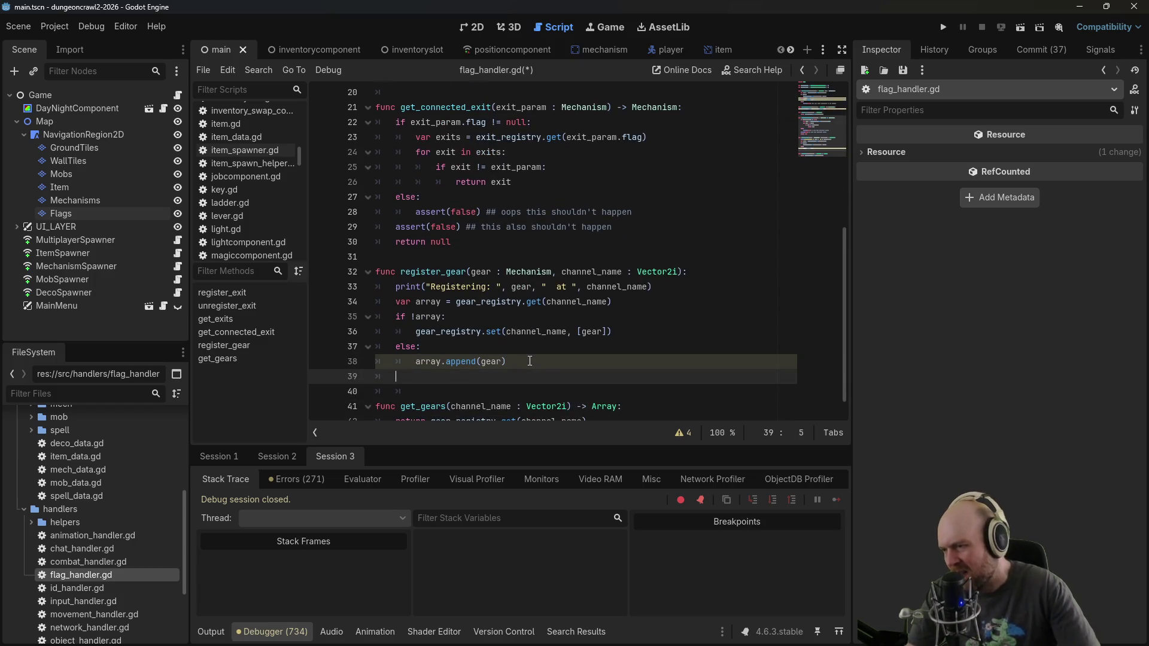
pyautogui.write('(array')
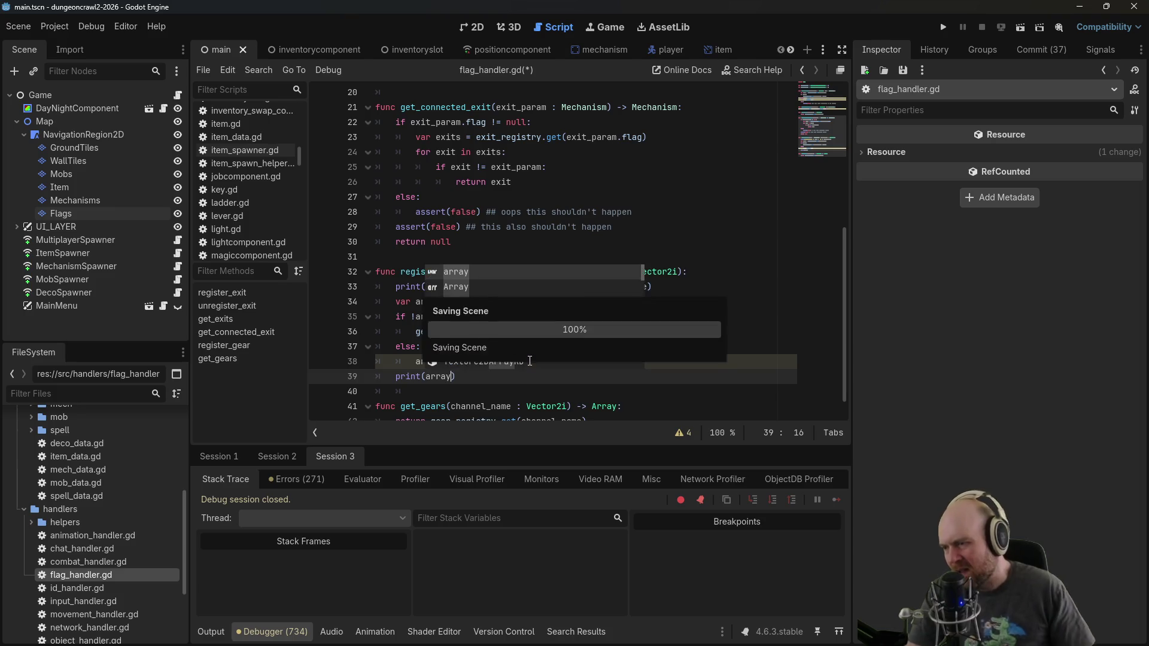
pyautogui.click(949, 25)
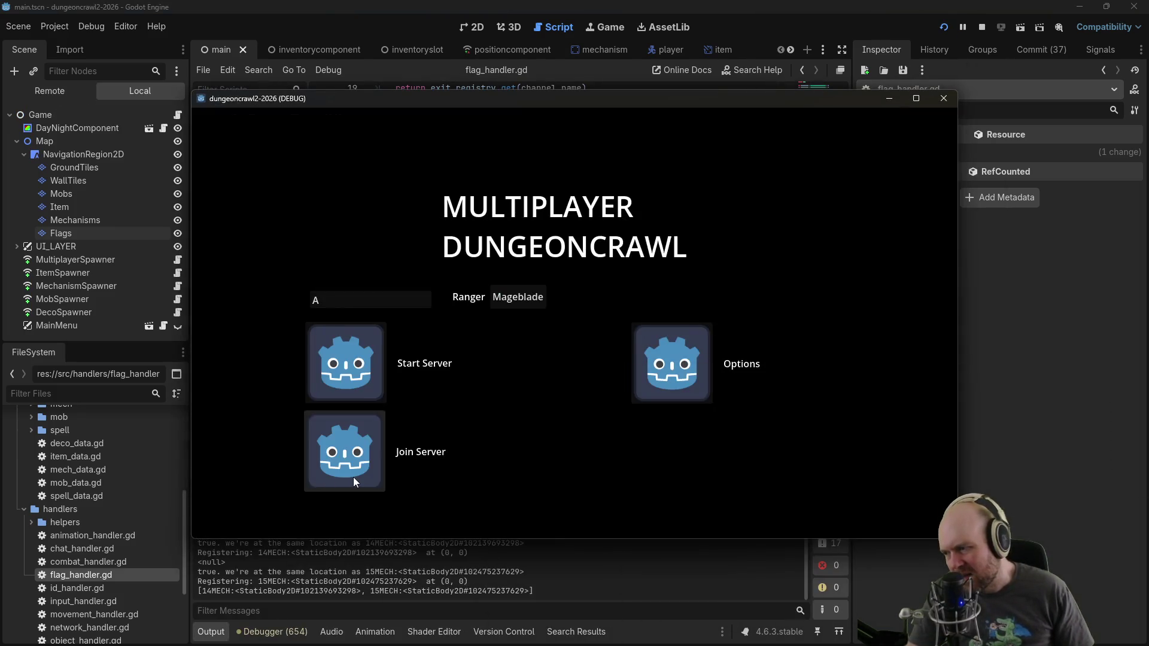
# Join the server in the running game, then stop the game.
pyautogui.click(353, 482)
pyautogui.click(394, 572)
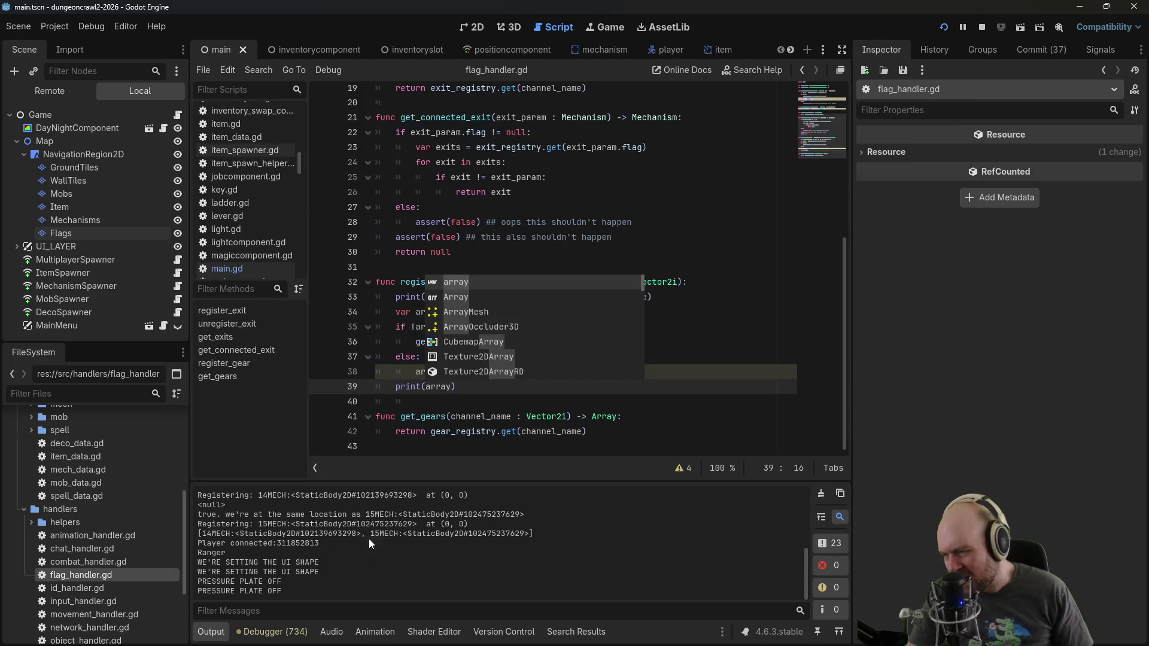
pyautogui.click(718, 193)
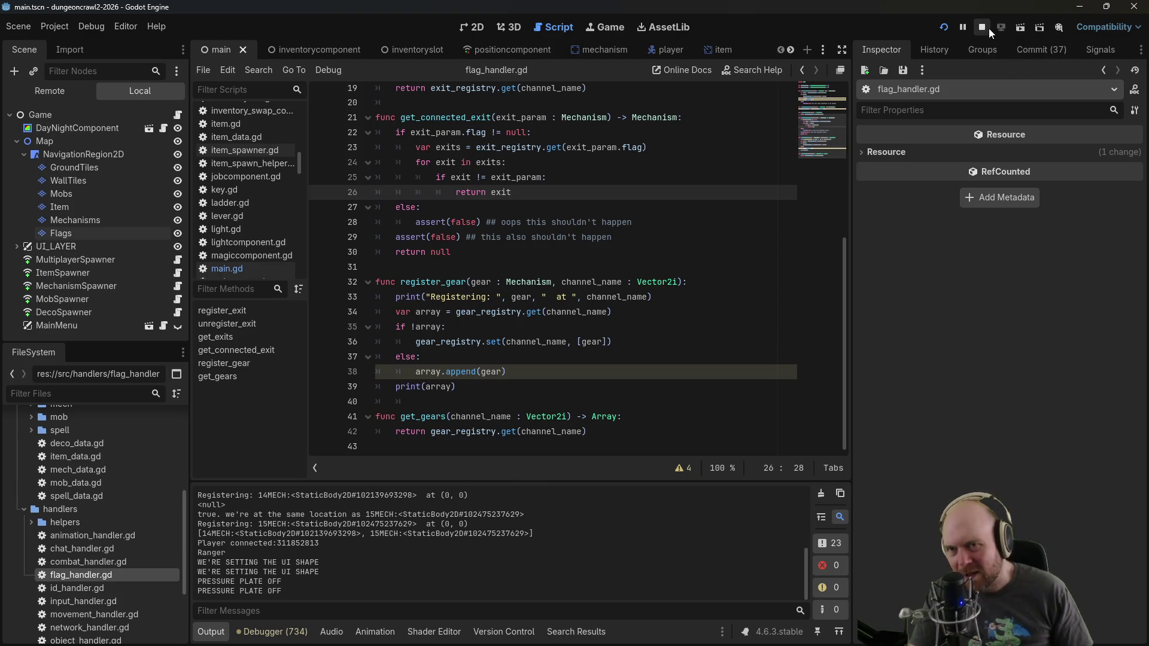
pyautogui.click(983, 27)
# Relaunch the project from the register_gear code so it sits at the main menu.
pyautogui.click(527, 281)
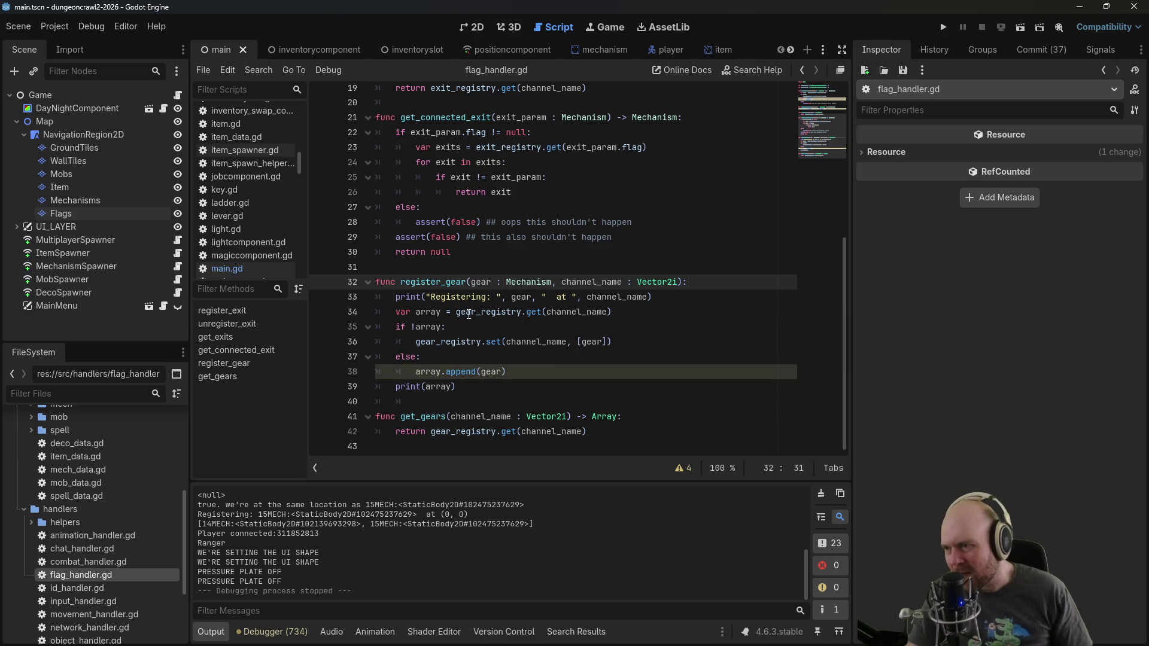
pyautogui.scroll(1, 429, 428)
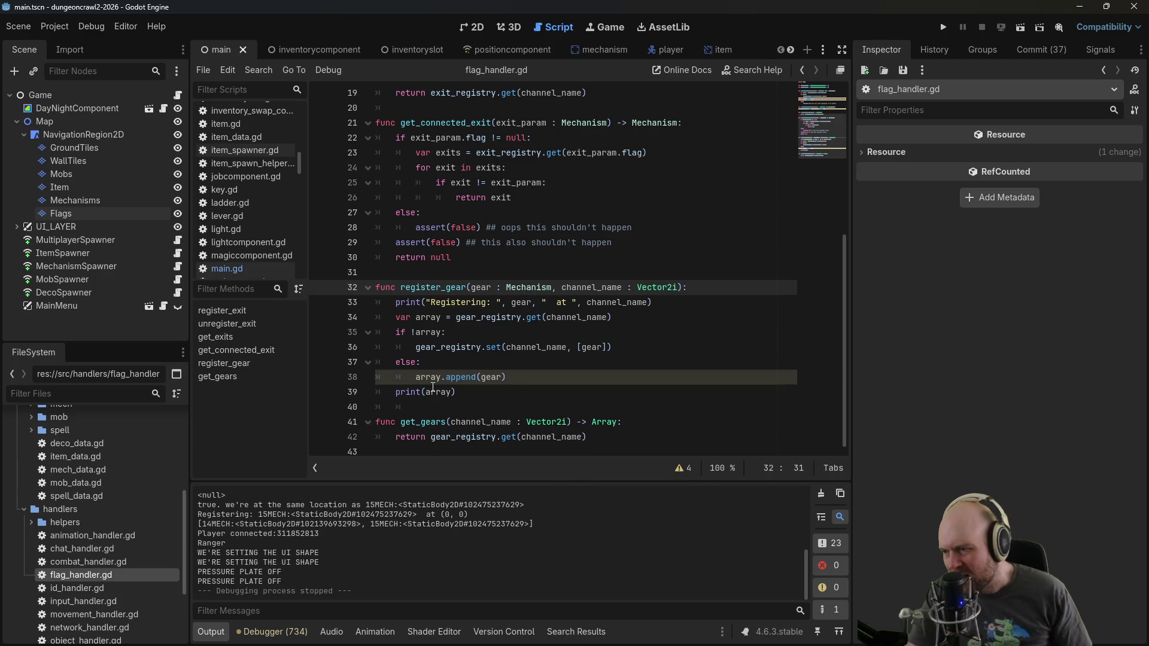
pyautogui.click(520, 374)
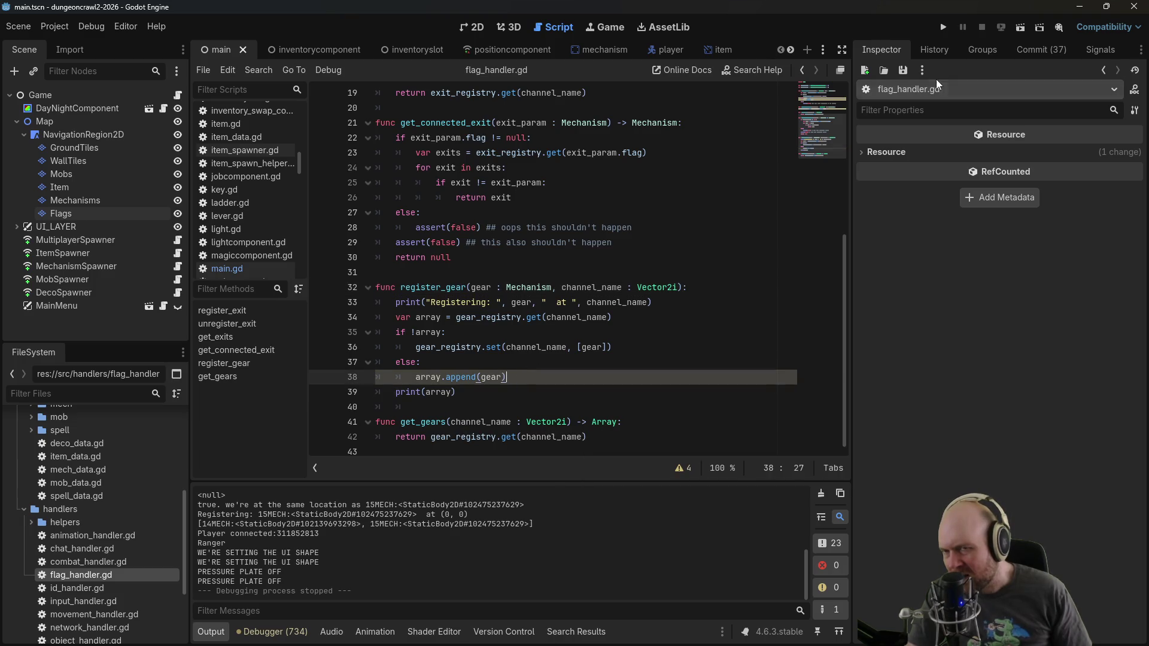
pyautogui.click(941, 24)
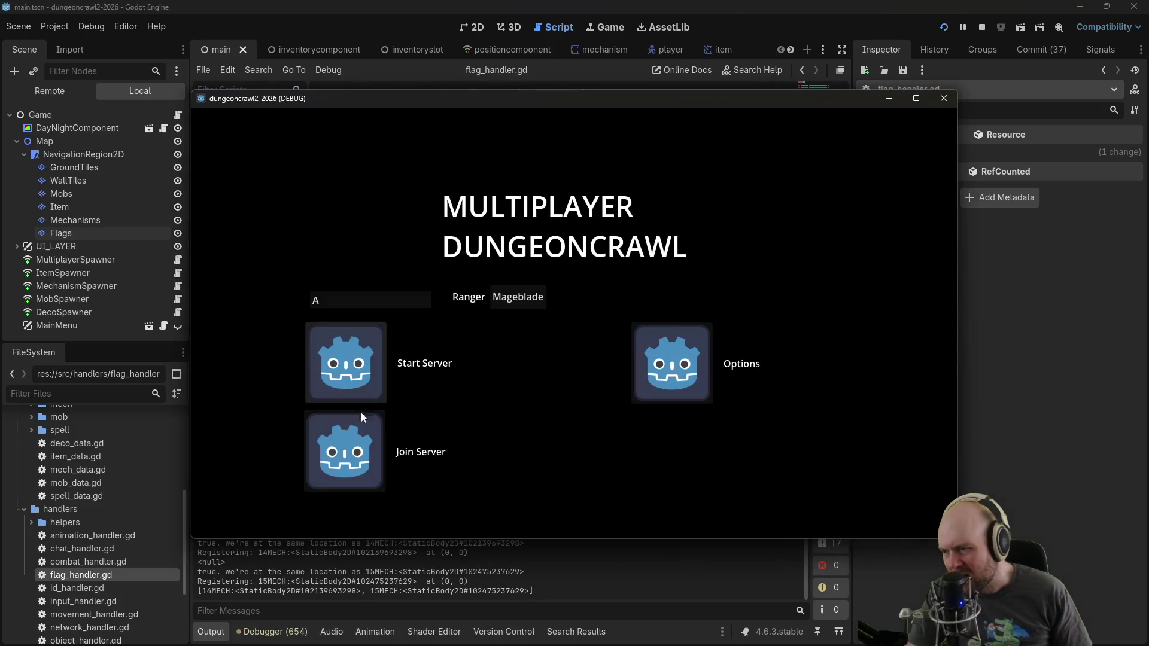
# Join the server and inspect the live FlagHandler node and the second debug session's errors.
pyautogui.click(349, 435)
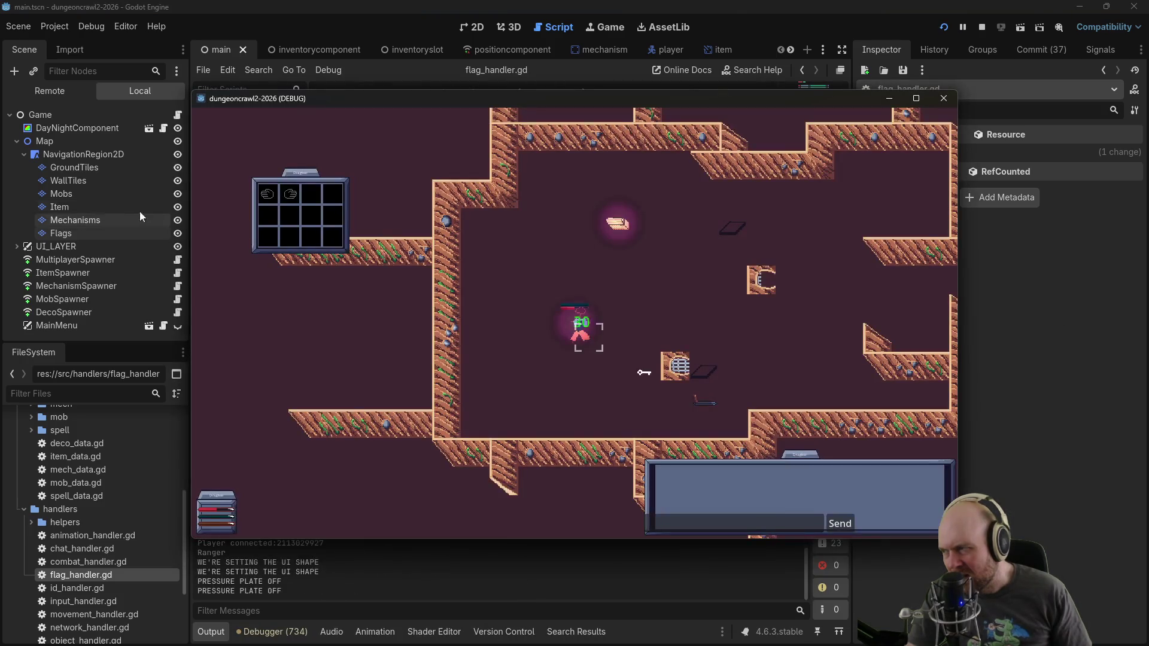
pyautogui.click(46, 88)
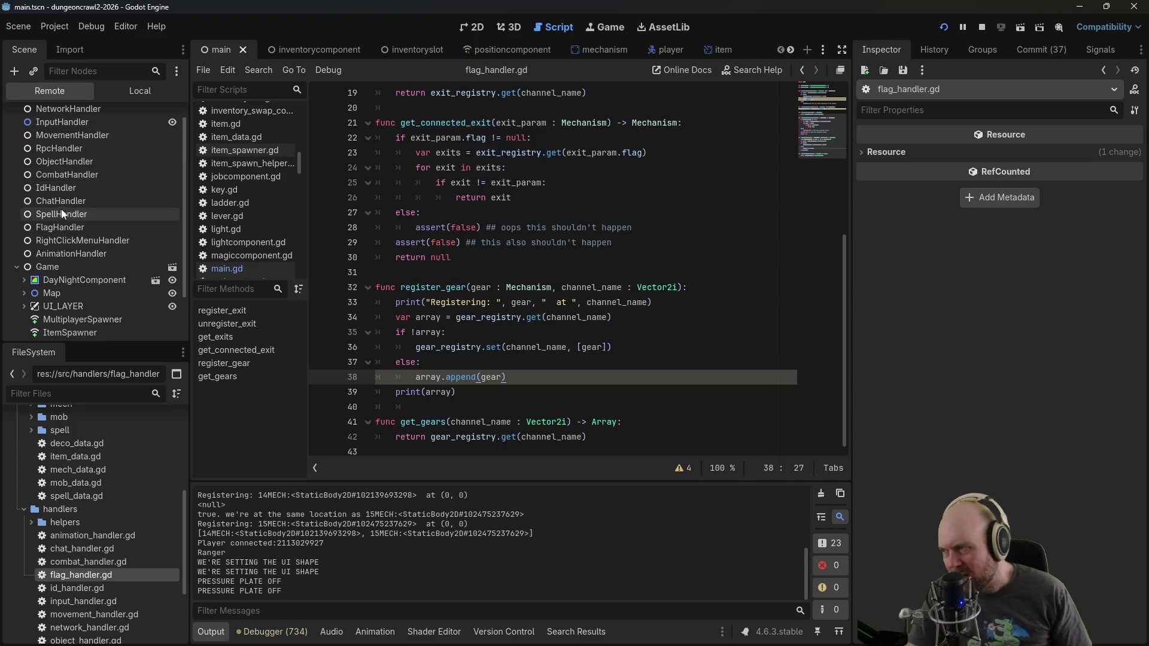
pyautogui.click(58, 230)
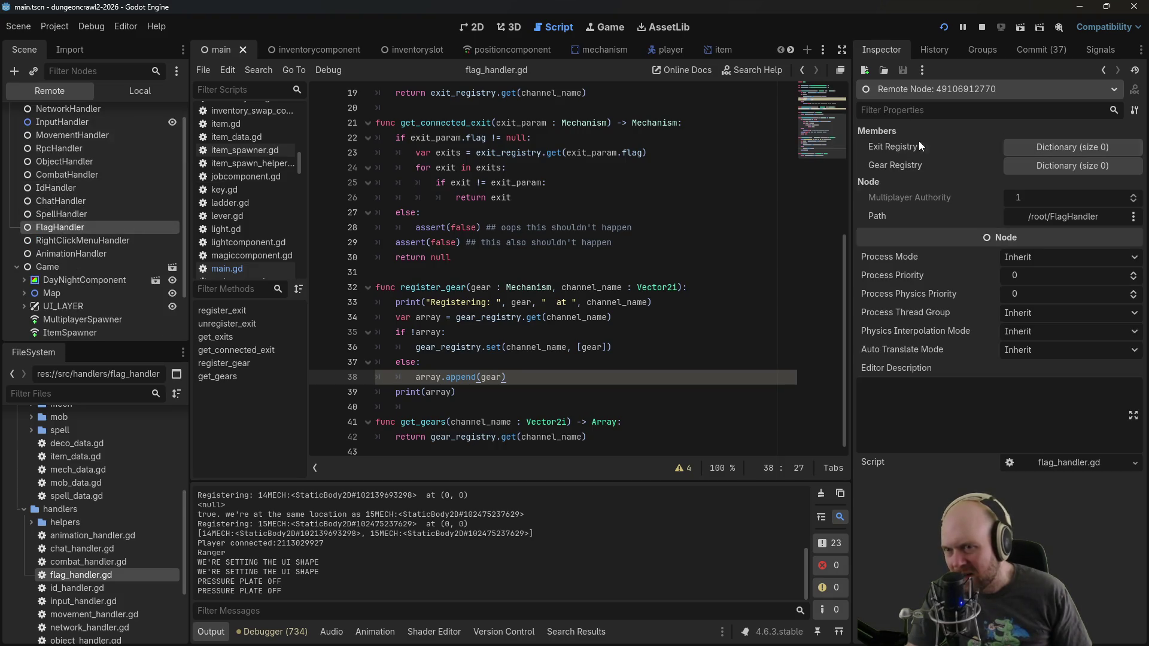
pyautogui.click(277, 633)
pyautogui.click(289, 456)
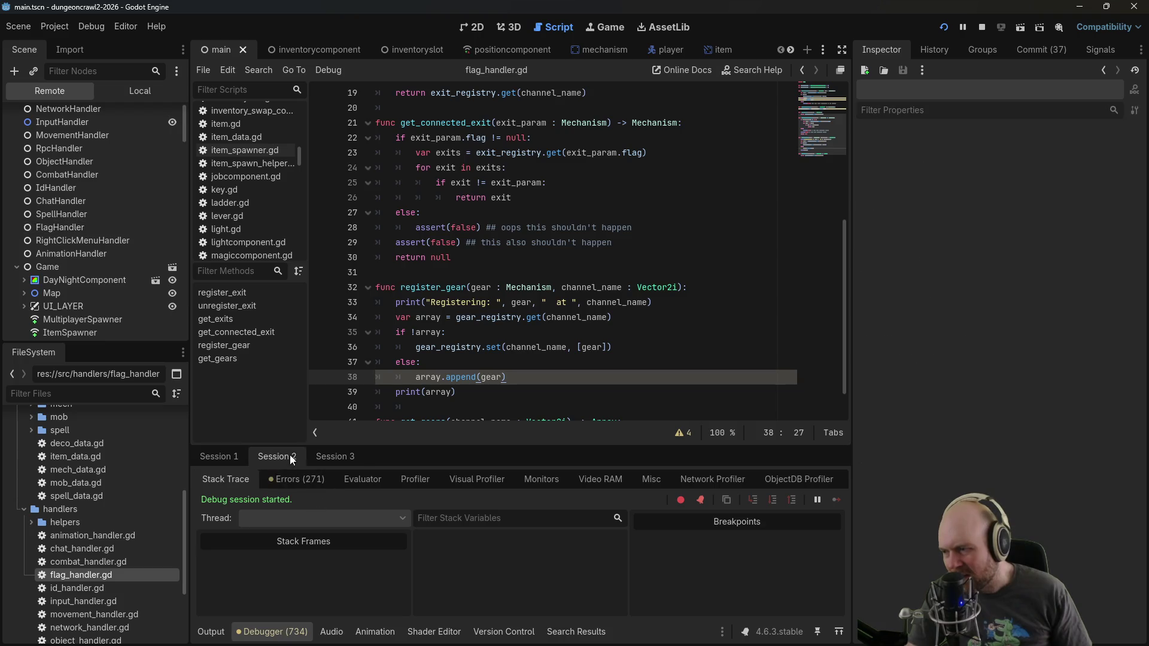
pyautogui.click(293, 482)
# Check the first debug session's errors and show FlagHandler's live properties.
pyautogui.click(60, 227)
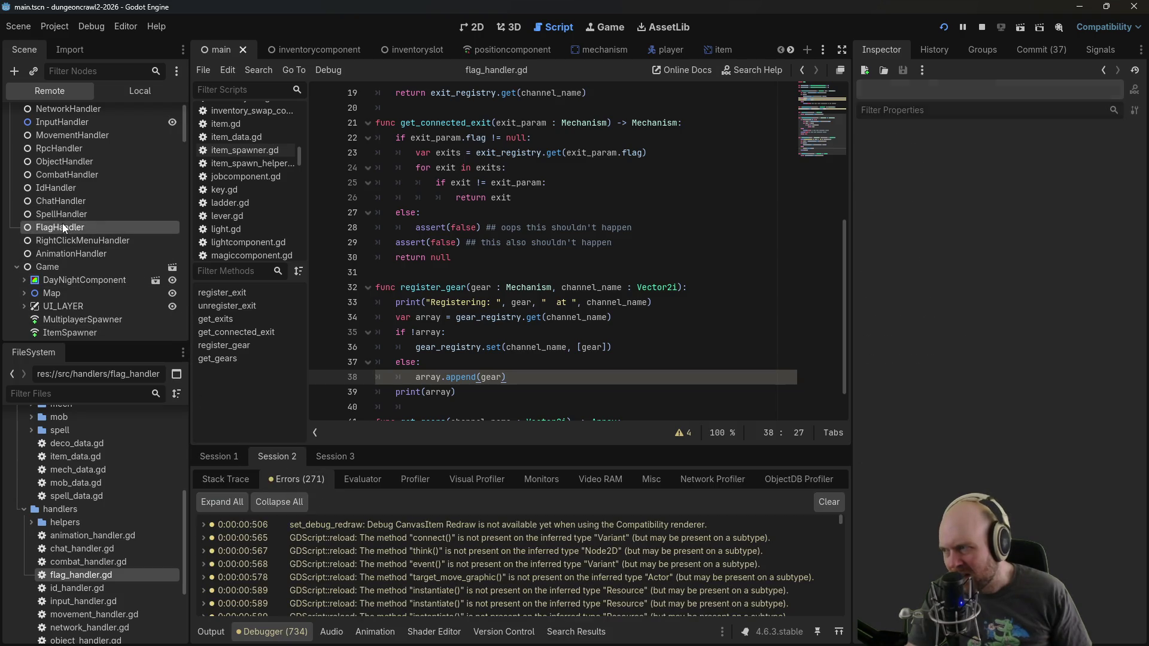
pyautogui.click(231, 459)
pyautogui.click(287, 481)
pyautogui.click(72, 227)
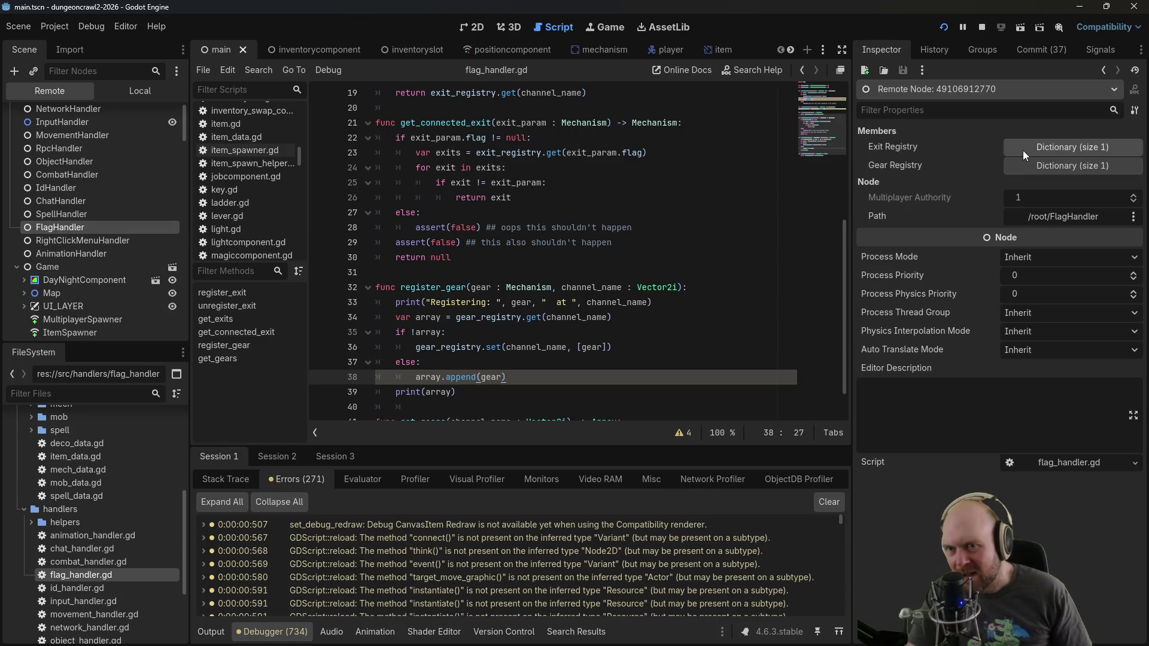
# Inspect the Gear Registry's 14MECH and 15MECH gears, then look up the Dictionary get docs.
pyautogui.click(1023, 165)
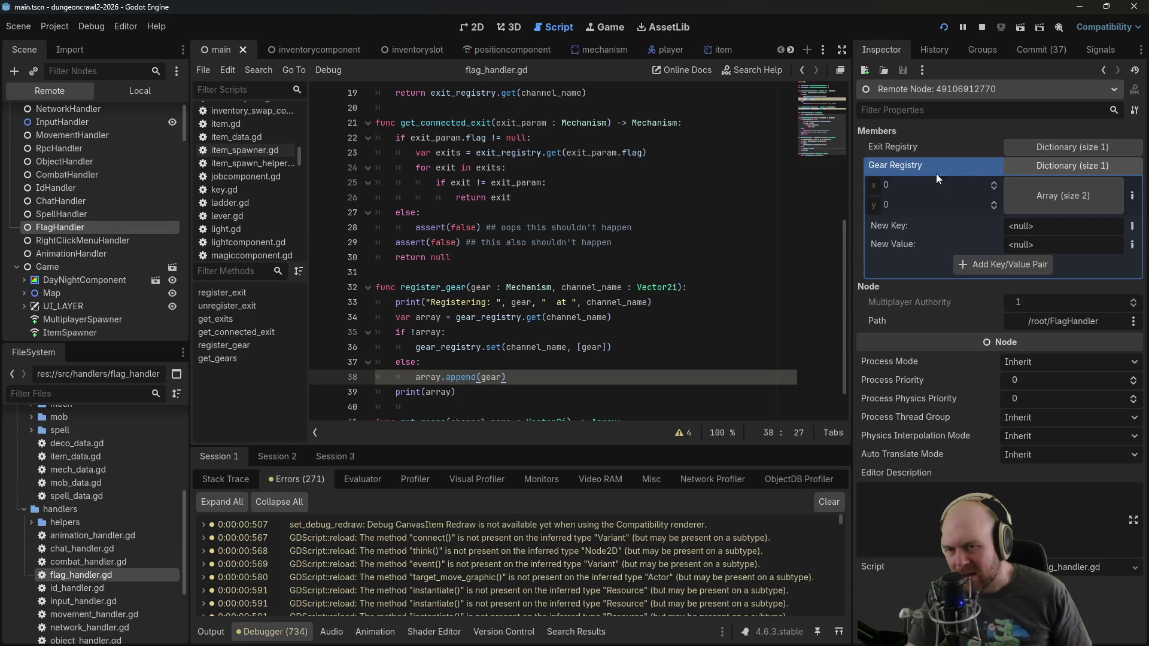
pyautogui.click(1047, 195)
pyautogui.click(1058, 242)
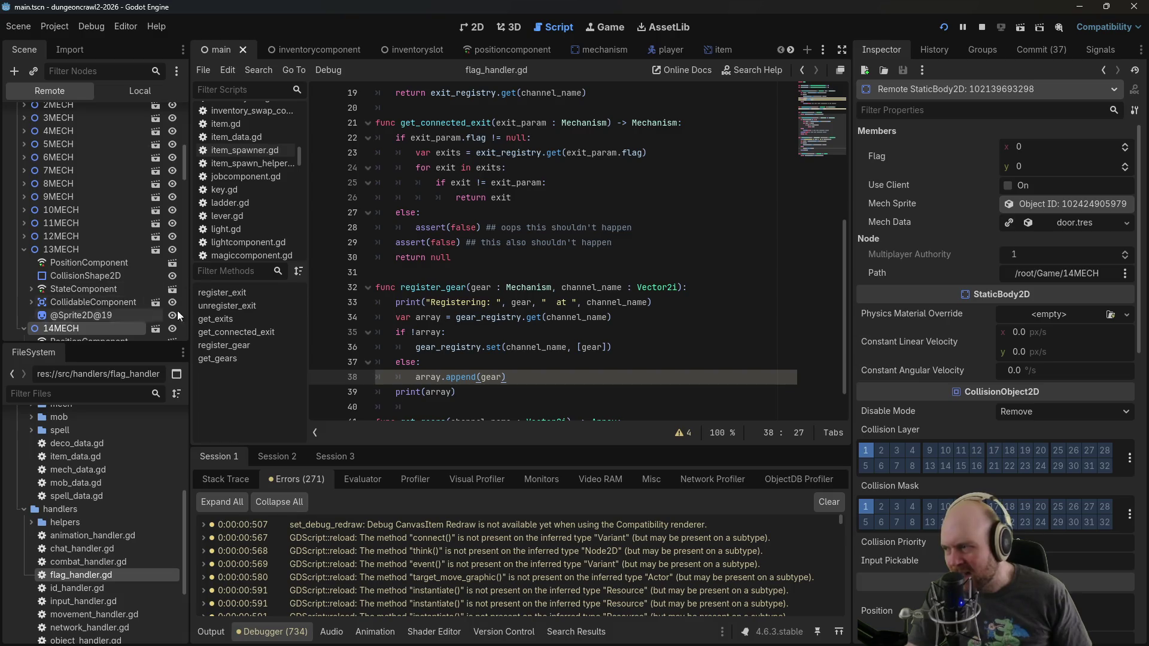
pyautogui.click(1103, 70)
pyautogui.click(1043, 203)
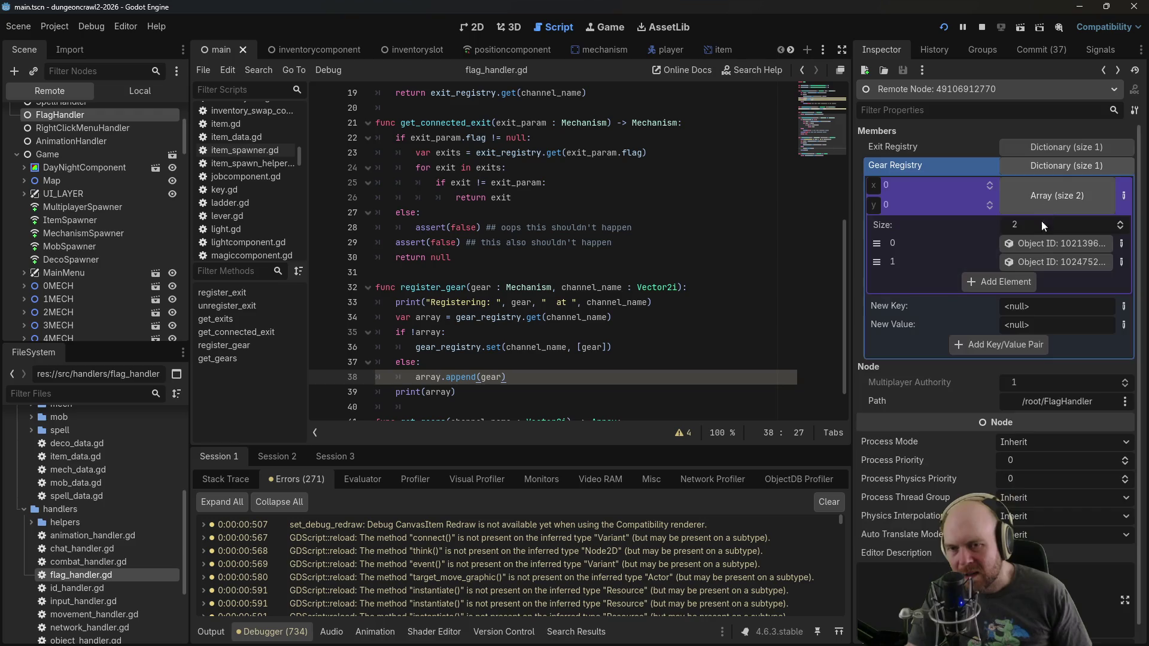
pyautogui.click(1032, 256)
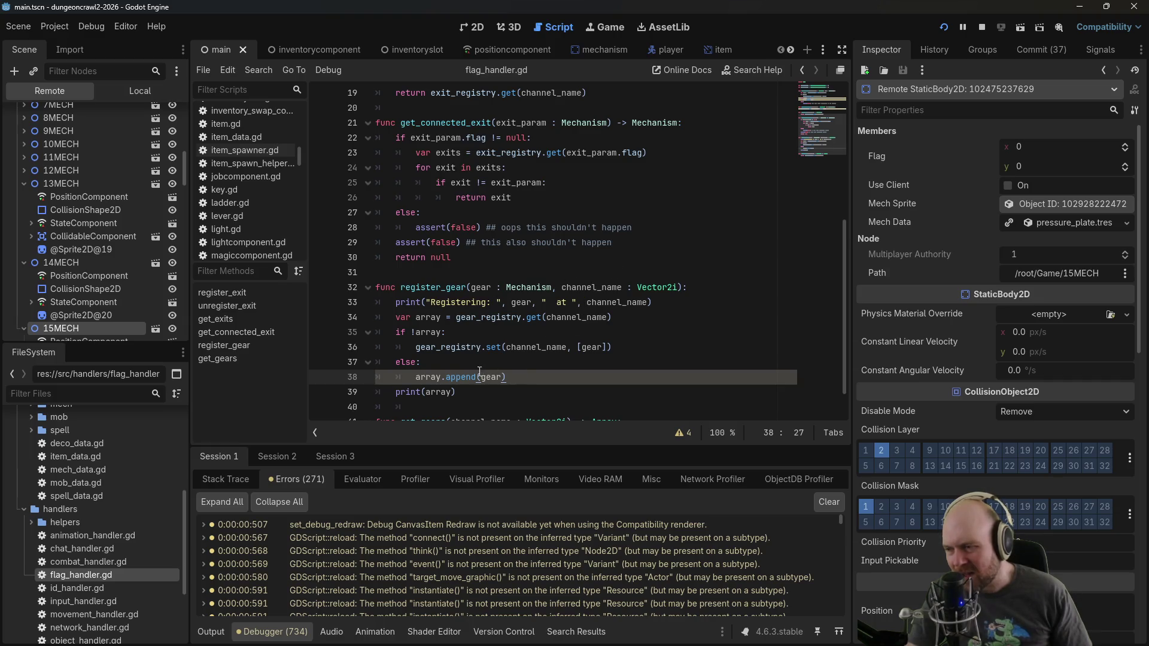
pyautogui.scroll(-1, 496, 387)
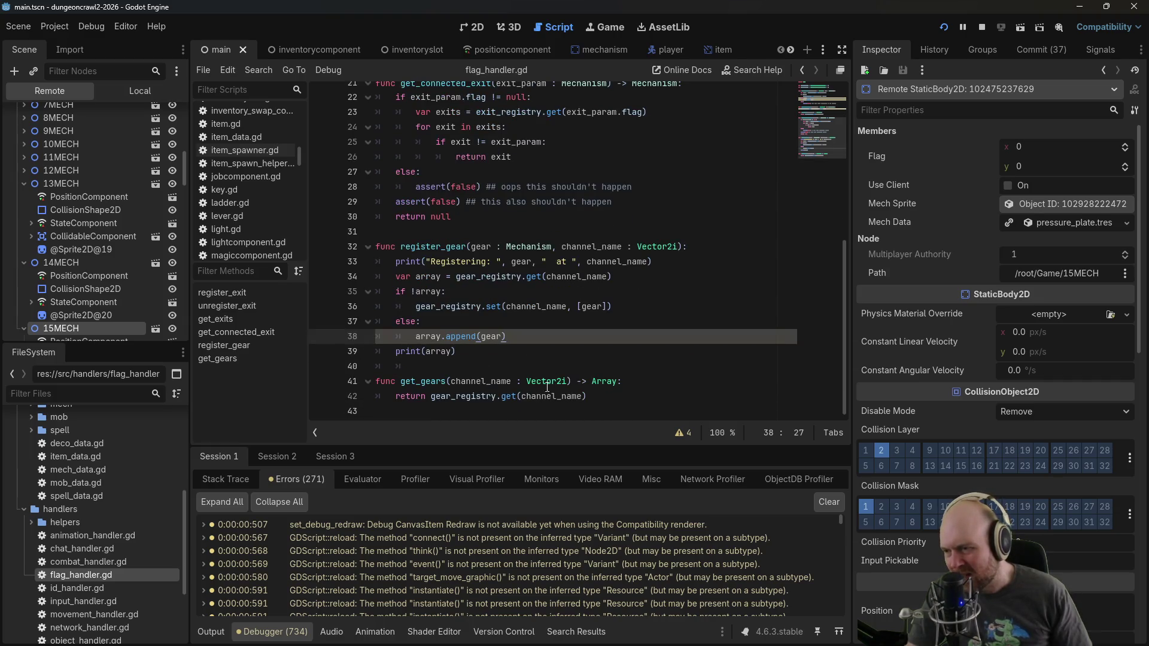
pyautogui.click(490, 396)
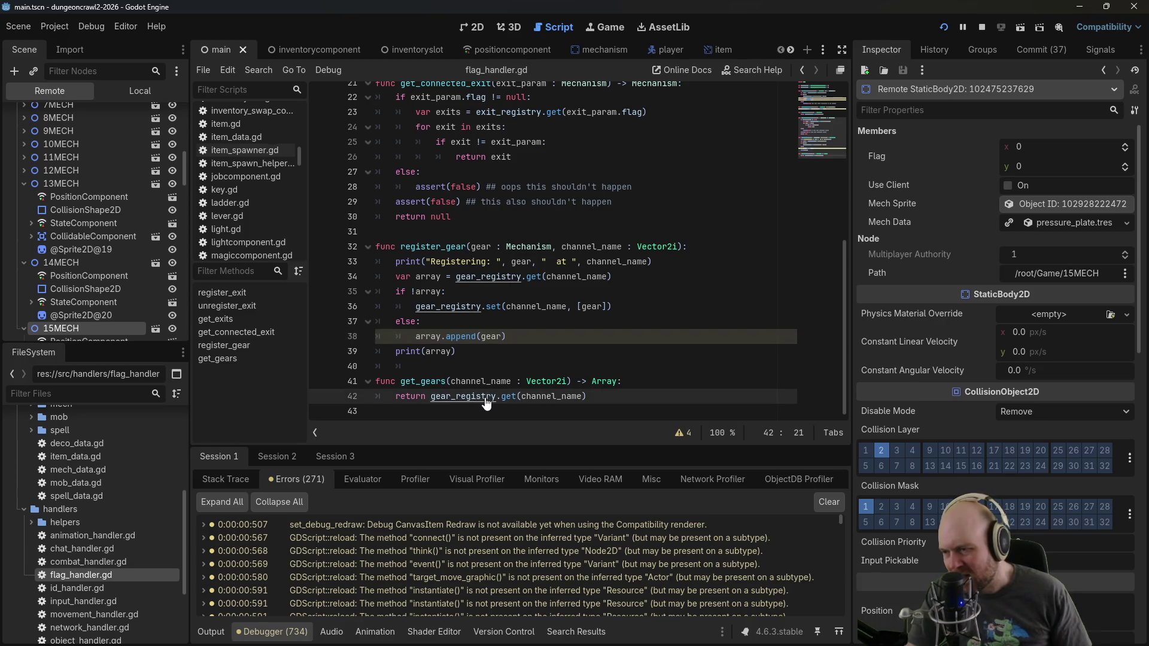
pyautogui.keyDown('ctrl'); pyautogui.click(508, 398); pyautogui.keyUp('ctrl')
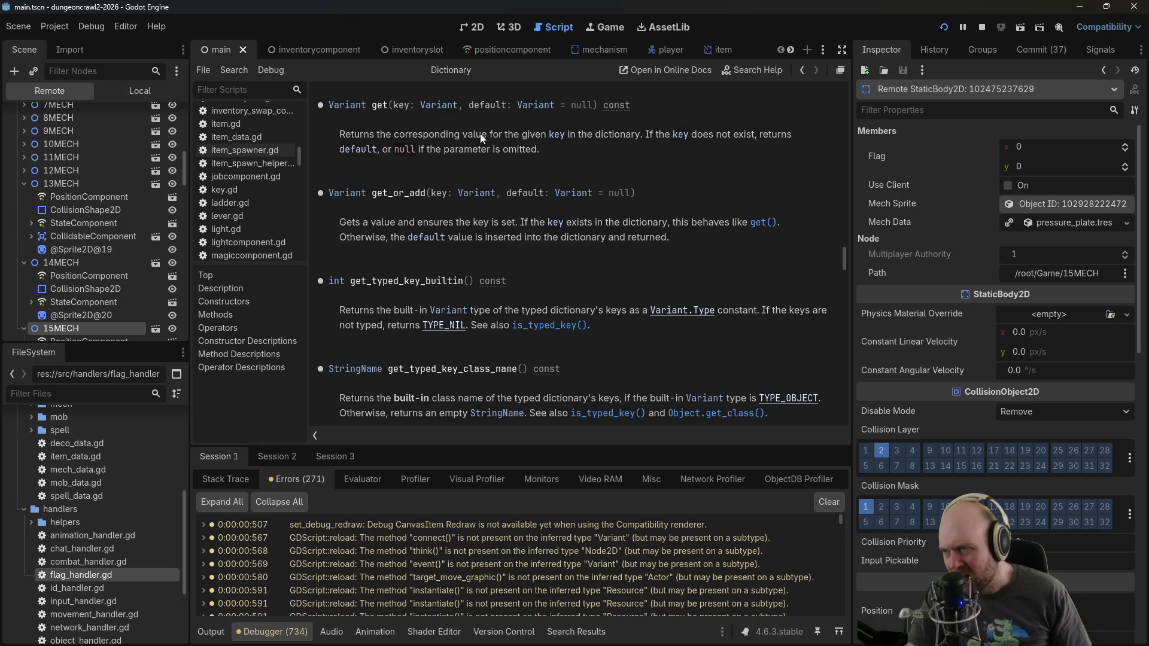
# Return from the help page to flag_handler.gd and stop the running game.
pyautogui.click(803, 70)
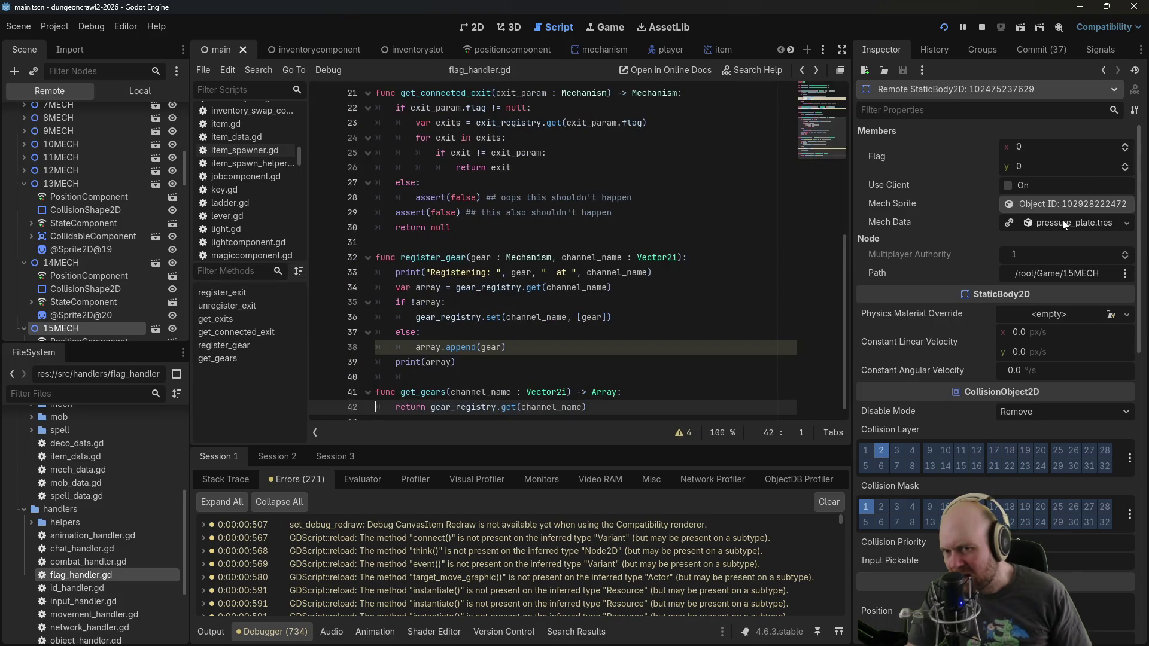
pyautogui.click(1103, 71)
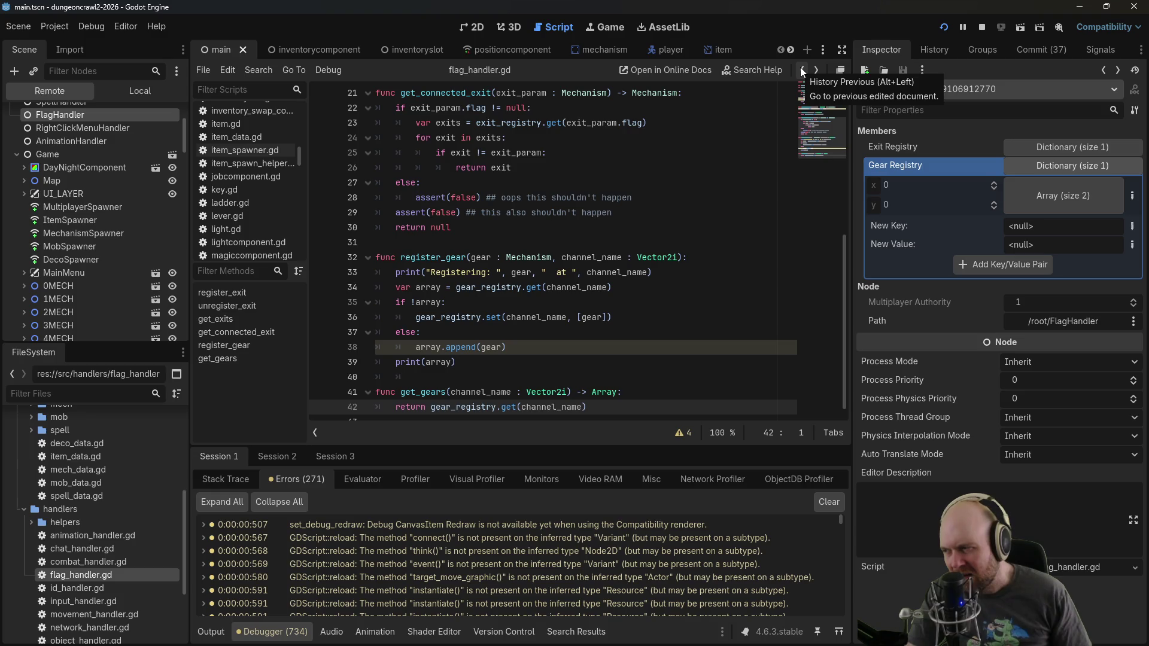
pyautogui.click(981, 27)
pyautogui.click(609, 188)
# Collapse the handlers and data folders, expand src/components, and open collidablecomponent.tscn and its script.
pyautogui.scroll(7, 608, 187)
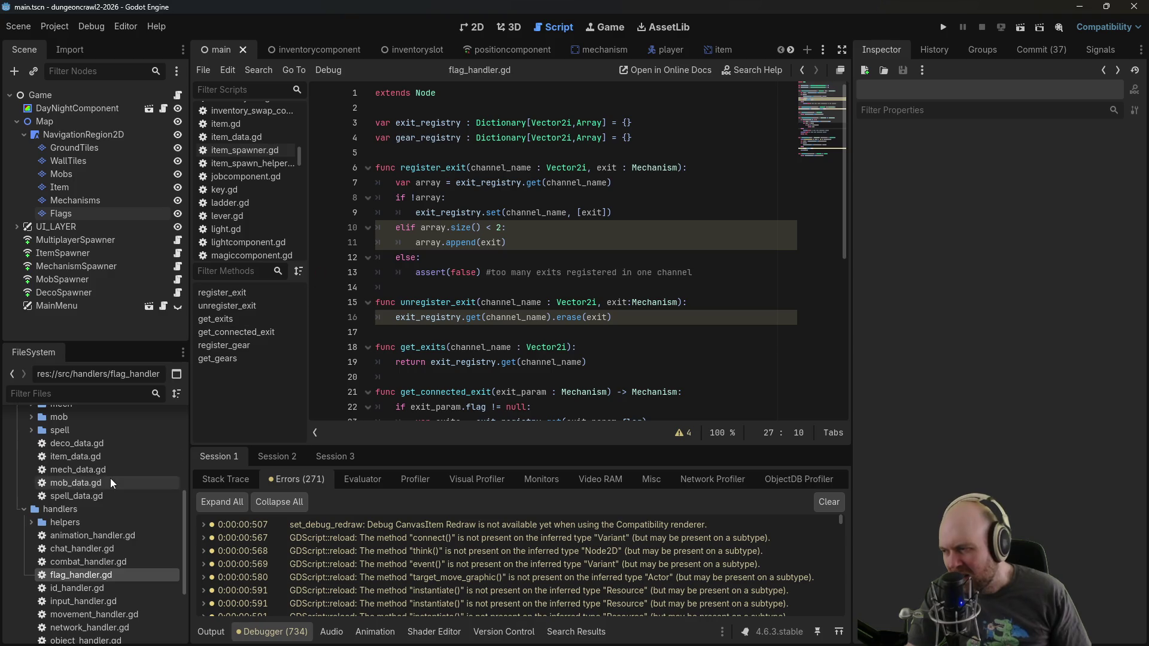
pyautogui.click(24, 512)
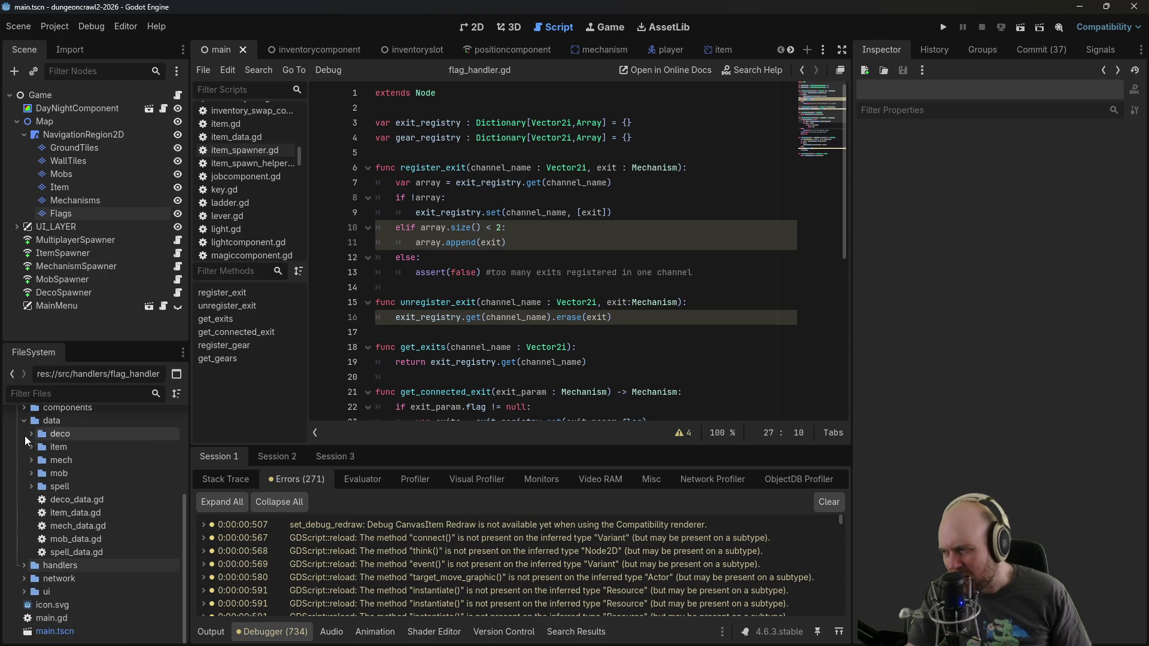
pyautogui.click(24, 420)
pyautogui.scroll(-3, 404, 311)
pyautogui.scroll(-3, 404, 311)
pyautogui.scroll(-4, 269, 198)
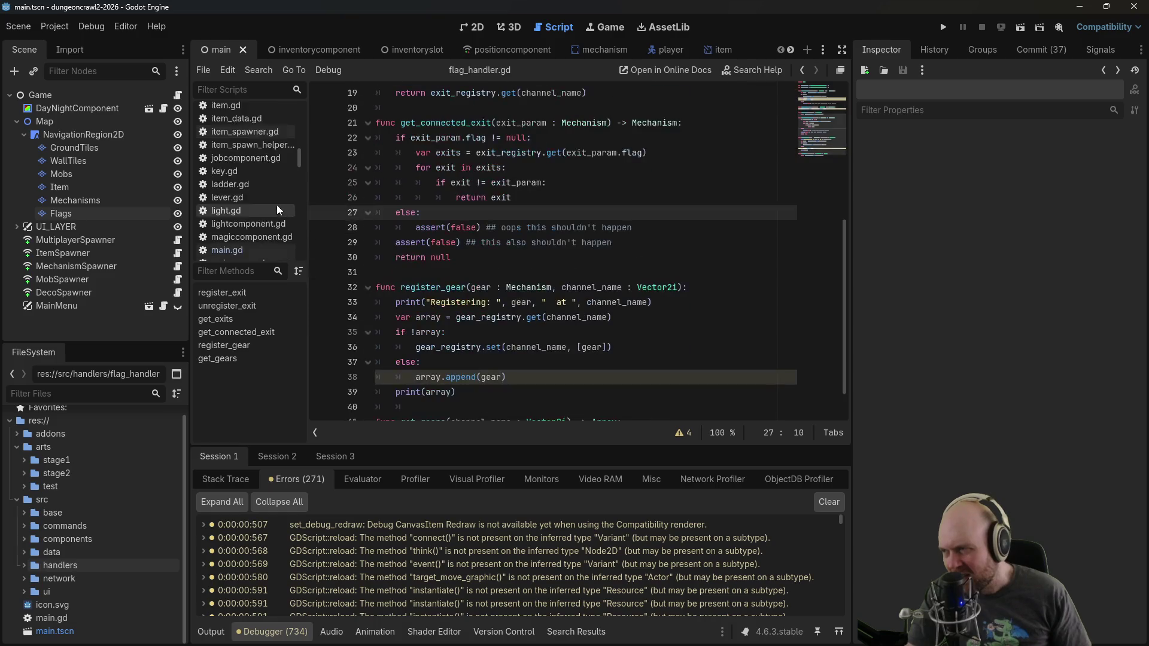
pyautogui.scroll(-3, 251, 213)
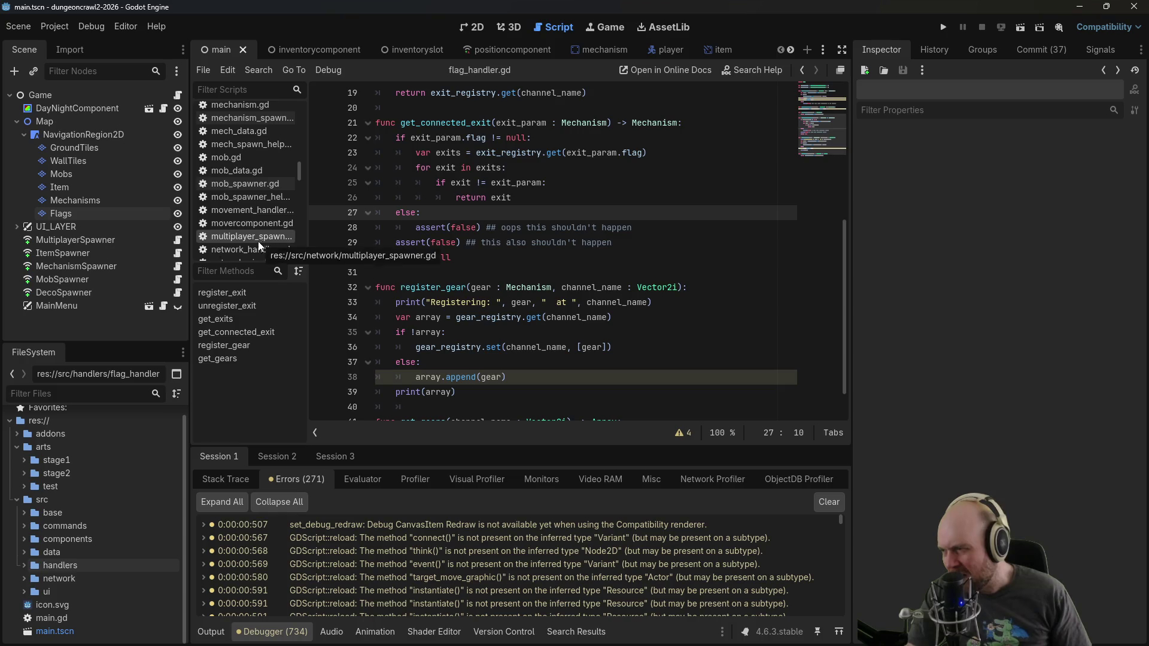
pyautogui.click(26, 539)
pyautogui.scroll(-3, 35, 559)
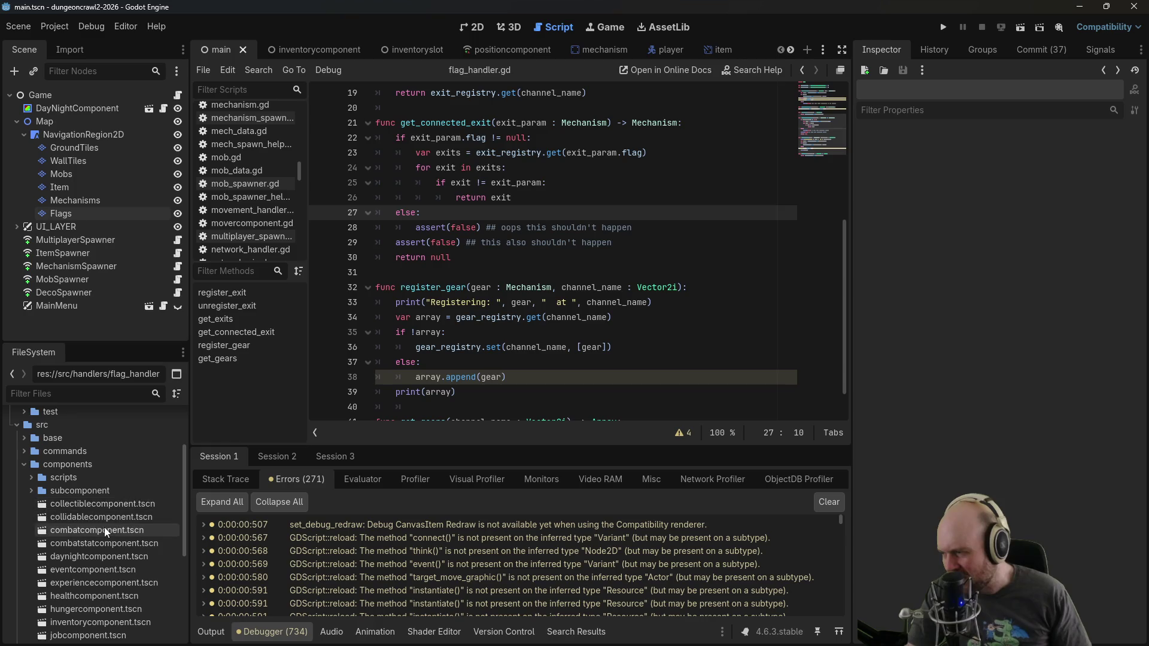
pyautogui.doubleClick(95, 516)
pyautogui.click(164, 96)
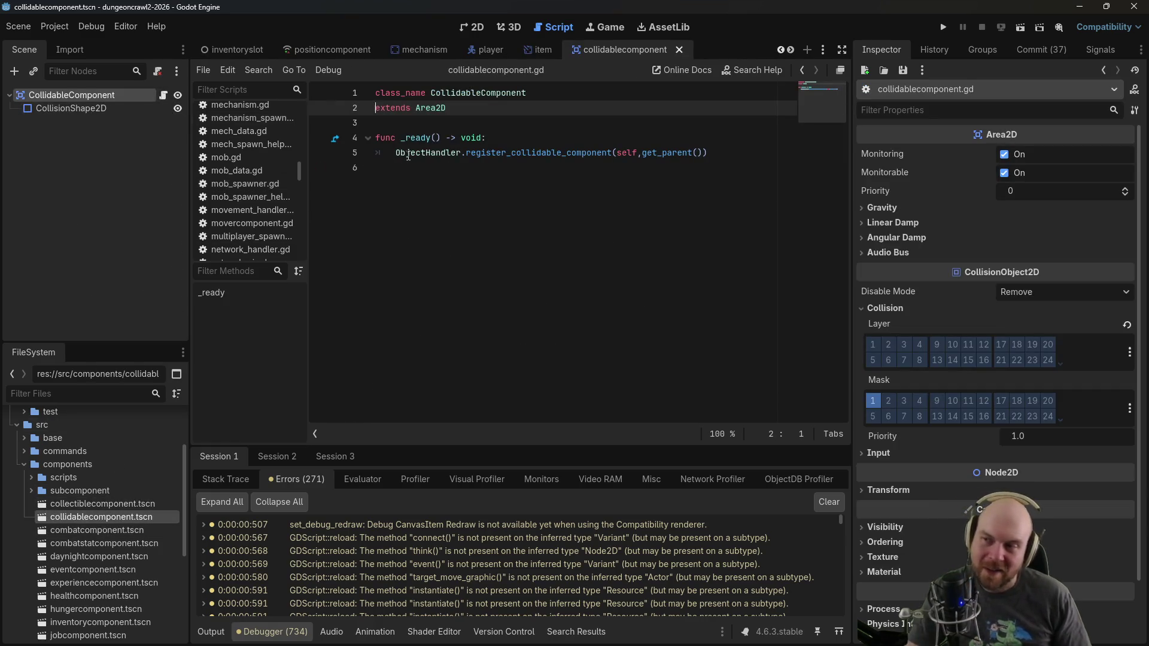
# Insert 'if !multiplayer.is_server(): self.queue_free()' at the top of _ready and save collidablecomponent.gd.
pyautogui.click(493, 139)
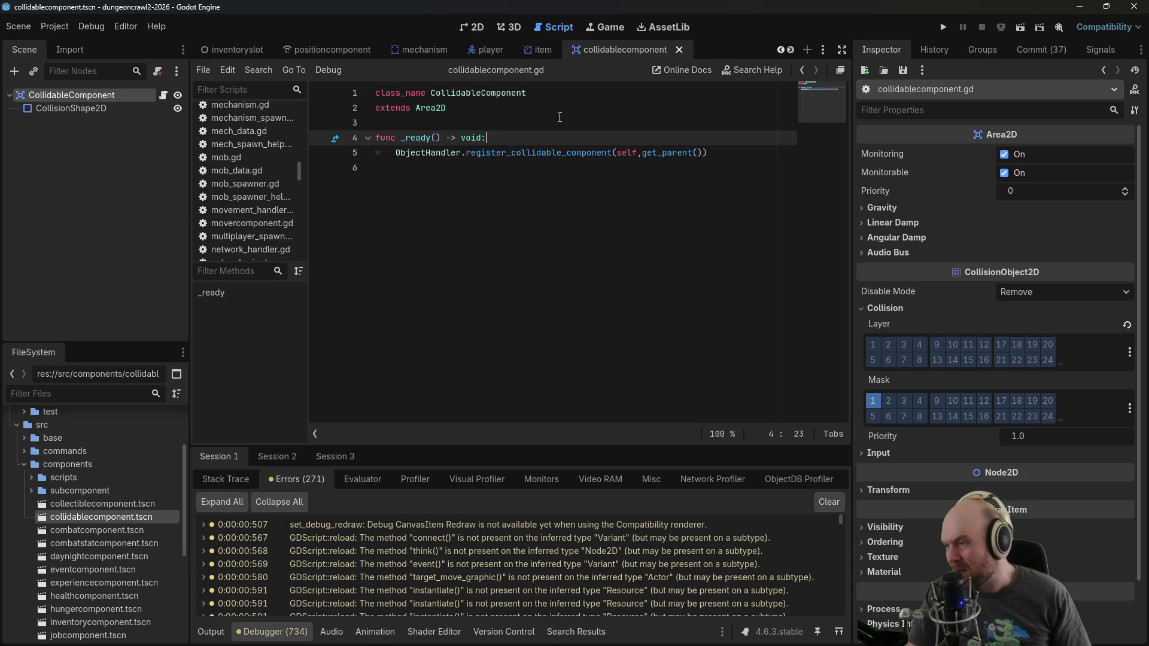
pyautogui.press('Return')
pyautogui.write('if mut')
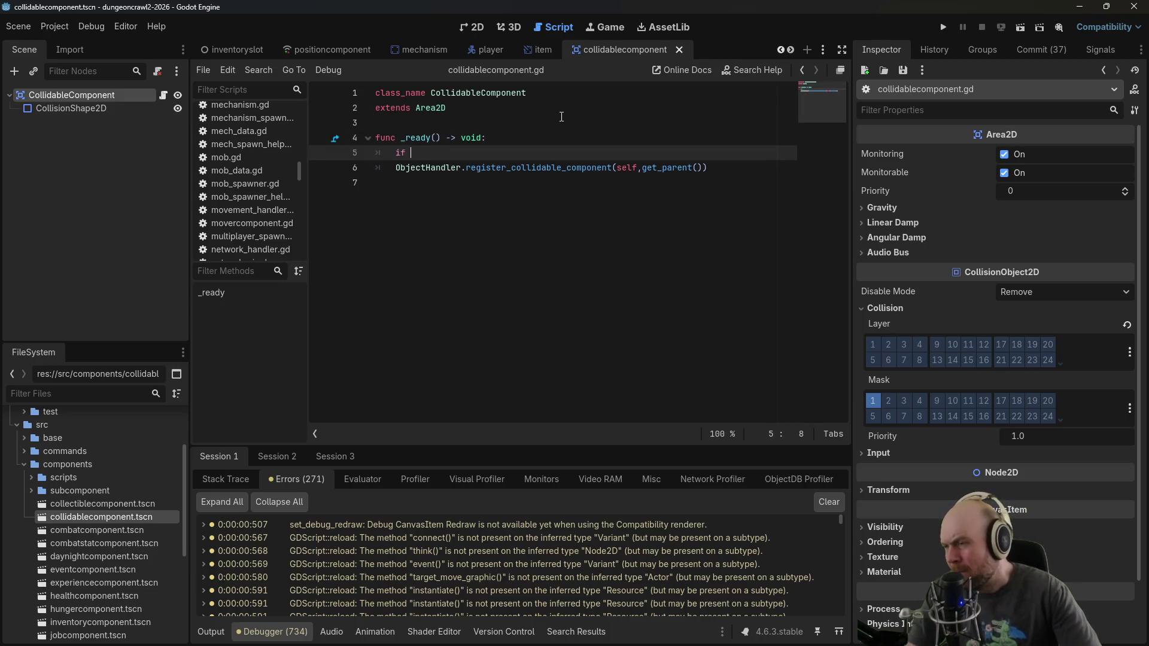
pyautogui.press('Return')
pyautogui.write('.')
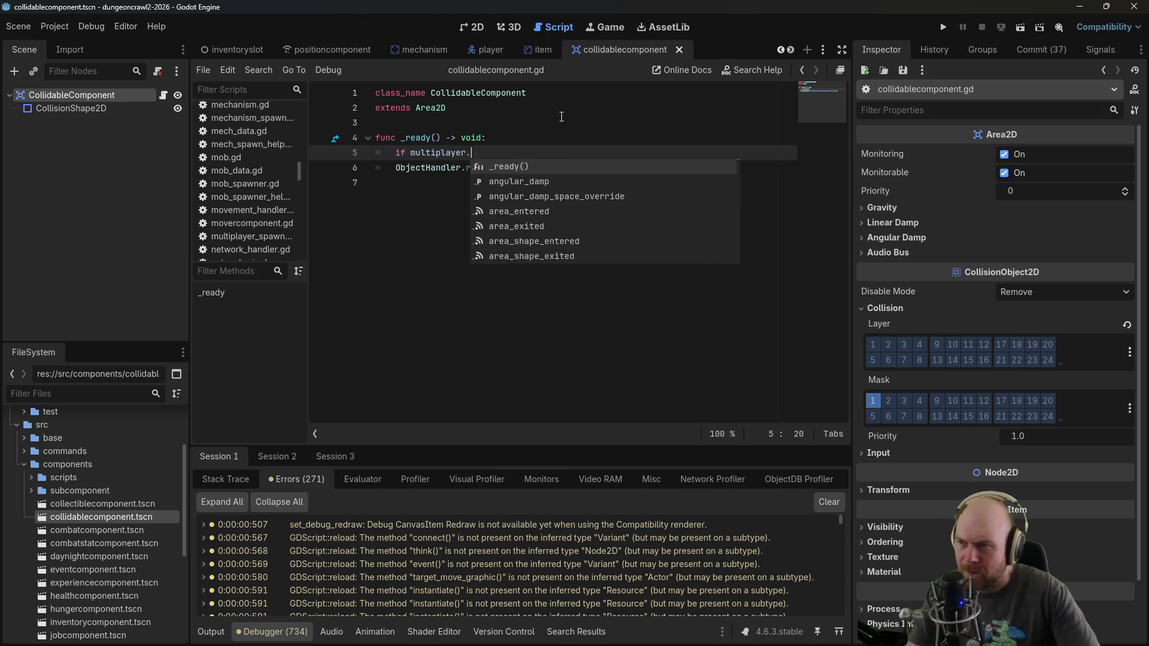
pyautogui.write('is')
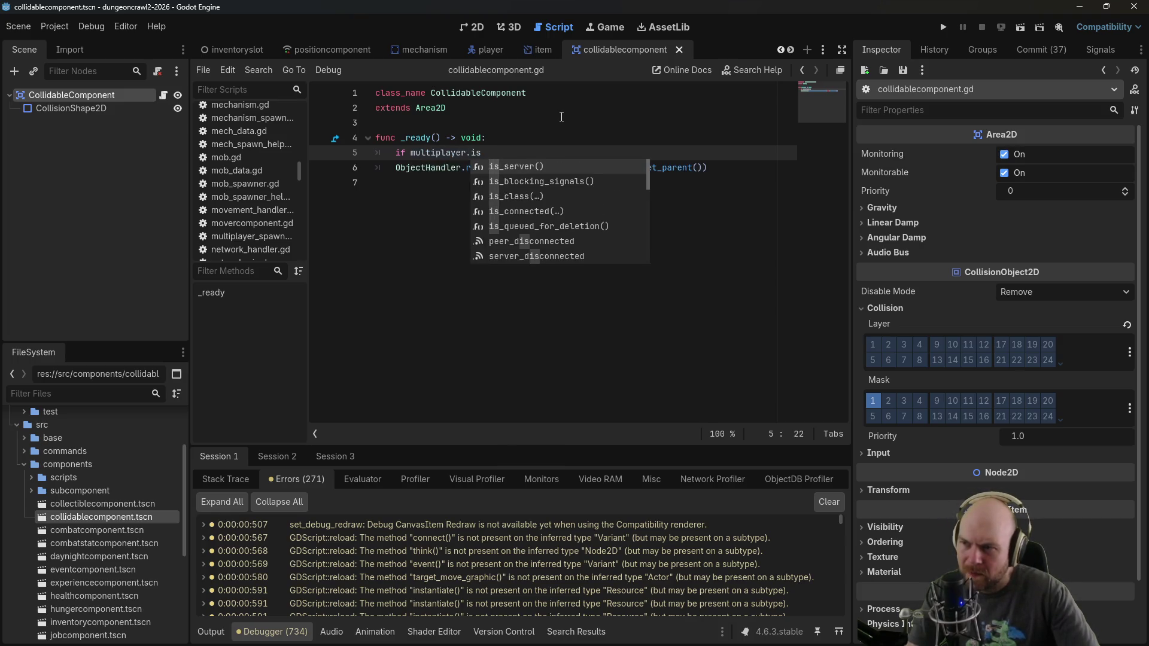
pyautogui.press('Return')
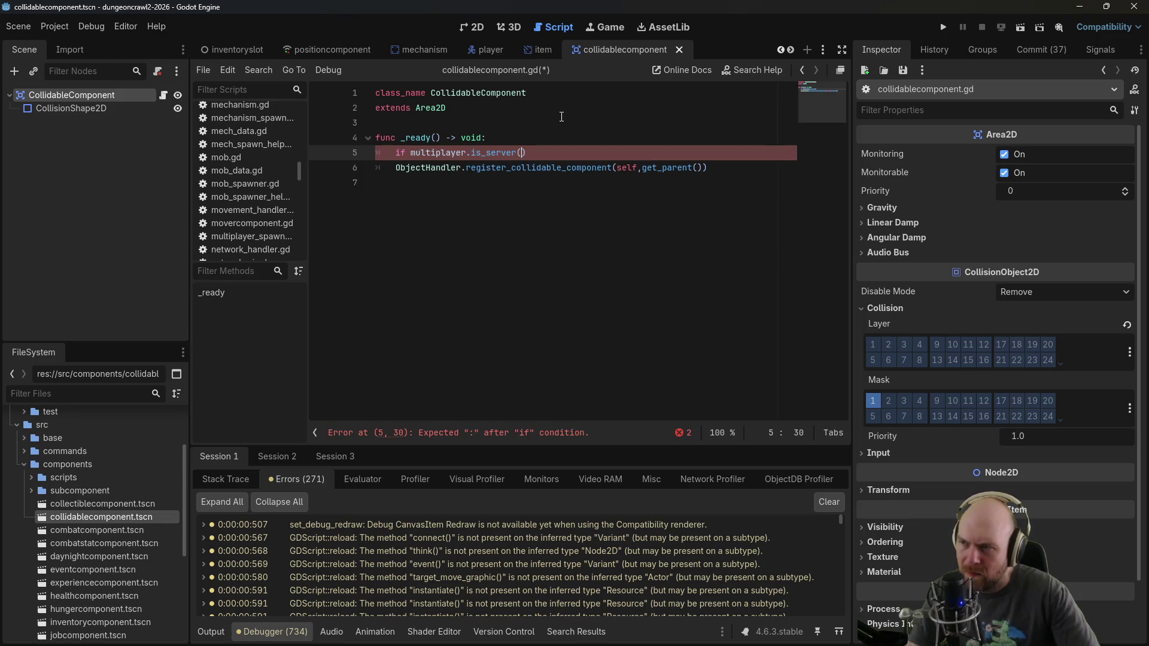
pyautogui.write('!')
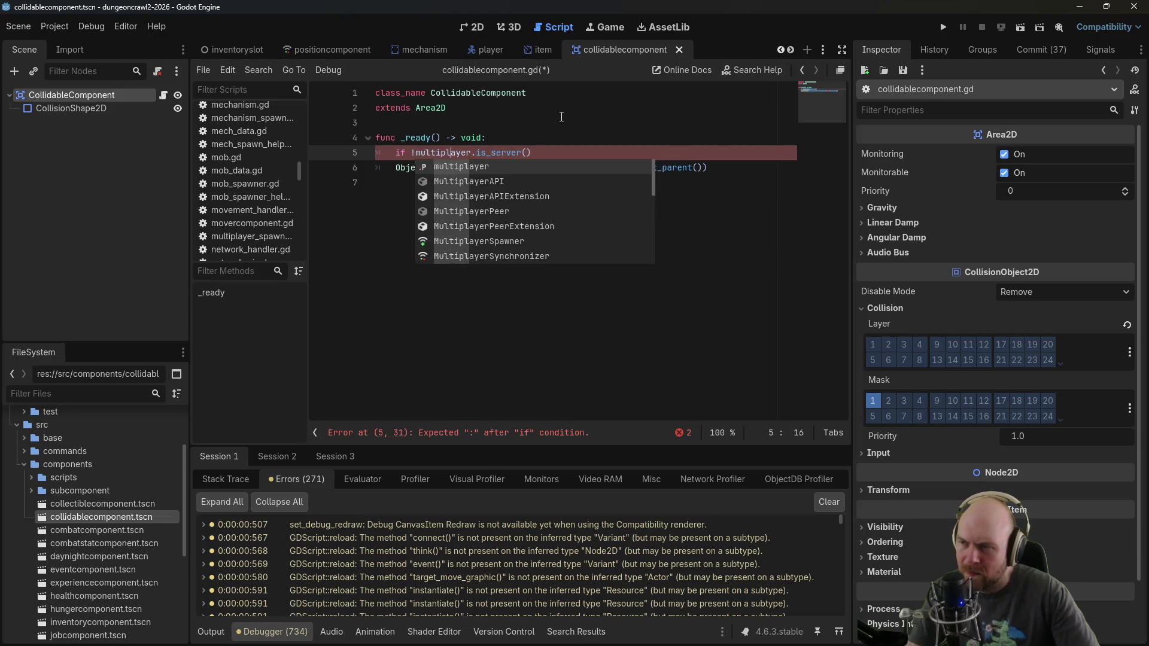
pyautogui.press('End')
pyautogui.press('Left')
pyautogui.press('Return')
pyautogui.write('self.queue_free')
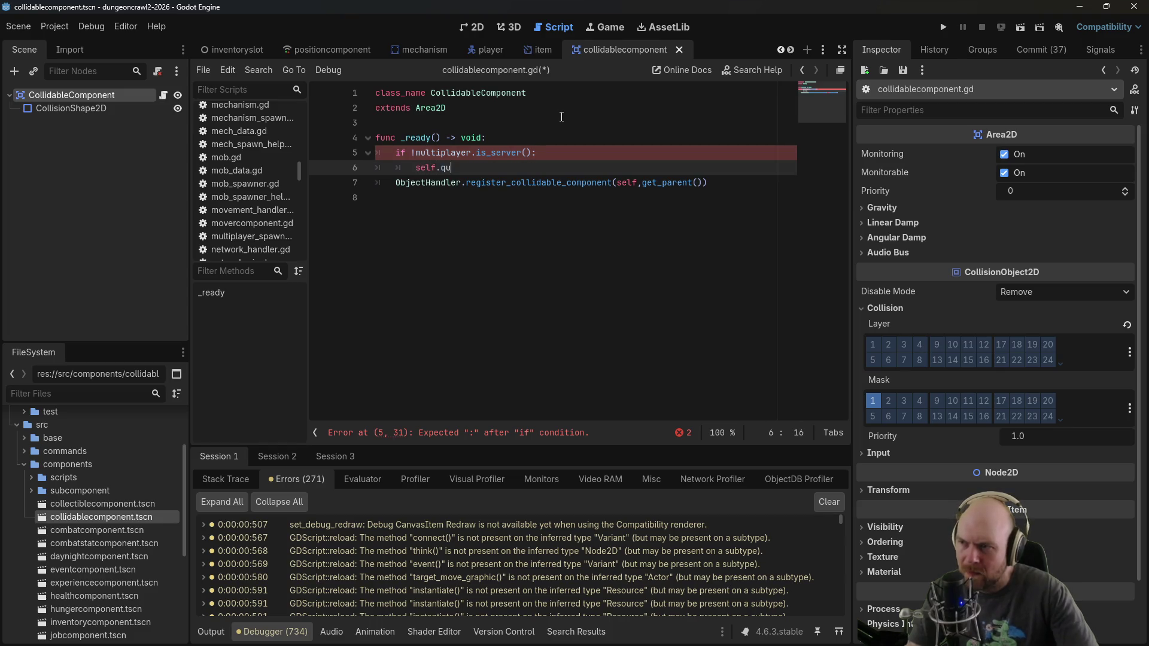
pyautogui.write('()')
pyautogui.hotkey('ctrl', 's')
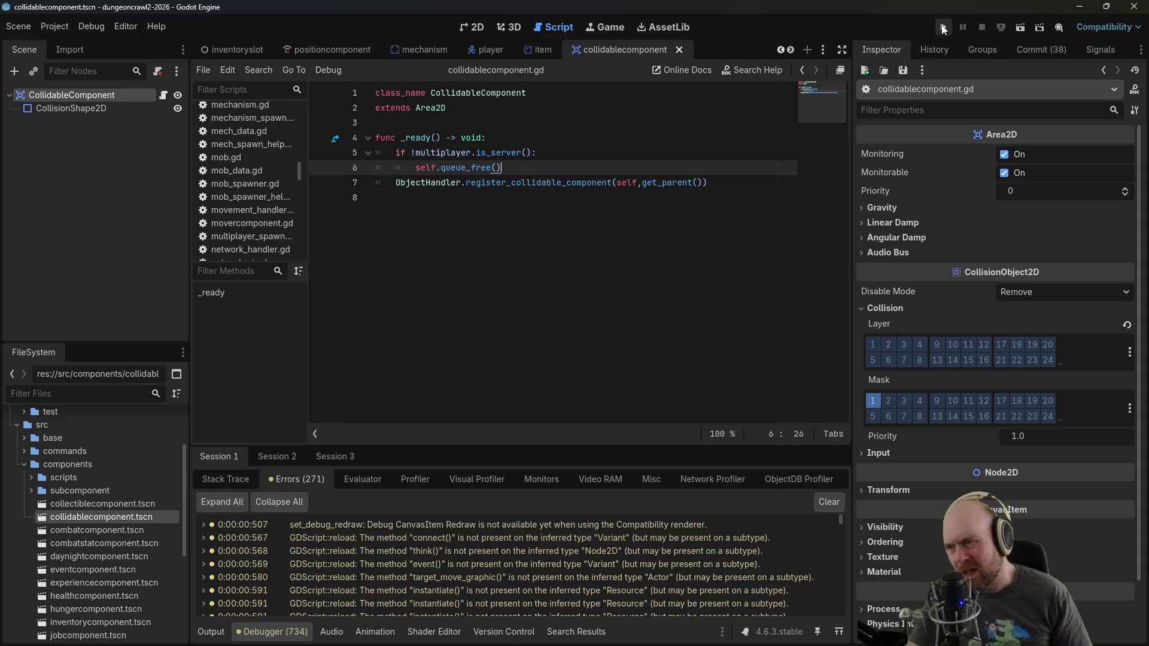
# Launch the game, join the server, and walk the character onto the pressure plate.
pyautogui.click(943, 27)
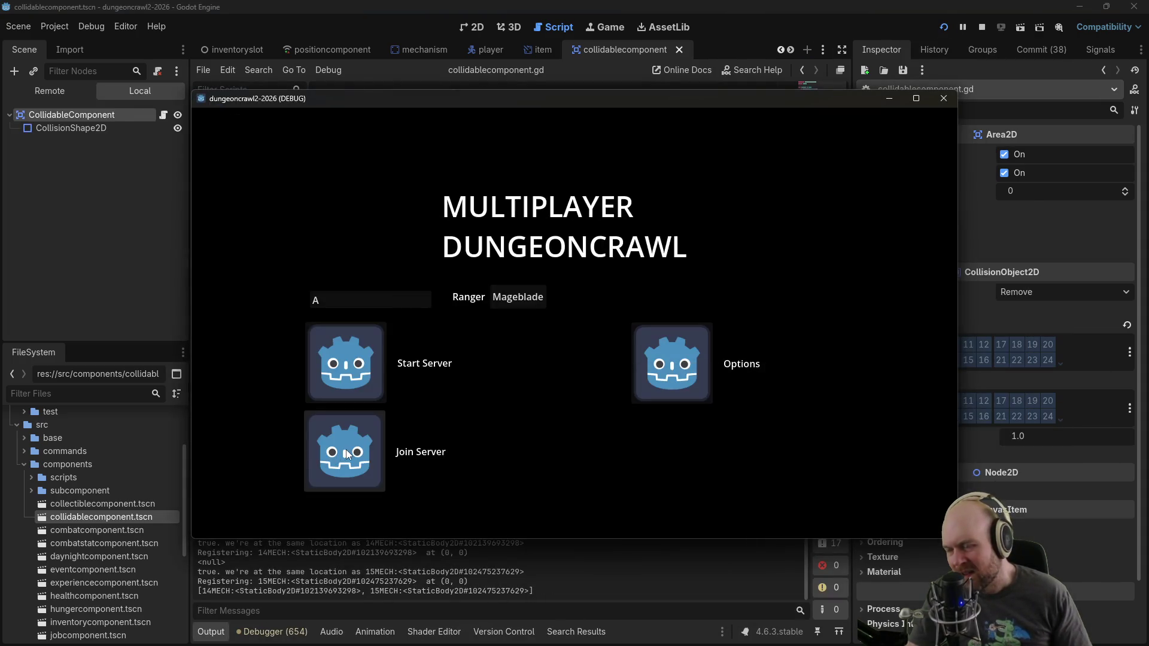
pyautogui.click(346, 450)
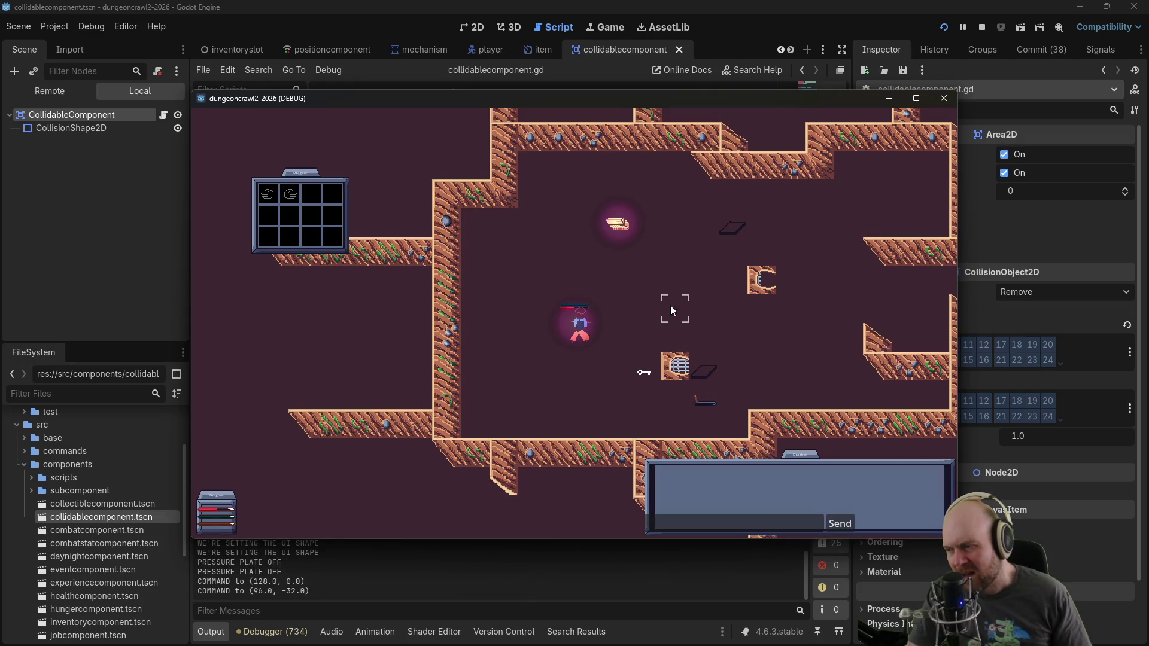
pyautogui.click(637, 282)
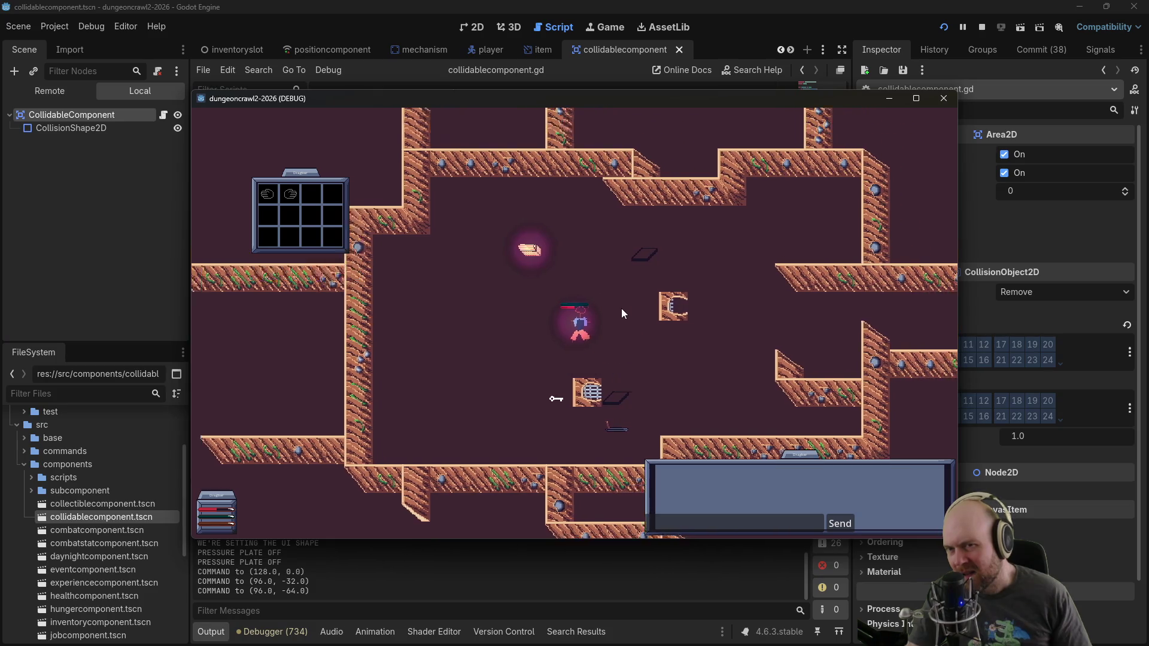
pyautogui.click(616, 396)
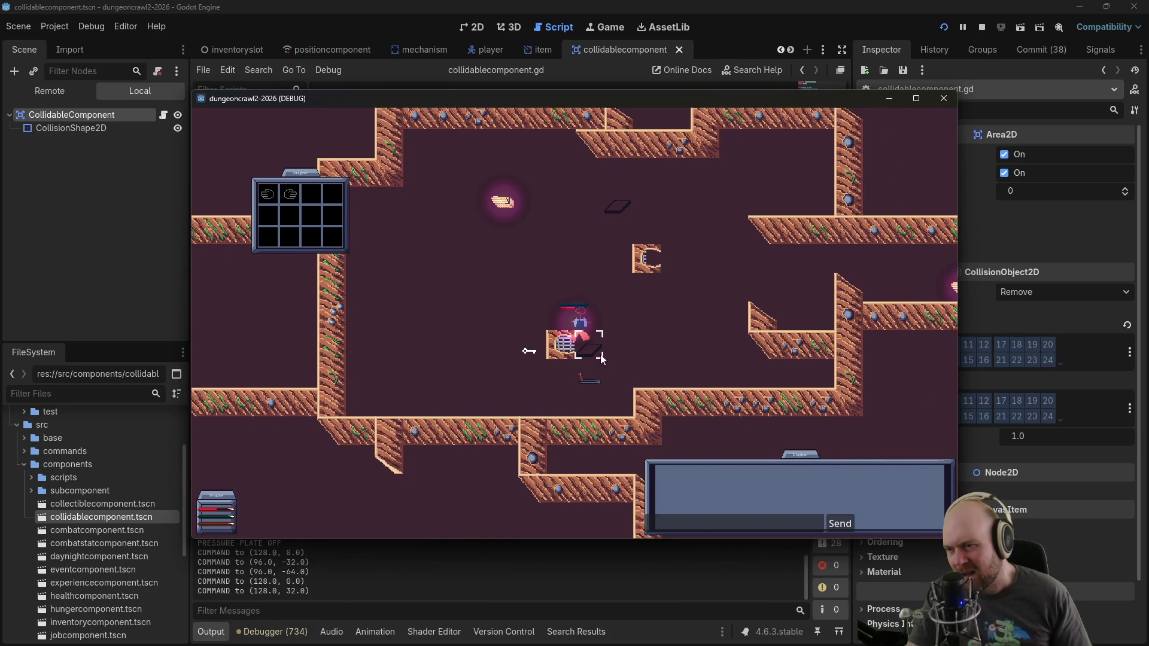
pyautogui.click(571, 349)
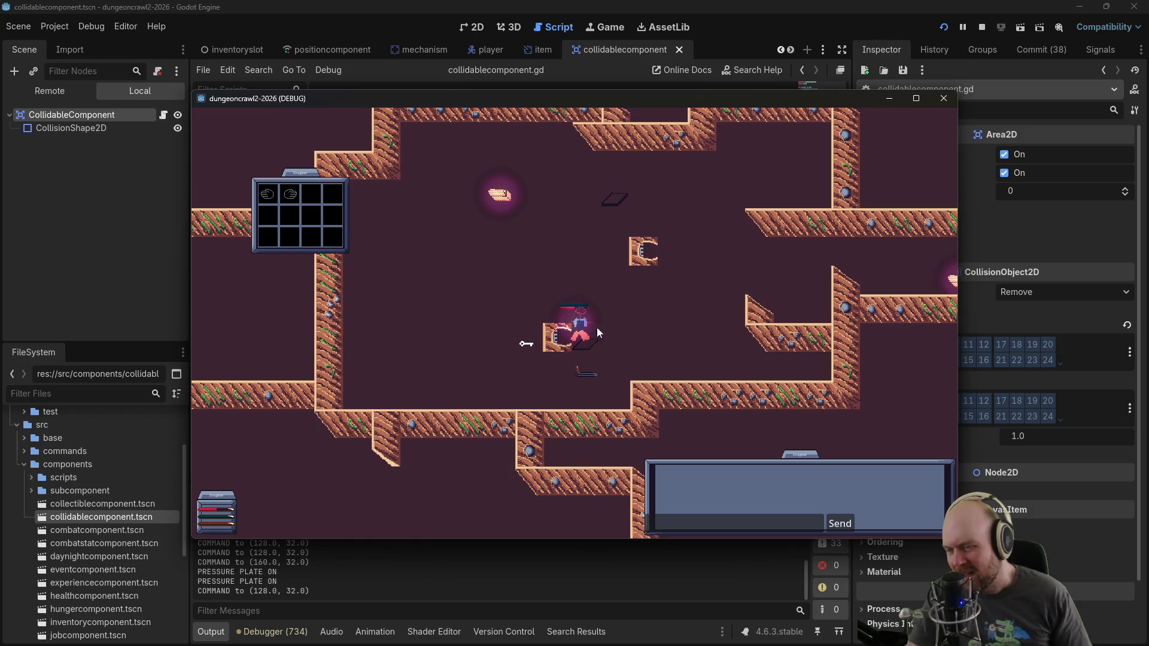
pyautogui.click(597, 327)
pyautogui.click(525, 332)
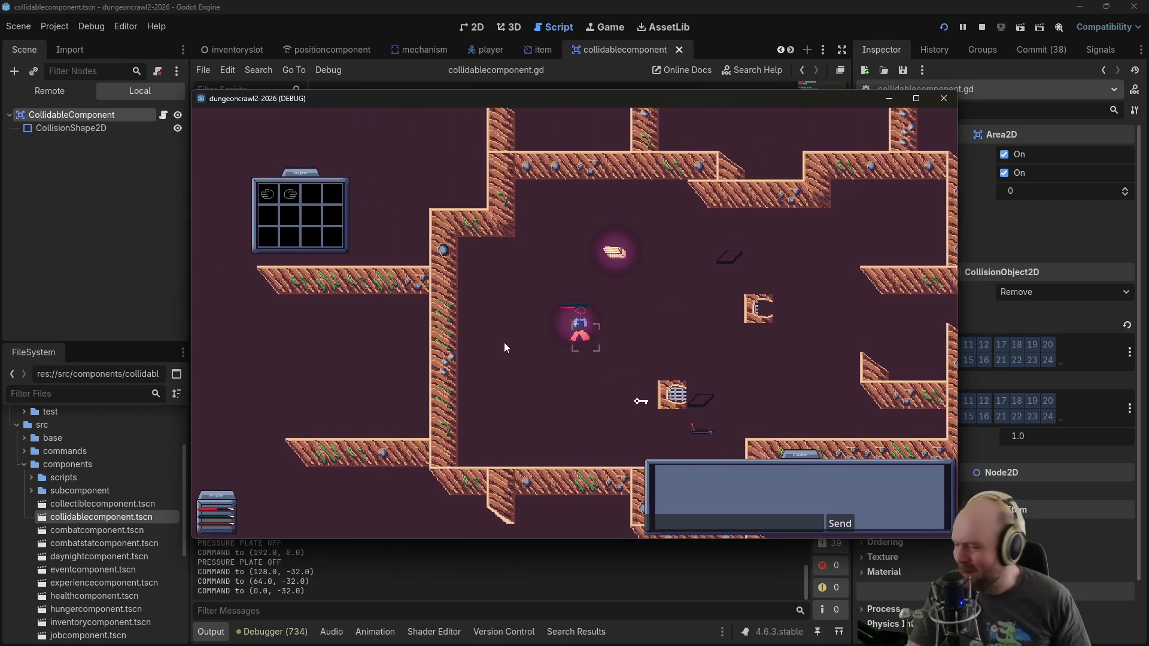
# Walk back over the pressure plate and toward the item on the floor.
pyautogui.click(694, 365)
pyautogui.click(612, 376)
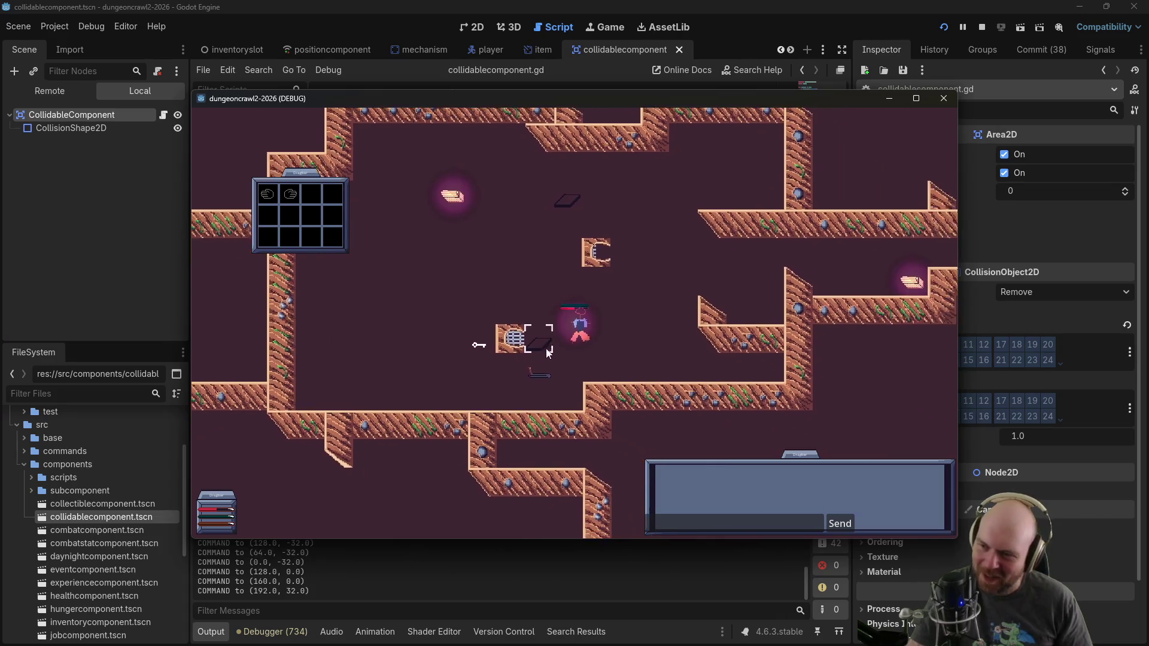
pyautogui.click(557, 345)
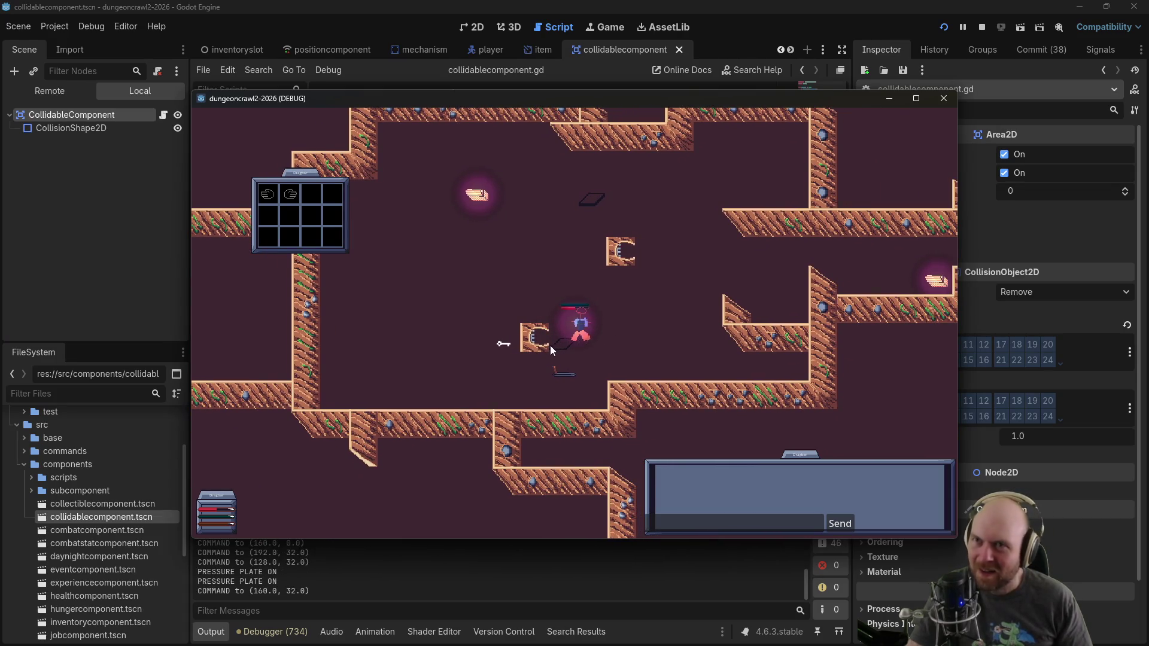
pyautogui.click(523, 352)
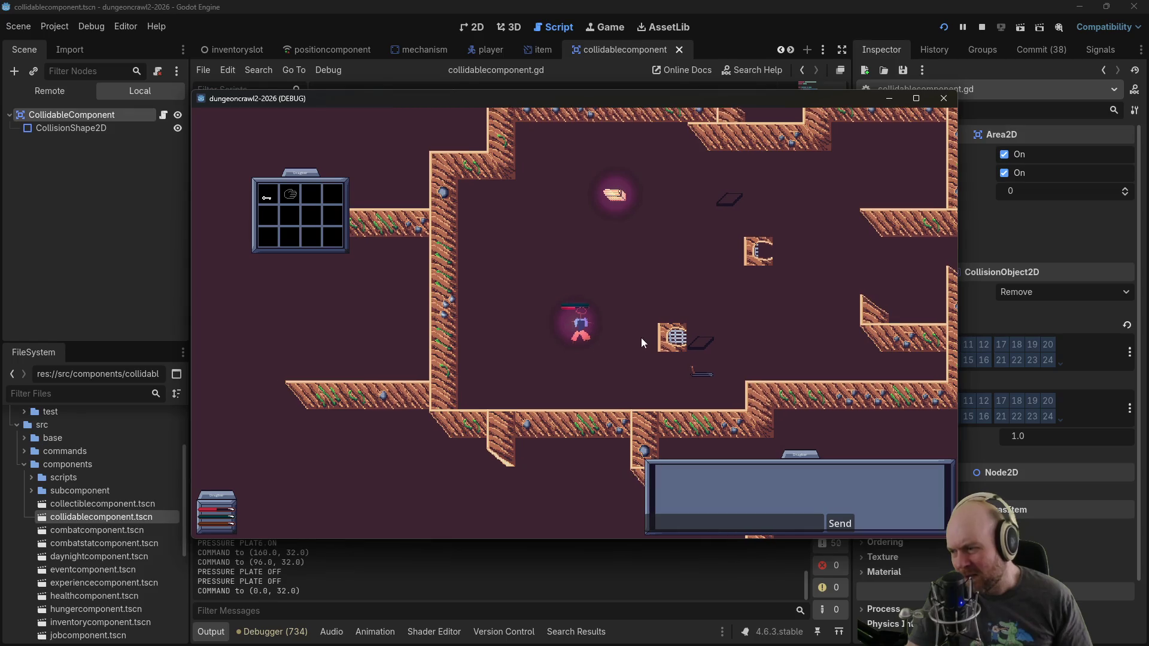
pyautogui.click(641, 338)
# Close the game window, stop the session, and launch the project again.
pyautogui.click(944, 98)
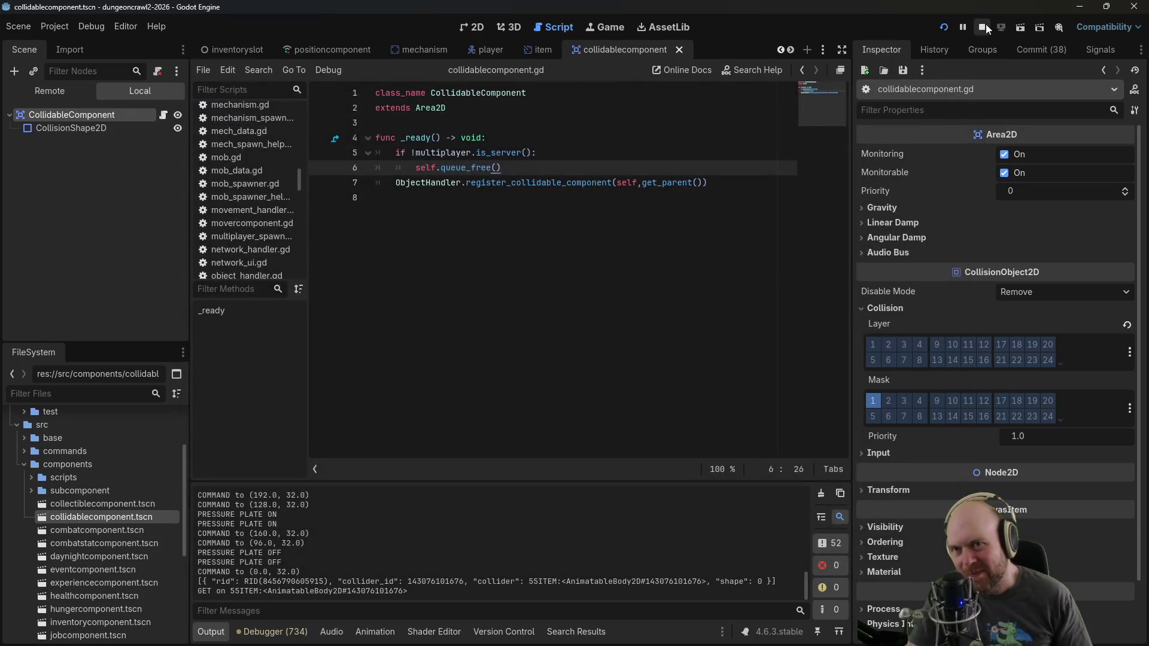
pyautogui.click(985, 24)
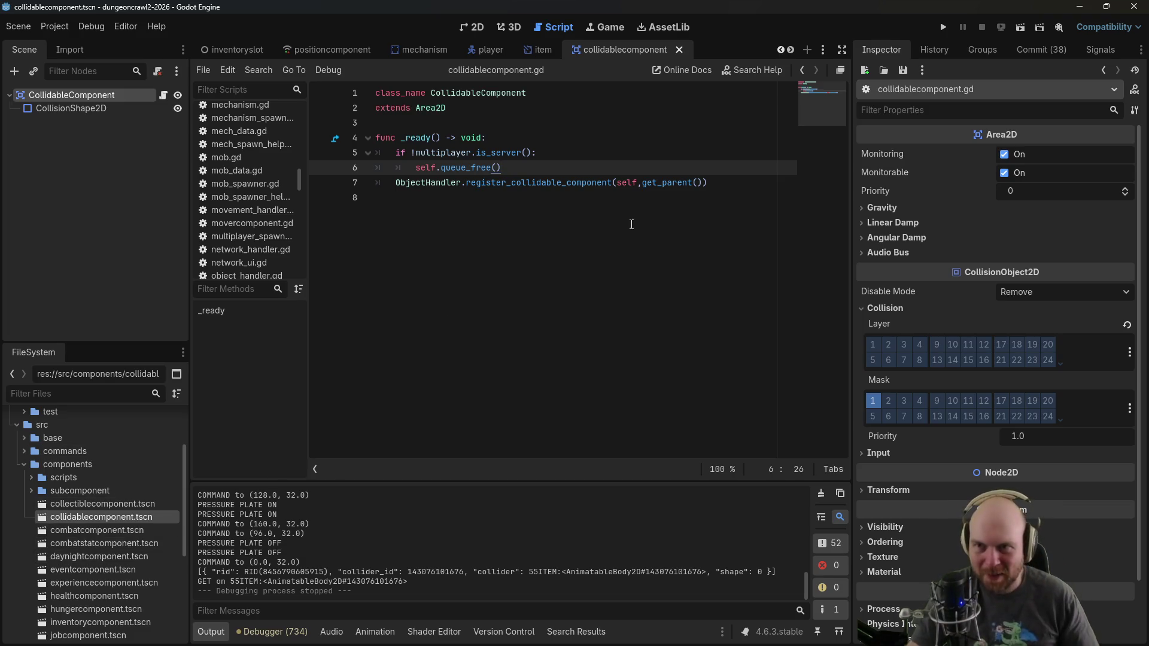
pyautogui.click(941, 28)
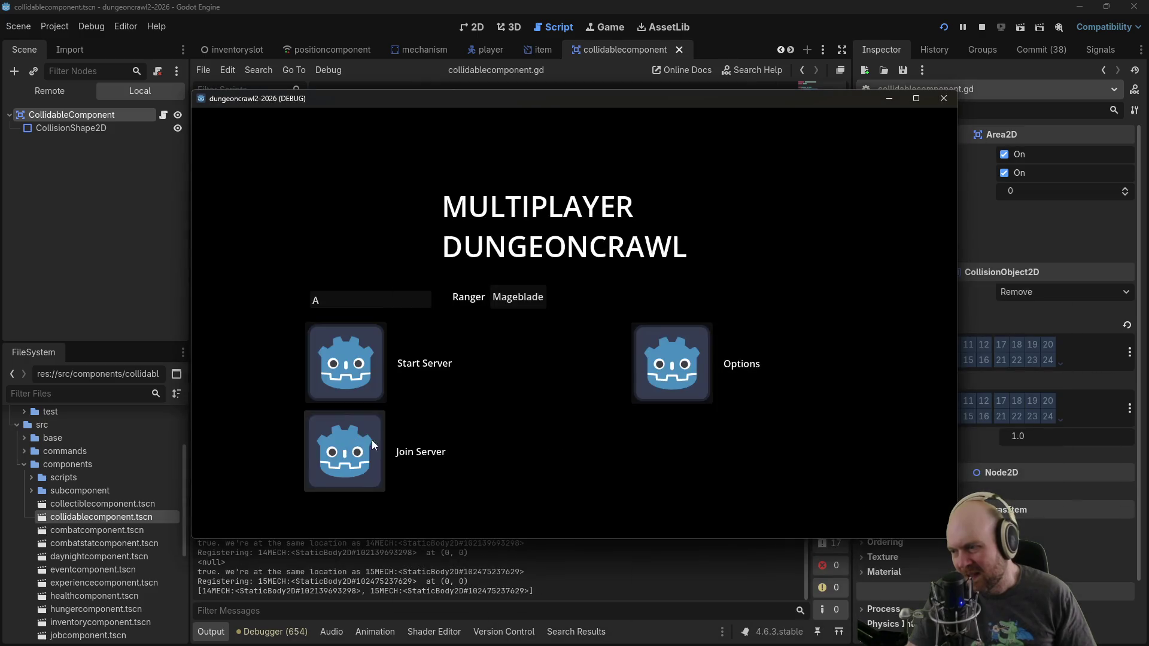
# Join the server and walk past the crate over the plate to the key.
pyautogui.click(372, 443)
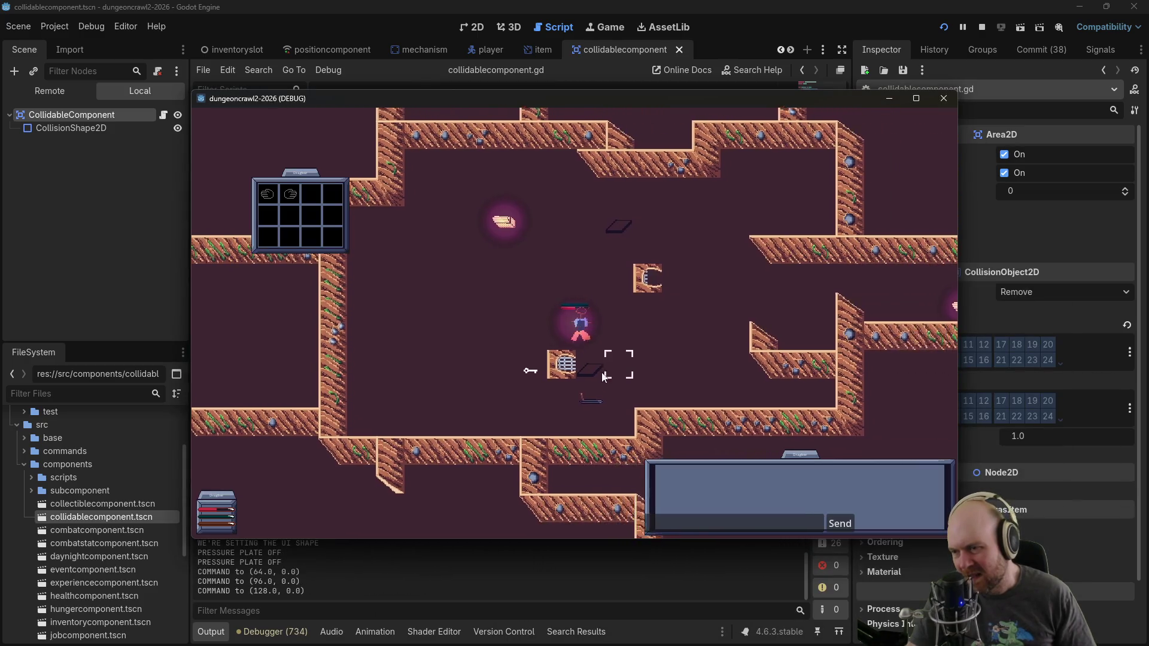
pyautogui.click(561, 348)
pyautogui.click(523, 336)
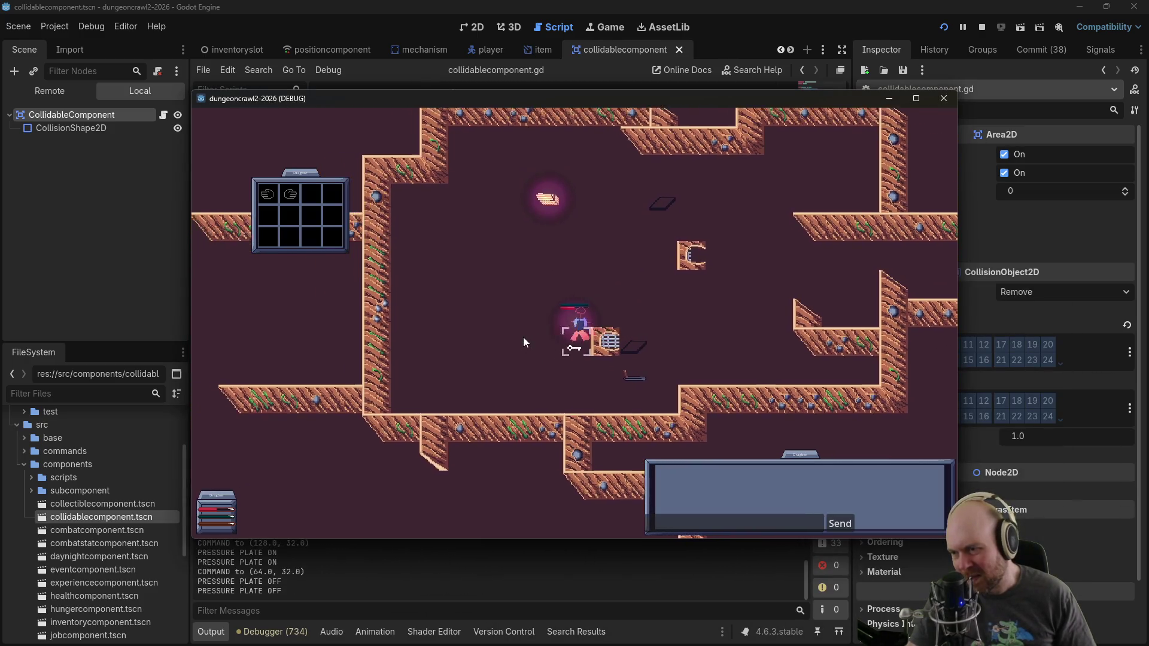
pyautogui.click(633, 343)
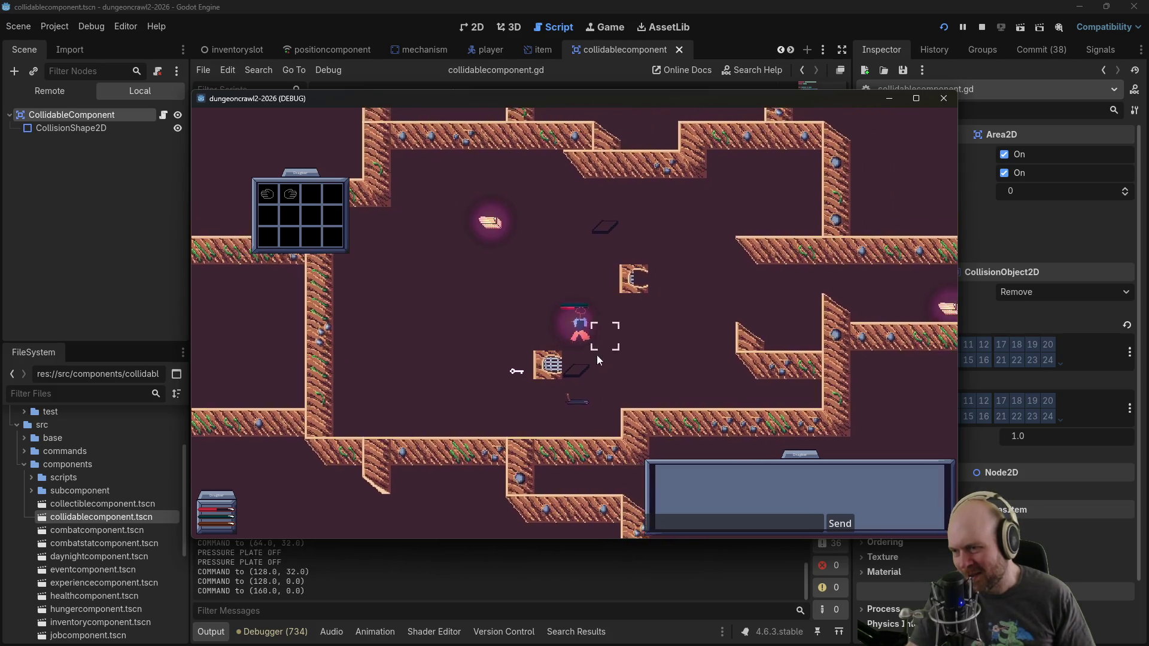
pyautogui.click(561, 346)
pyautogui.click(516, 343)
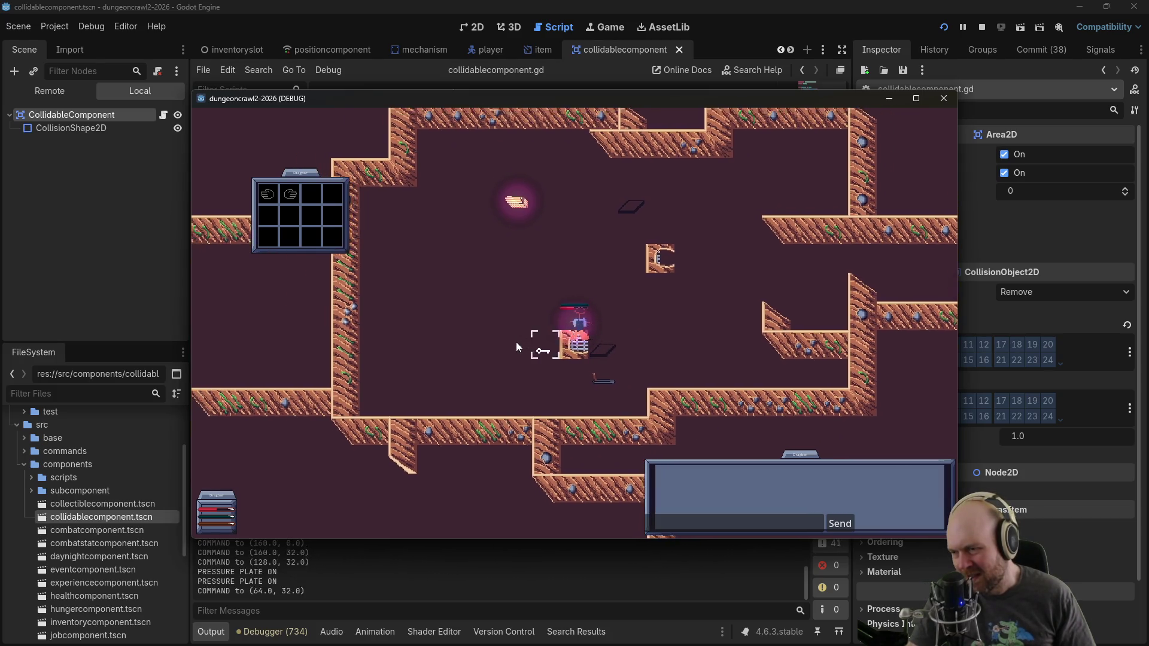
# Walk around the crate and step left onto the pressure plate.
pyautogui.click(645, 299)
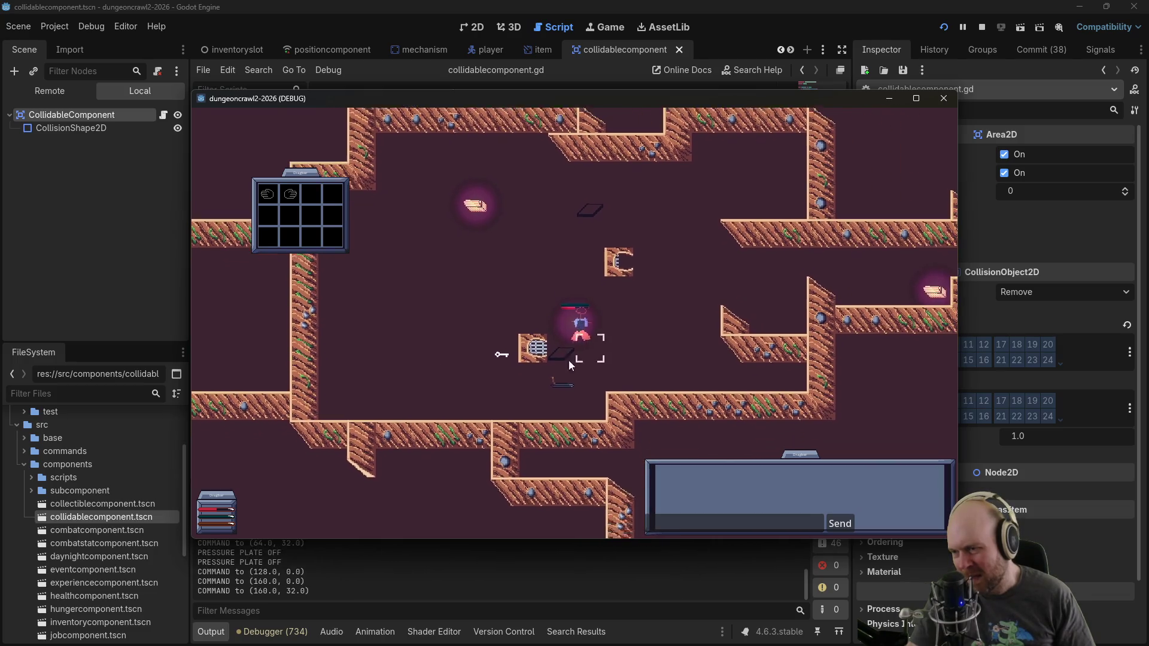
pyautogui.click(554, 351)
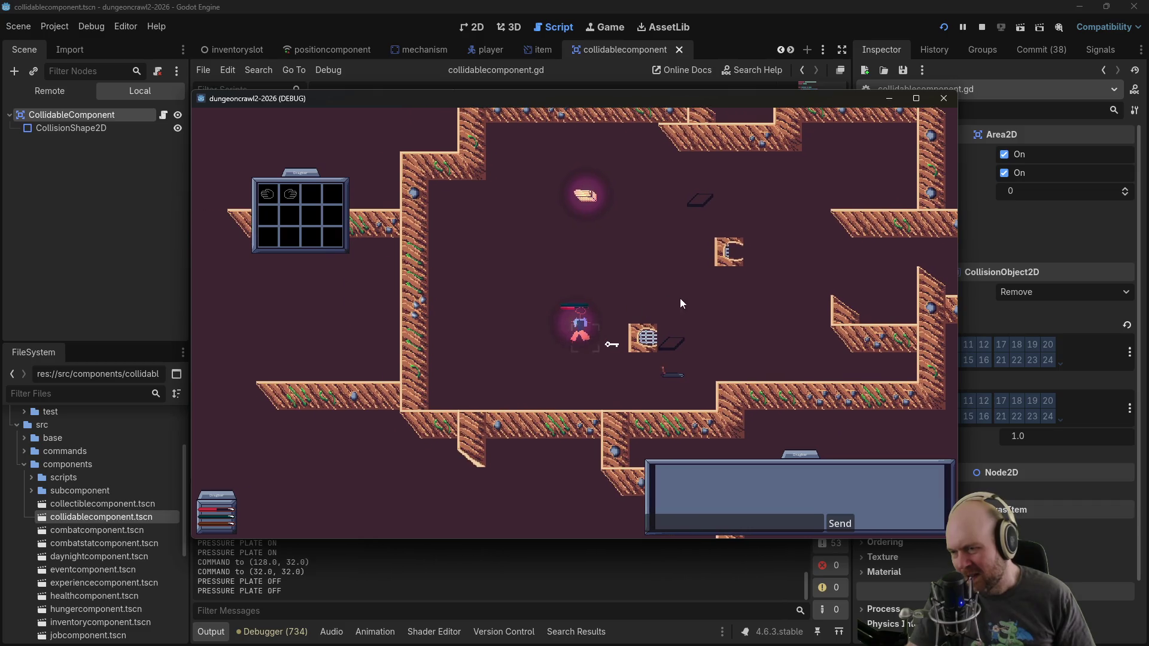
pyautogui.click(636, 322)
pyautogui.click(625, 361)
pyautogui.click(558, 342)
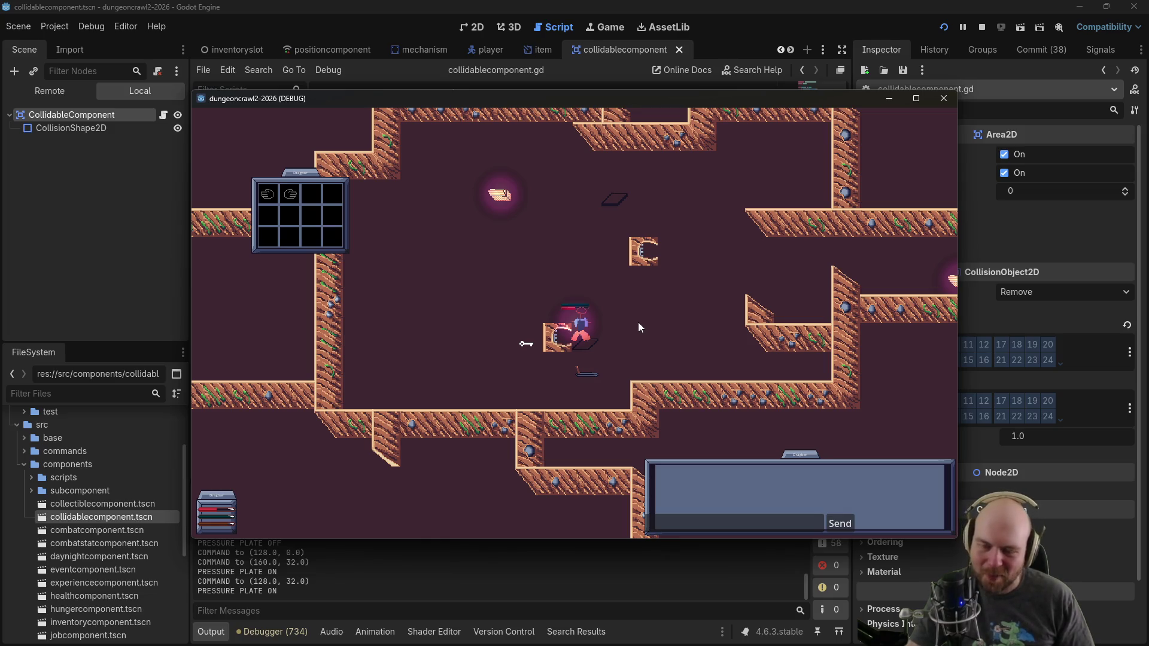
# Walk off and back onto the plate, then close both game windows.
pyautogui.click(702, 327)
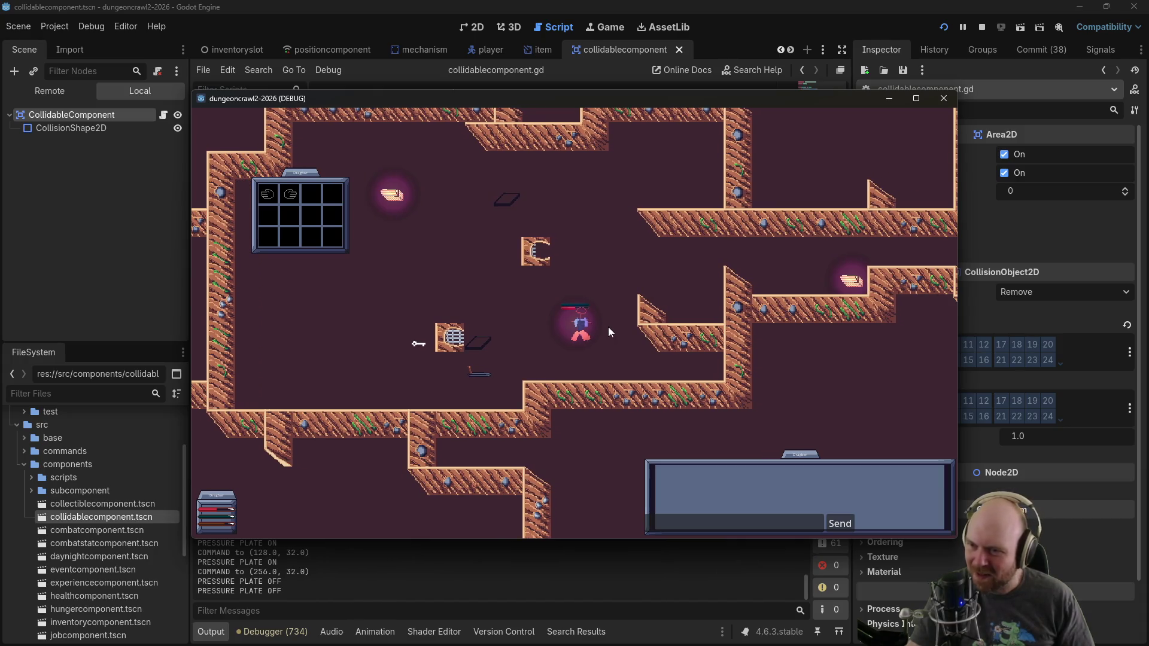
pyautogui.click(482, 342)
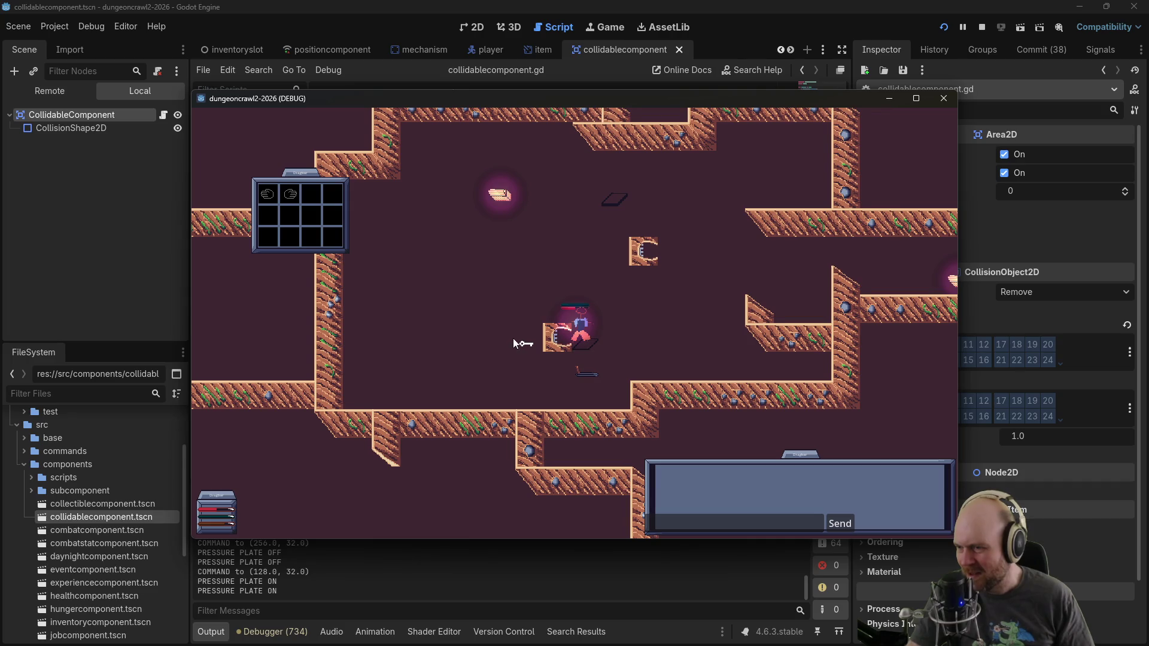
pyautogui.click(510, 344)
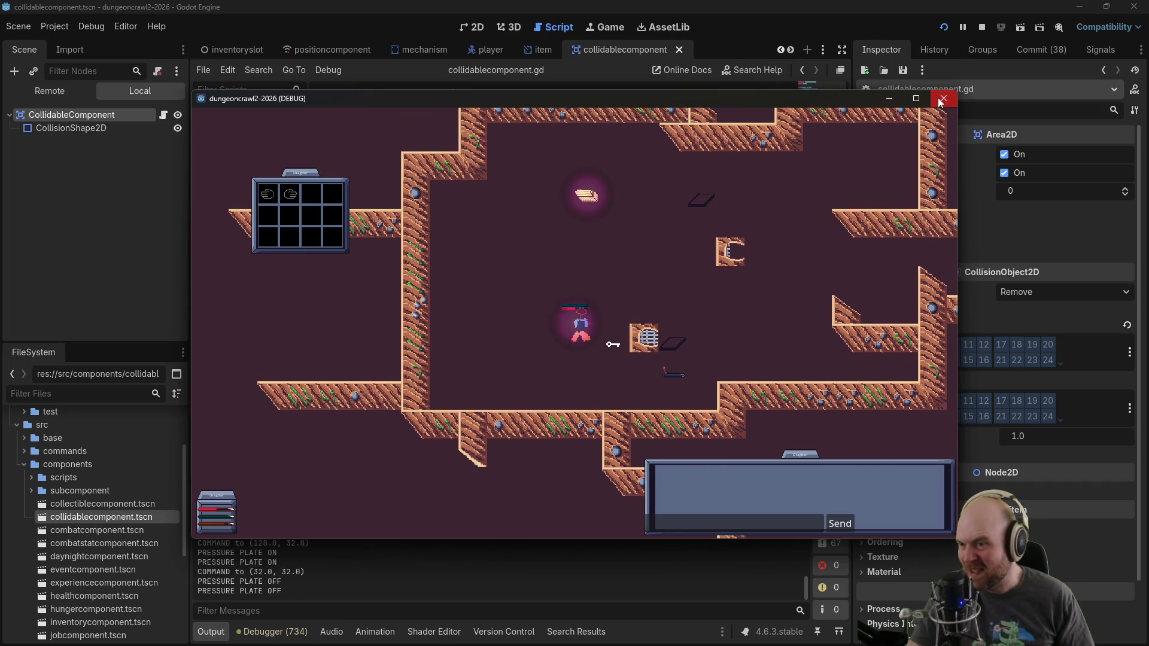
pyautogui.click(940, 99)
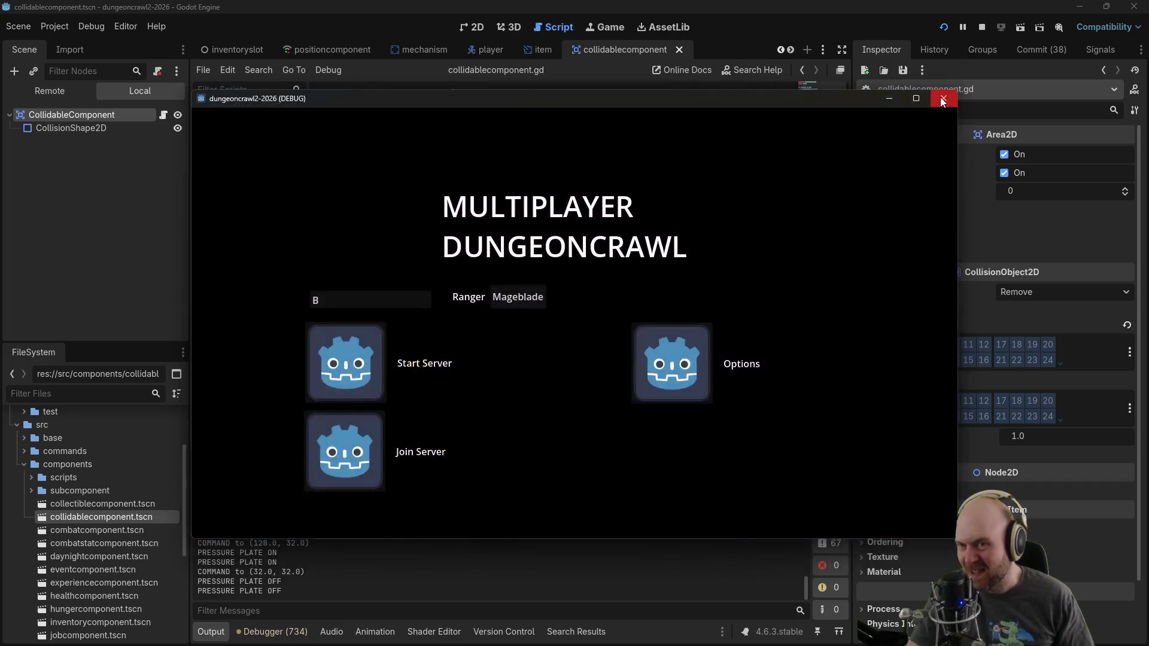
pyautogui.click(940, 99)
# Append ' - DONE' to the locking doors and keys line in Obsidian and stop the Godot game.
pyautogui.hotkey('alt', 'Tab')
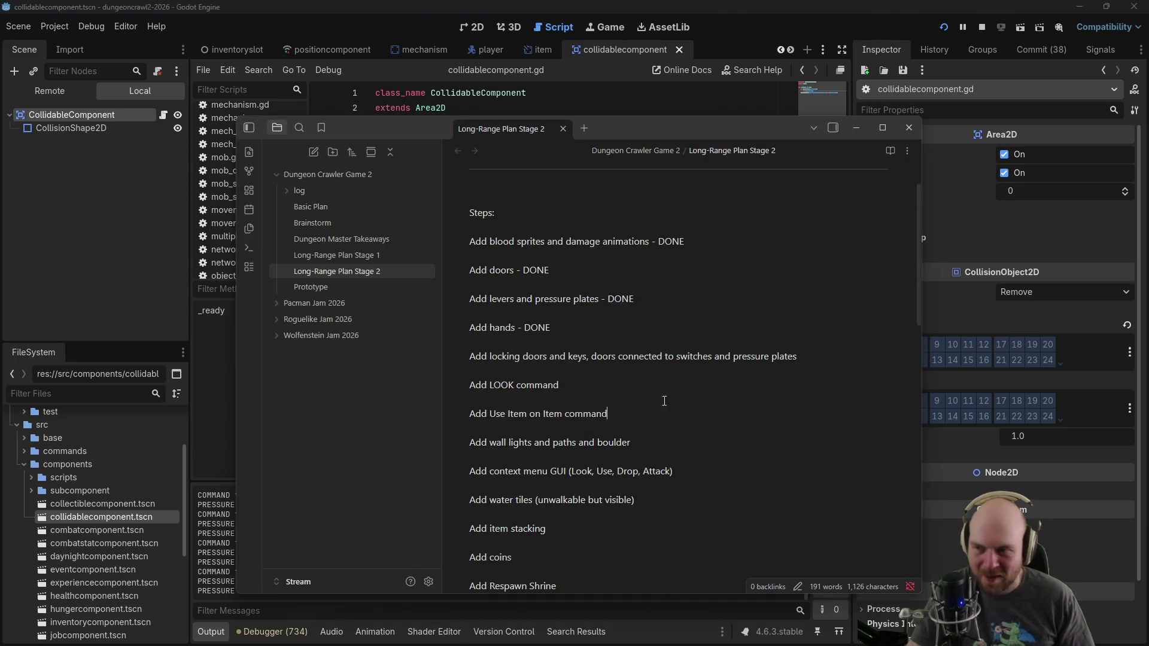
pyautogui.write('- DONE')
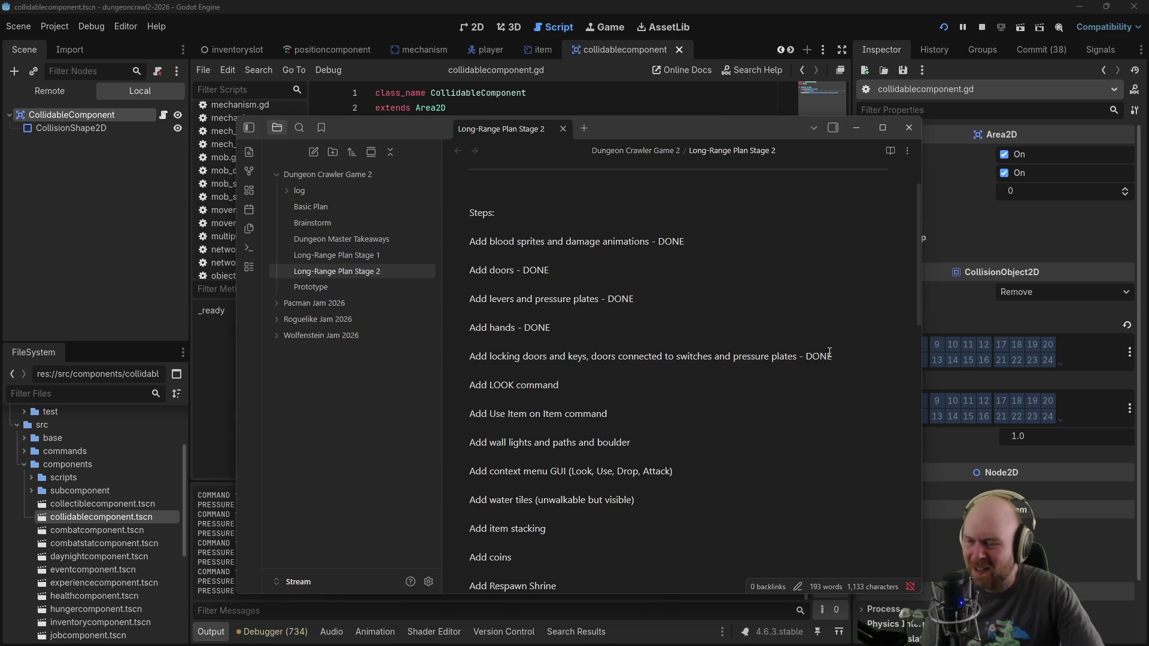
pyautogui.click(563, 102)
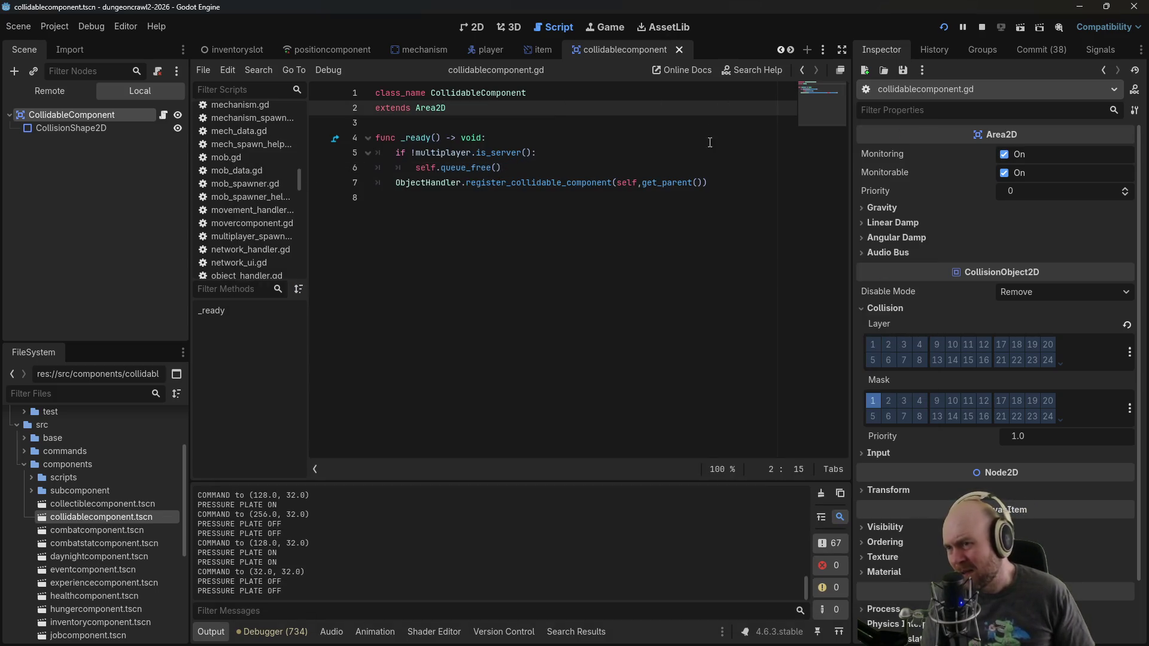
pyautogui.click(984, 27)
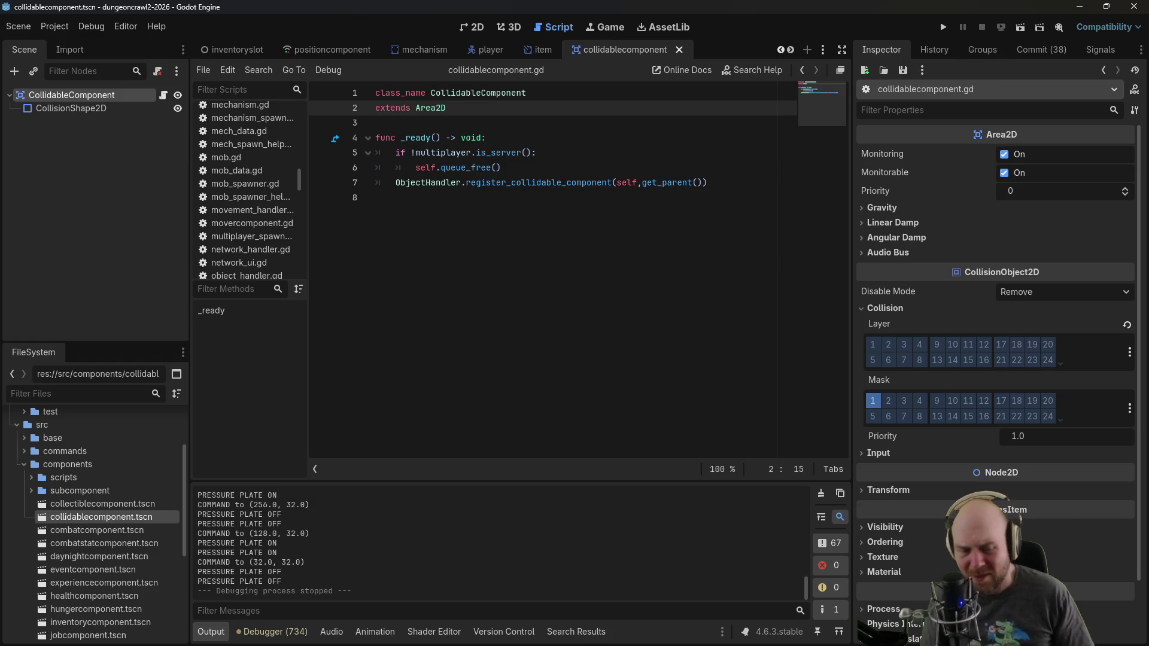
pyautogui.hotkey('alt', 'Tab')
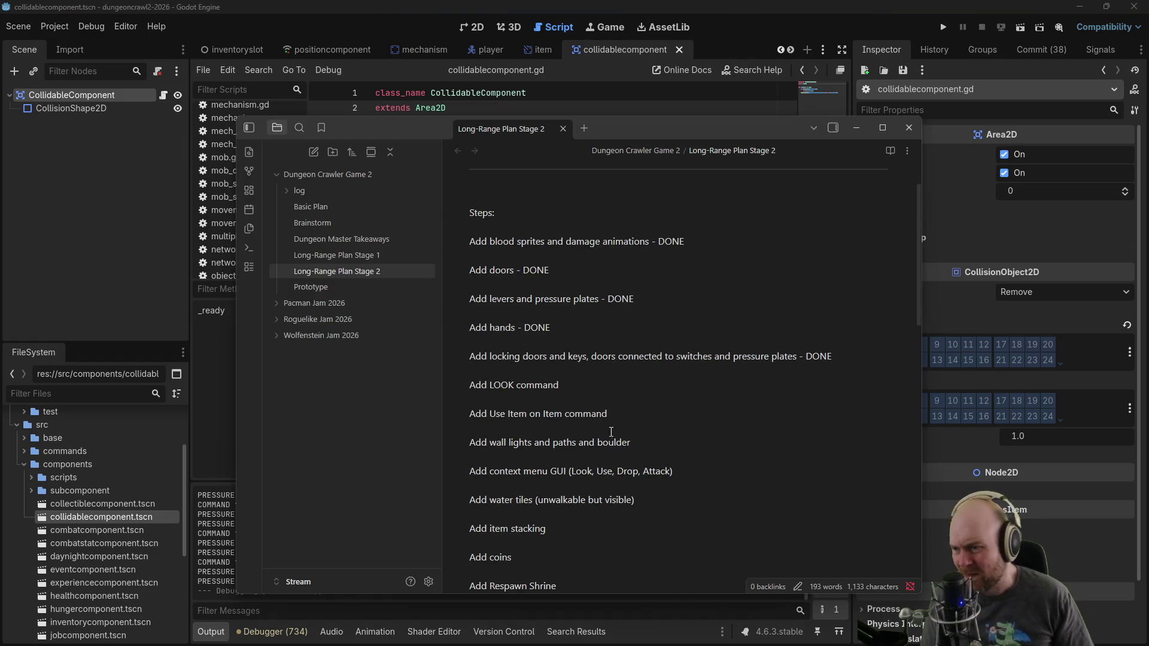
pyautogui.click(213, 393)
pyautogui.click(428, 303)
# Close the collidablecomponent and collectiblecomponent scene tabs.
pyautogui.scroll(-2, 252, 149)
pyautogui.scroll(10, 252, 149)
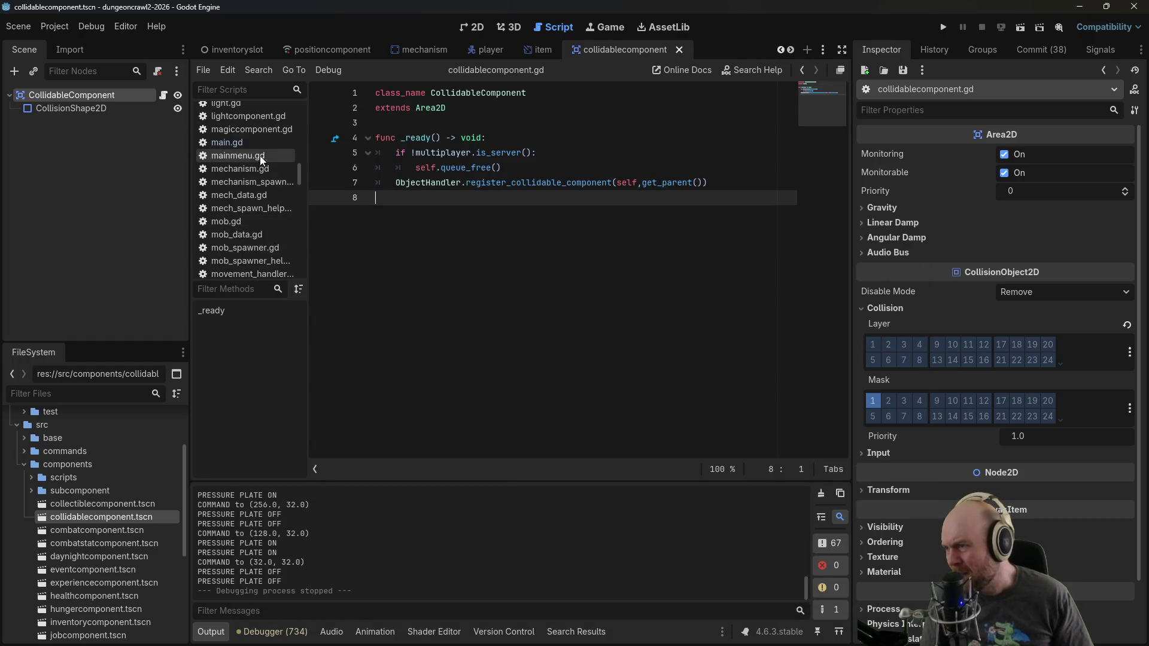
pyautogui.scroll(8, 269, 171)
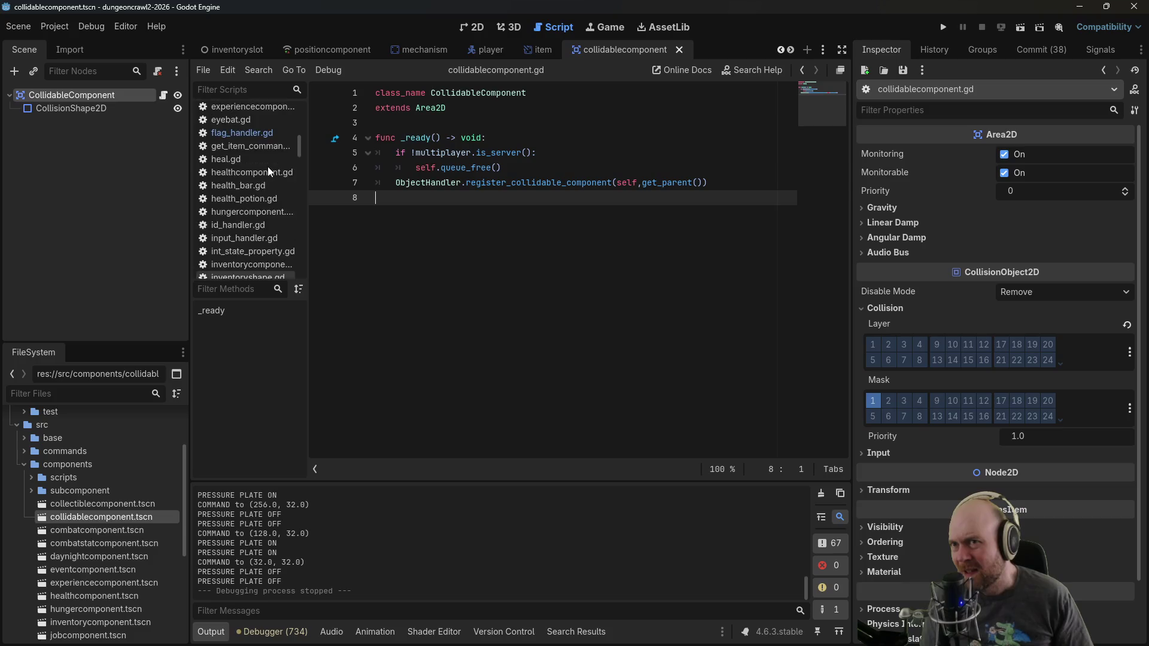
pyautogui.scroll(7, 267, 172)
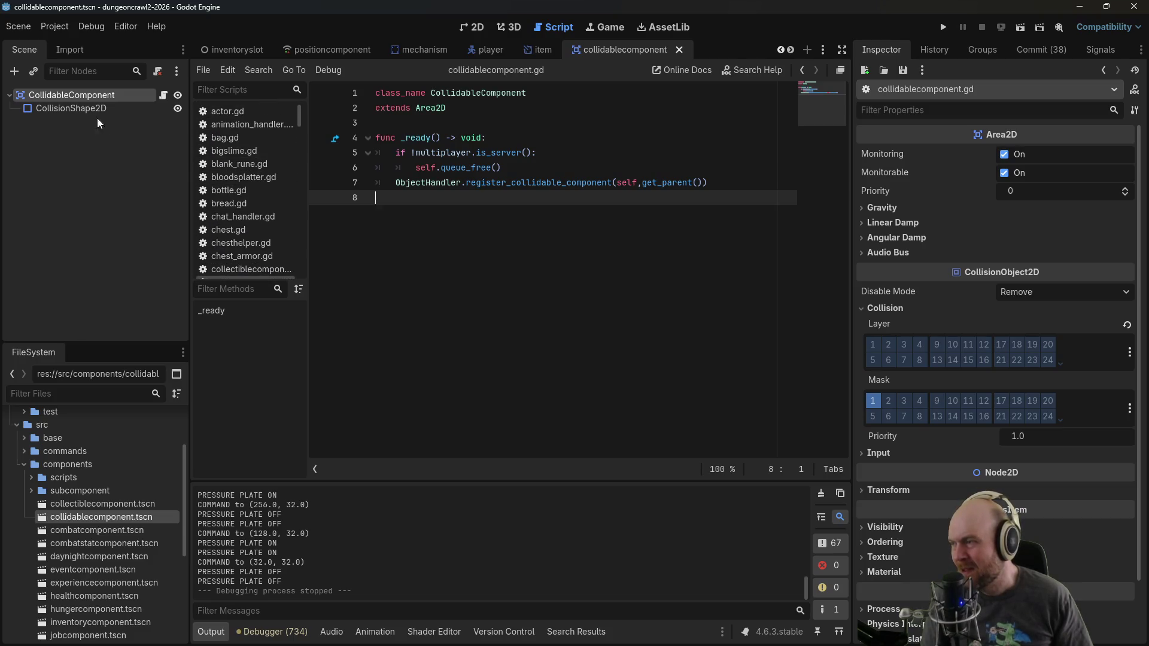
pyautogui.click(679, 50)
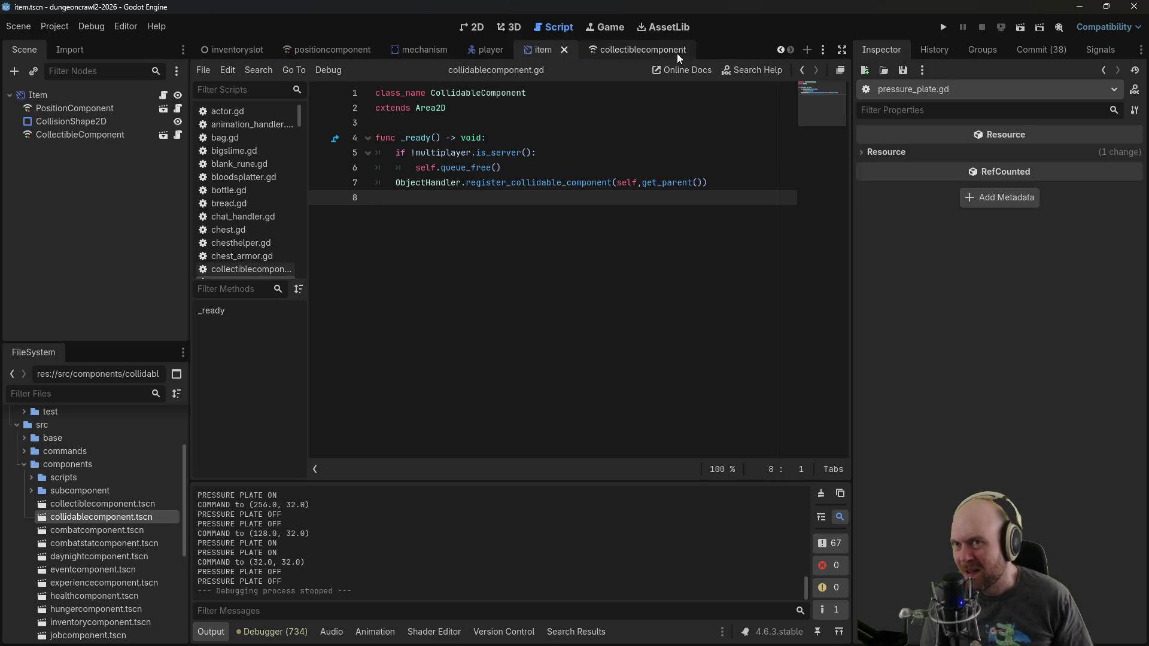
pyautogui.click(678, 51)
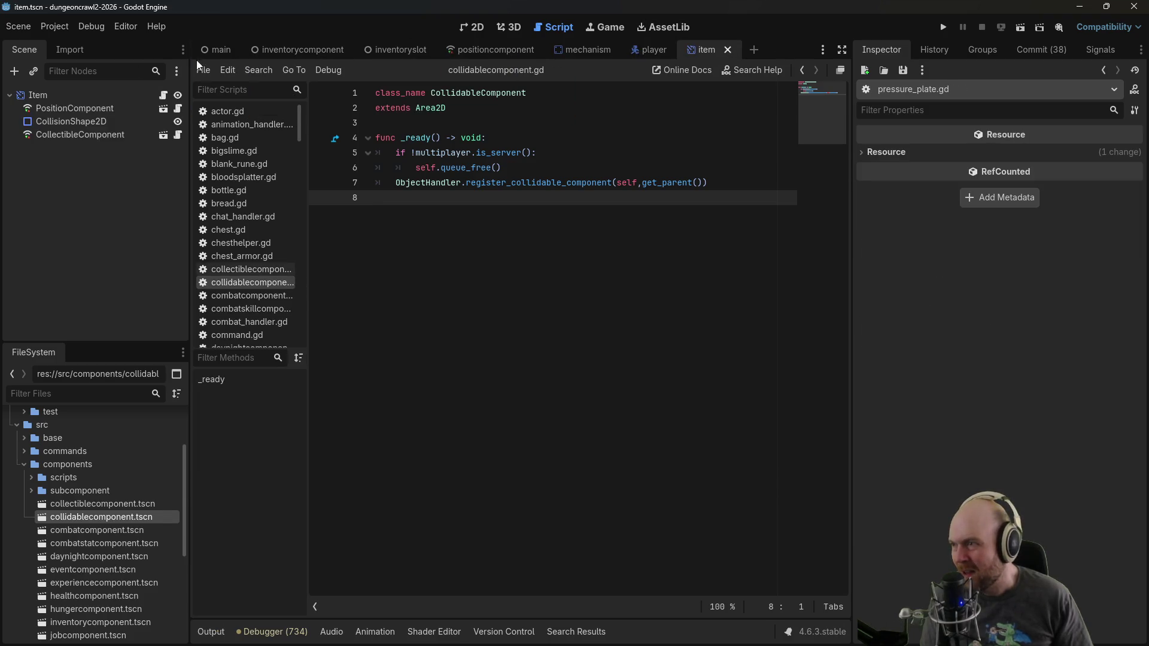
# Collapse the components folder and expand src/commands in the FileSystem dock.
pyautogui.scroll(-9, 246, 220)
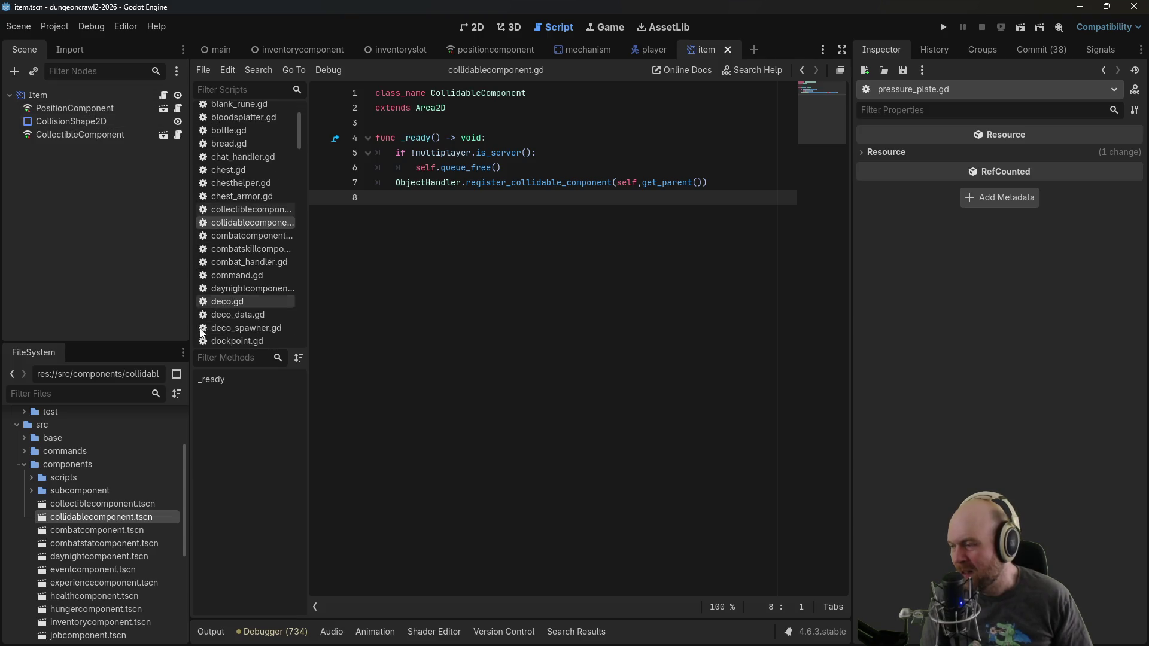
pyautogui.click(23, 464)
pyautogui.click(23, 527)
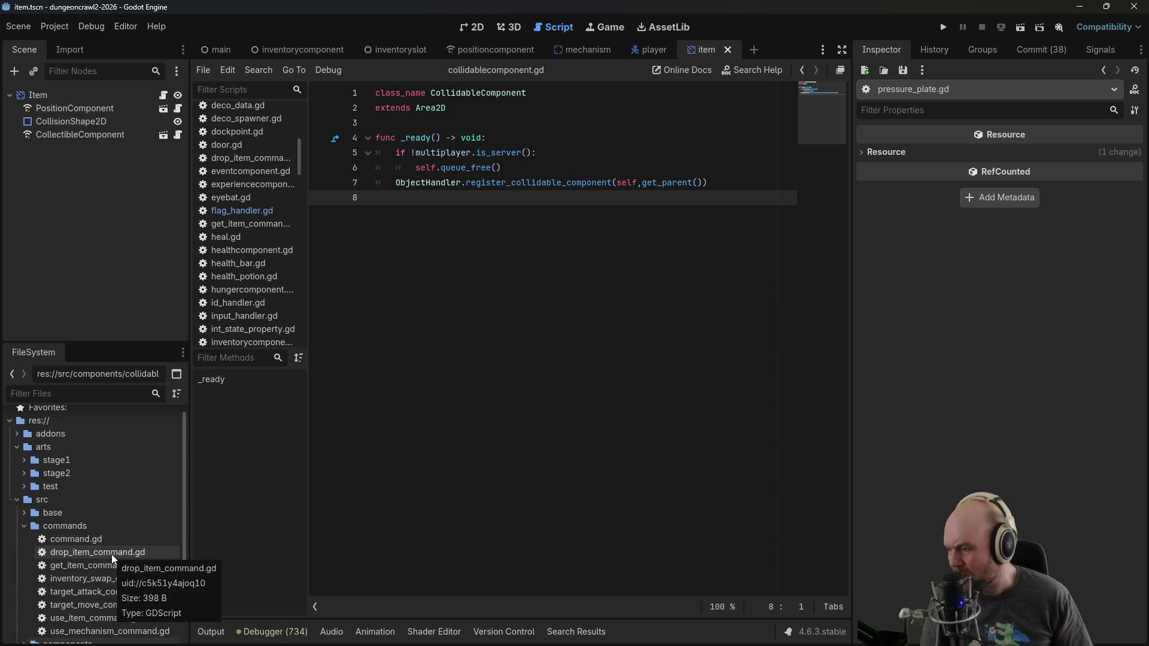
pyautogui.rightClick(88, 528)
# Create a new script named look_command.gd in the commands folder.
pyautogui.moveTo(145, 442)
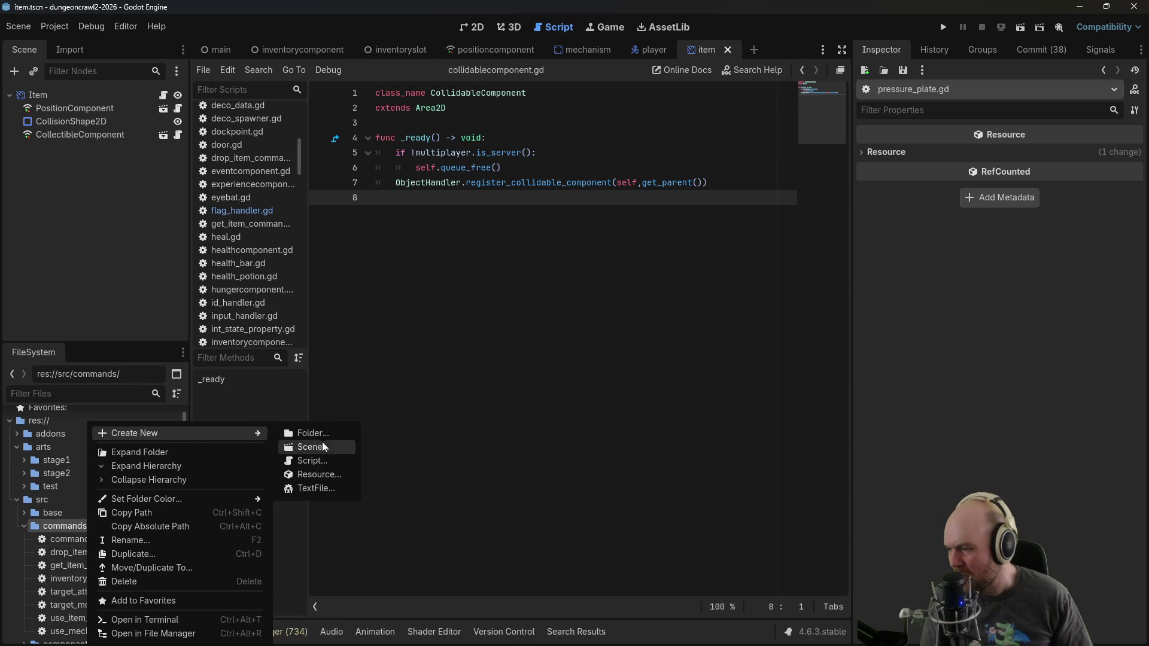
pyautogui.click(324, 458)
pyautogui.write('look_comma')
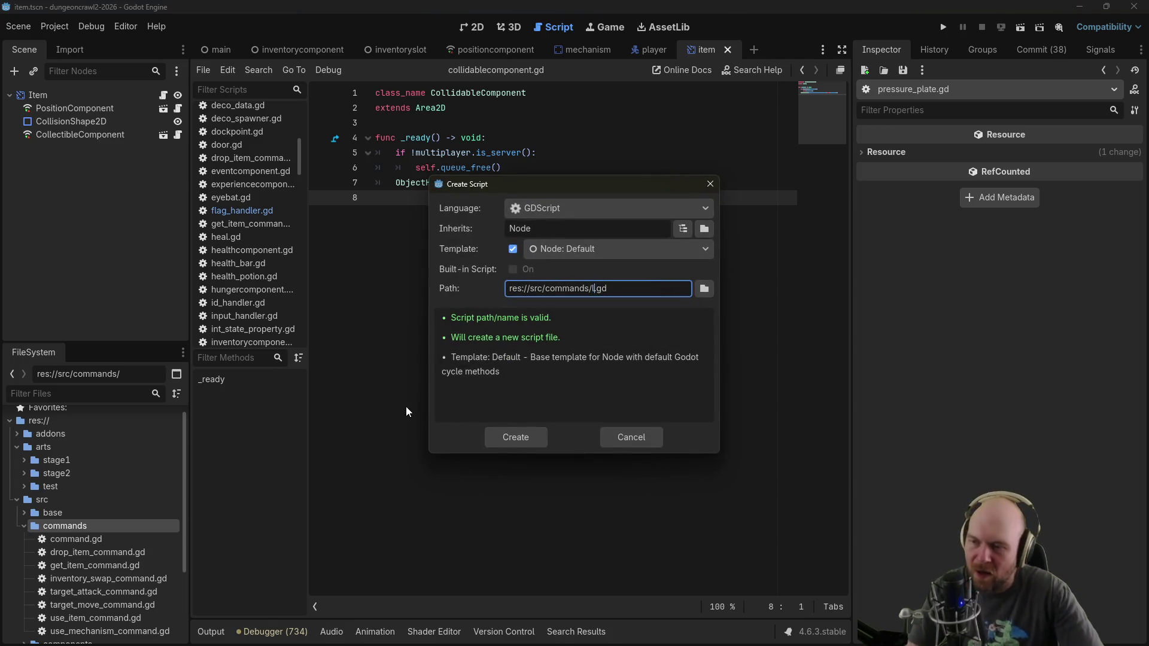
pyautogui.write('nd')
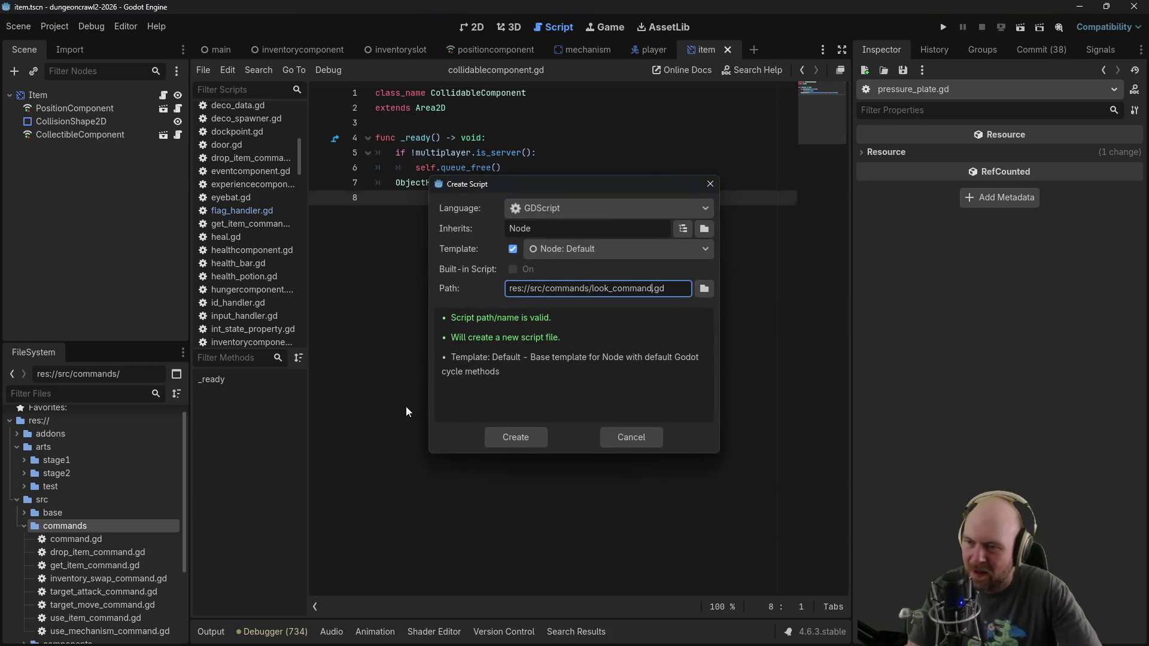
pyautogui.press('Return')
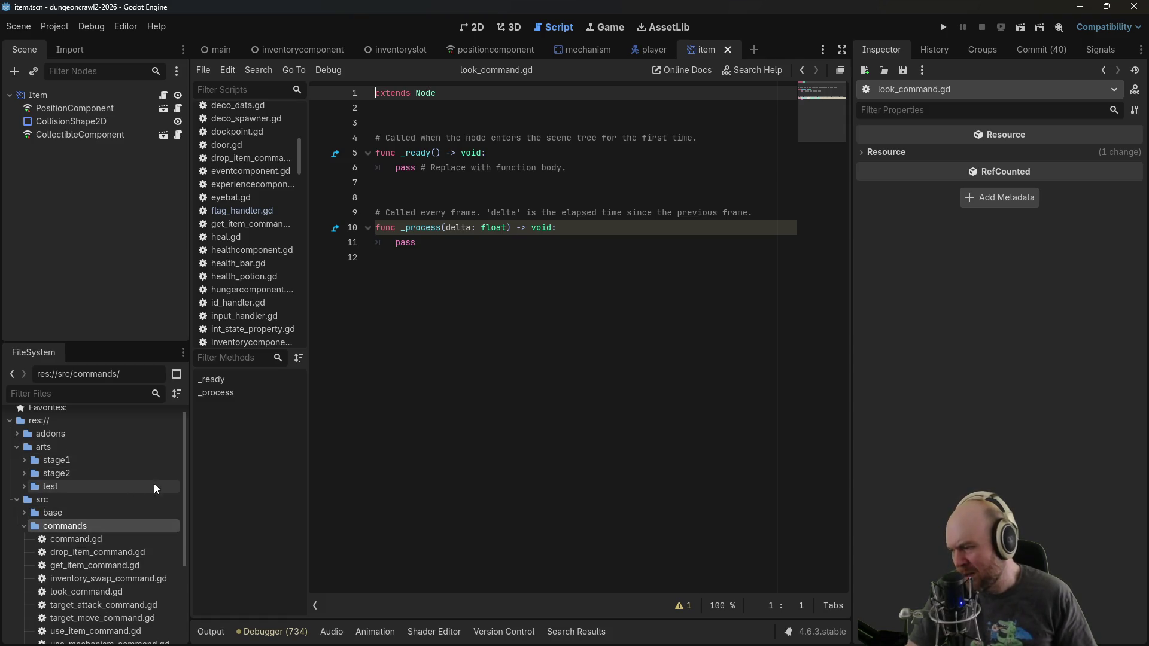
# Review command.gd, drop_item_command.gd and get_item_command.gd as references for the new look command.
pyautogui.click(90, 591)
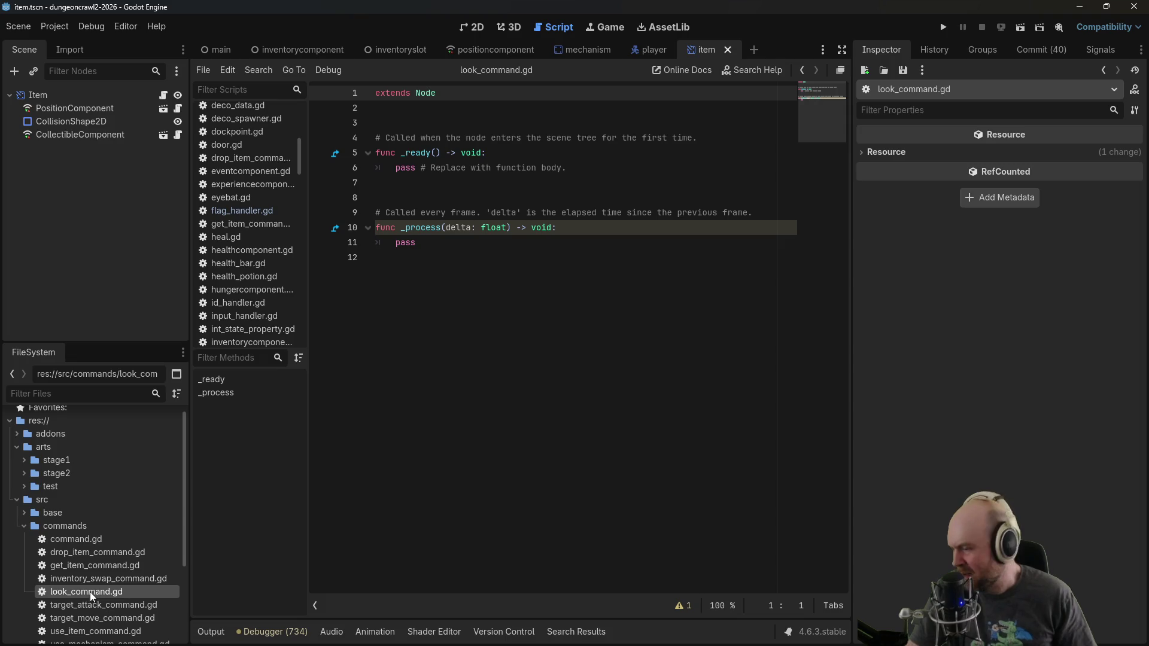
pyautogui.click(91, 542)
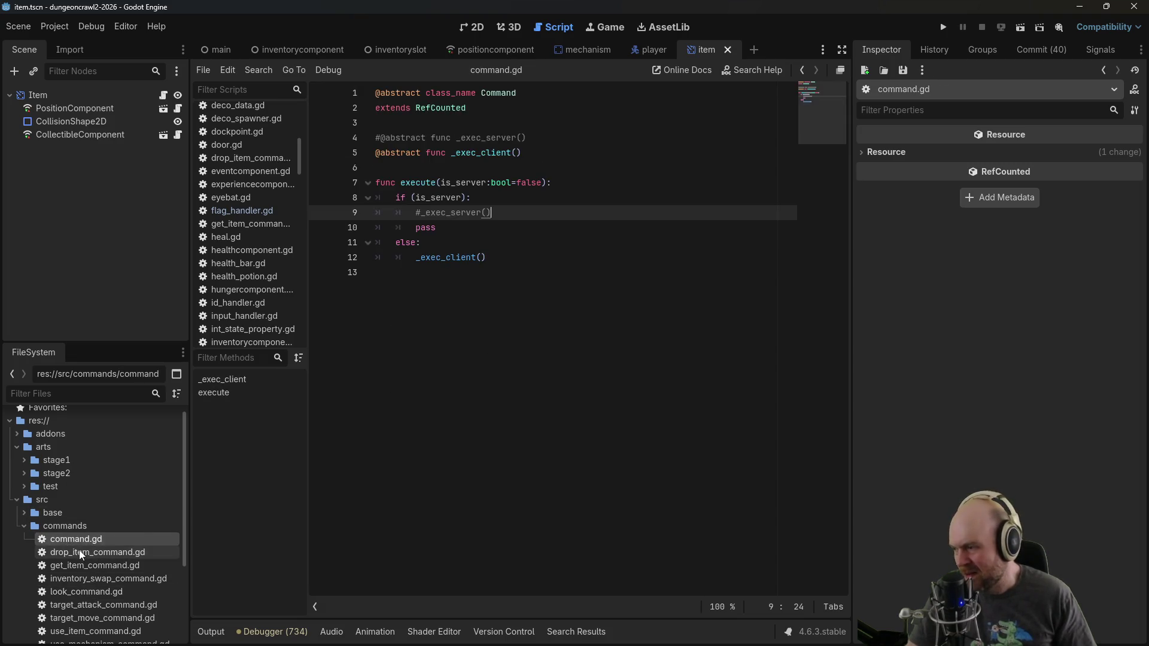
pyautogui.click(79, 550)
pyautogui.moveTo(487, 117); pyautogui.dragTo(373, 93)
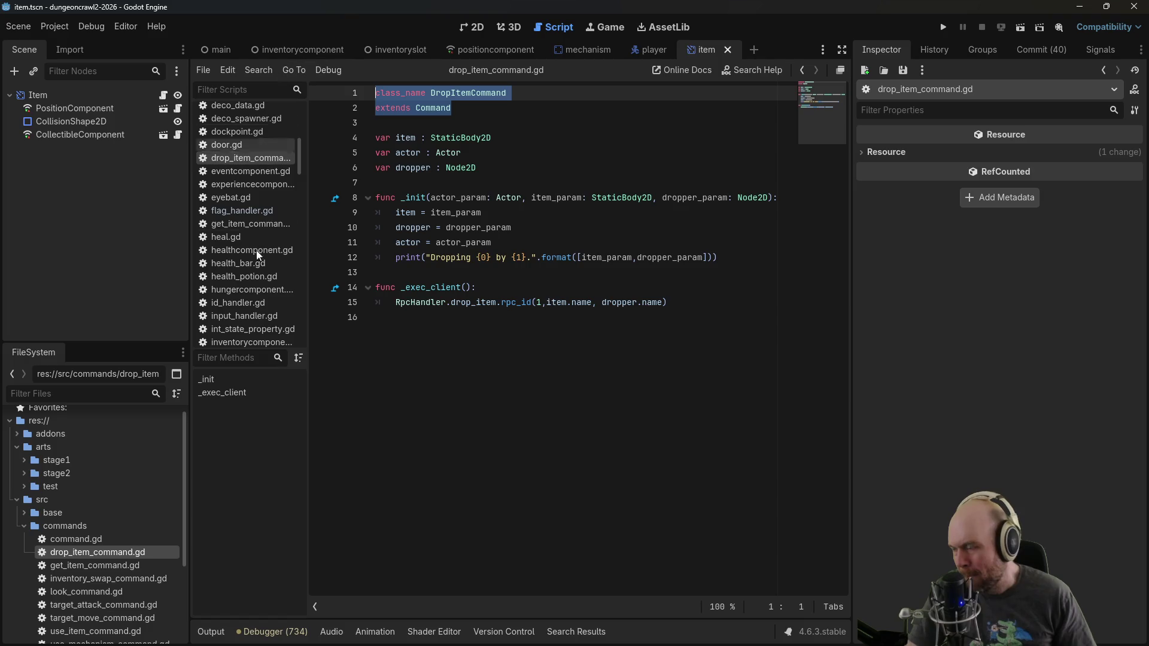
pyautogui.click(541, 197)
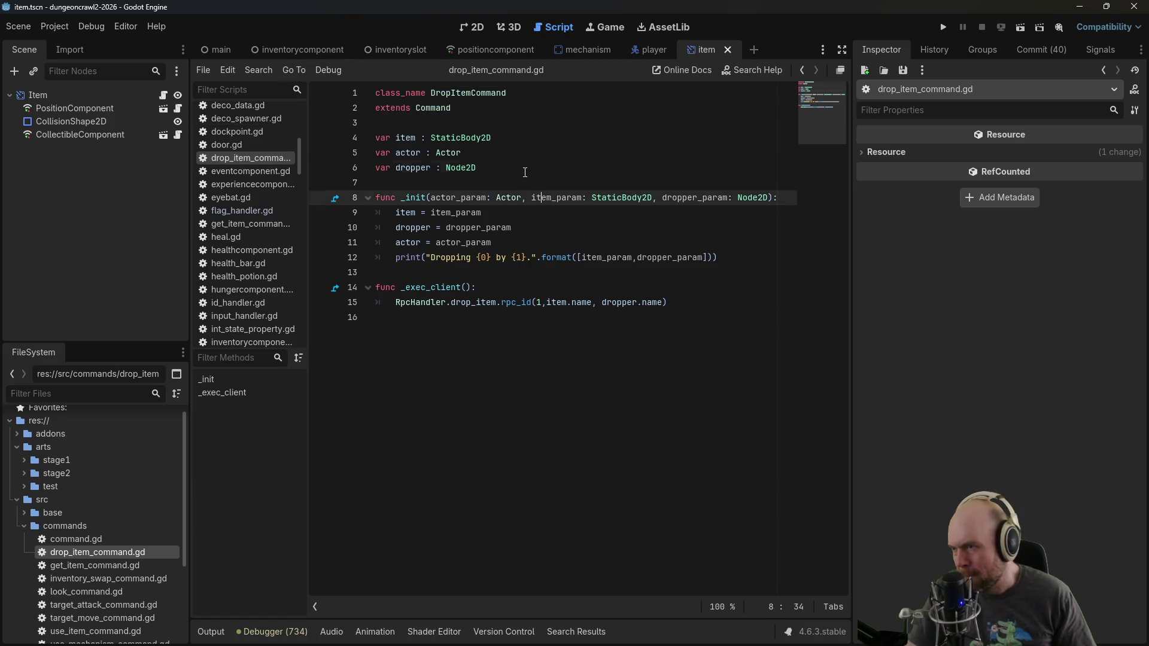
pyautogui.click(92, 566)
pyautogui.scroll(-1, 113, 541)
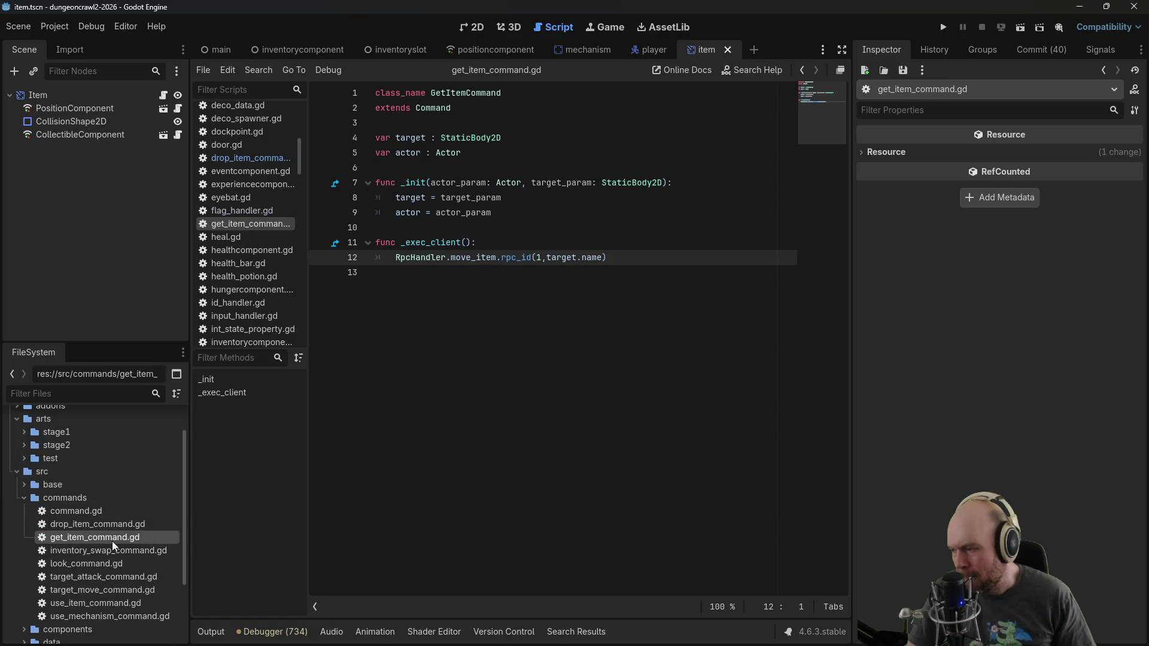
# Copy target_attack_command.gd's header and variables into look_command.gd, renaming the class to LookCommand.
pyautogui.click(98, 578)
pyautogui.moveTo(462, 153)
pyautogui.mouseDown()
pyautogui.moveTo(376, 138)
pyautogui.moveTo(373, 91)
pyautogui.mouseUp()
pyautogui.hotkey('ctrl', 'c')
pyautogui.click(103, 565)
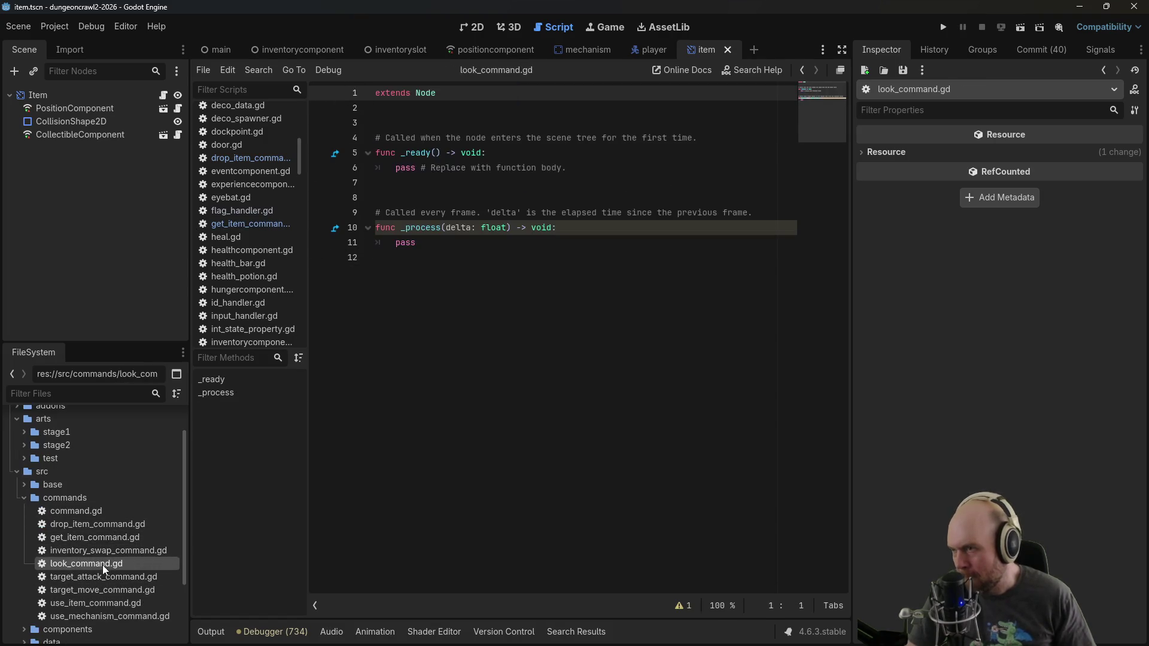
pyautogui.hotkey('shift', 'Down')
pyautogui.hotkey('shift', 'Down')
pyautogui.hotkey('shift', 'Down')
pyautogui.hotkey('ctrl', 'v')
pyautogui.moveTo(431, 92); pyautogui.dragTo(487, 91)
pyautogui.write('Look')
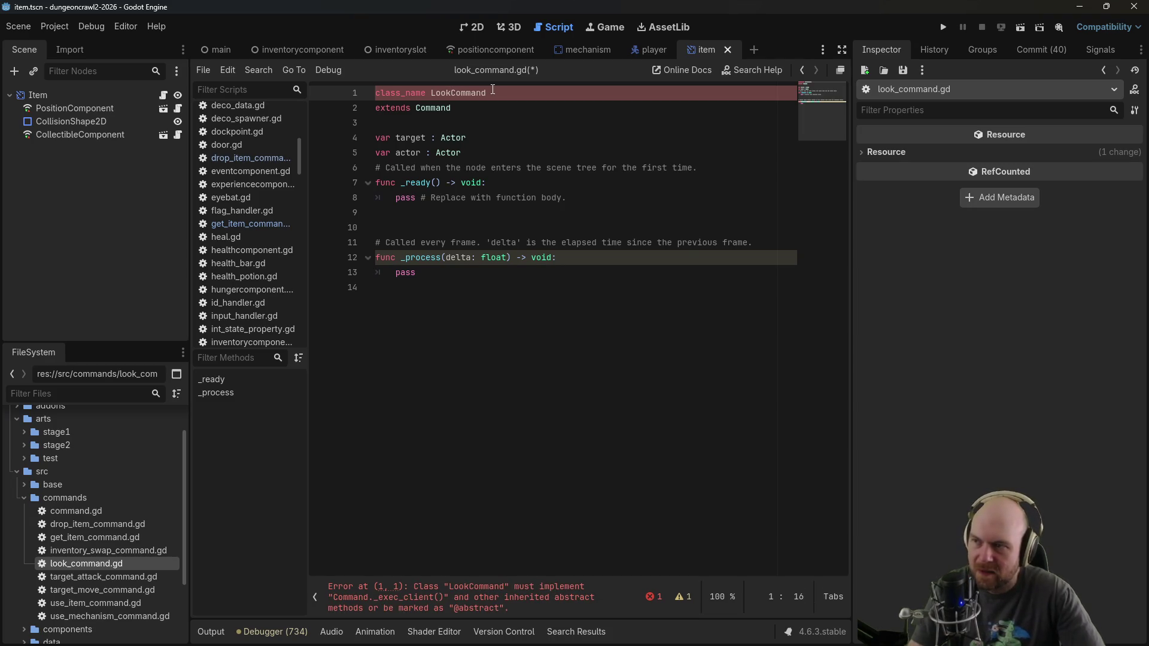
# Replace look_command.gd's placeholder code with TargetAttackCommand's _init and _exec_client functions.
pyautogui.press('Down')
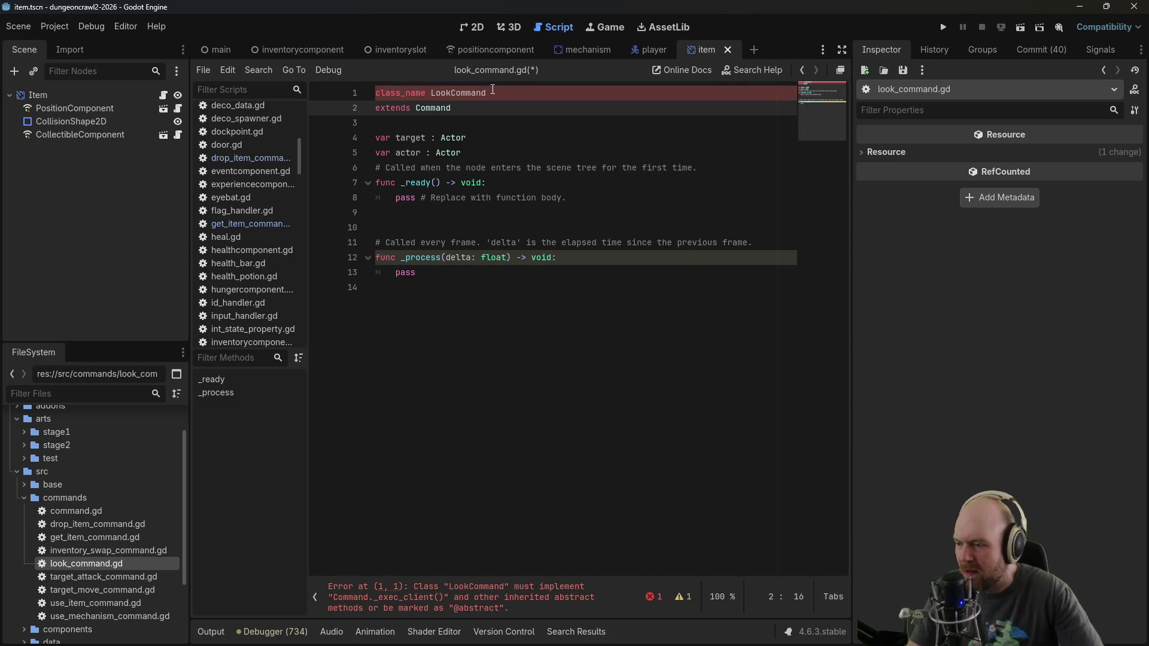
pyautogui.press('Down')
pyautogui.press('Down')
pyautogui.press('Down')
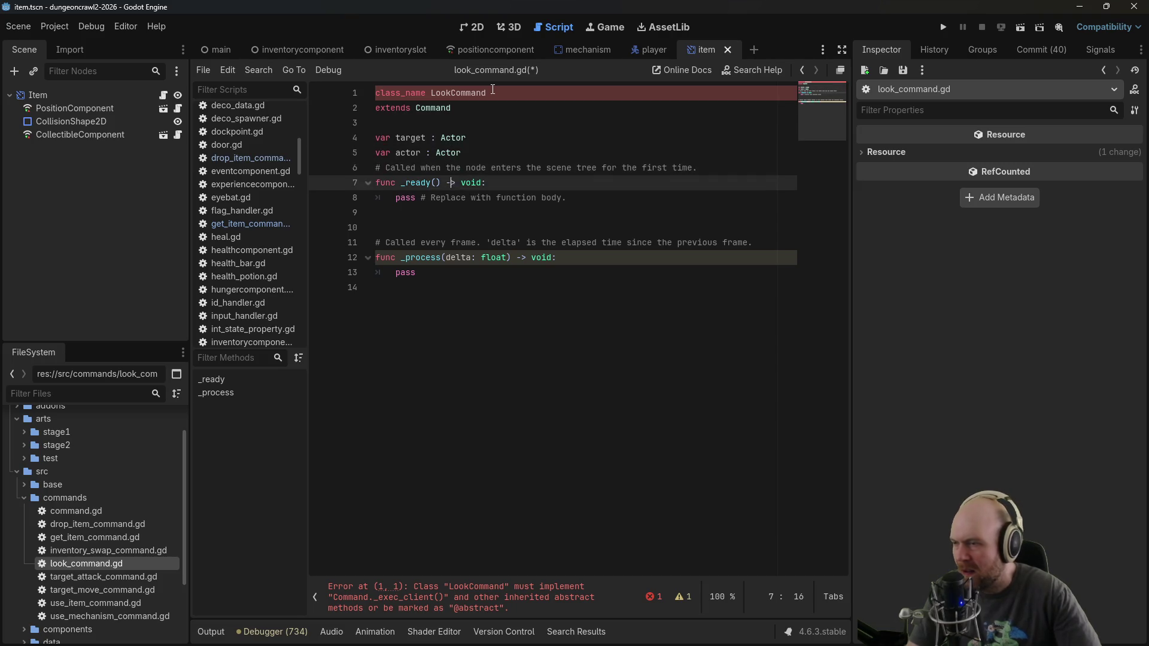
pyautogui.doubleClick(97, 577)
pyautogui.moveTo(468, 326)
pyautogui.mouseDown()
pyautogui.moveTo(526, 312)
pyautogui.moveTo(321, 185)
pyautogui.mouseUp()
pyautogui.hotkey('ctrl', 'c')
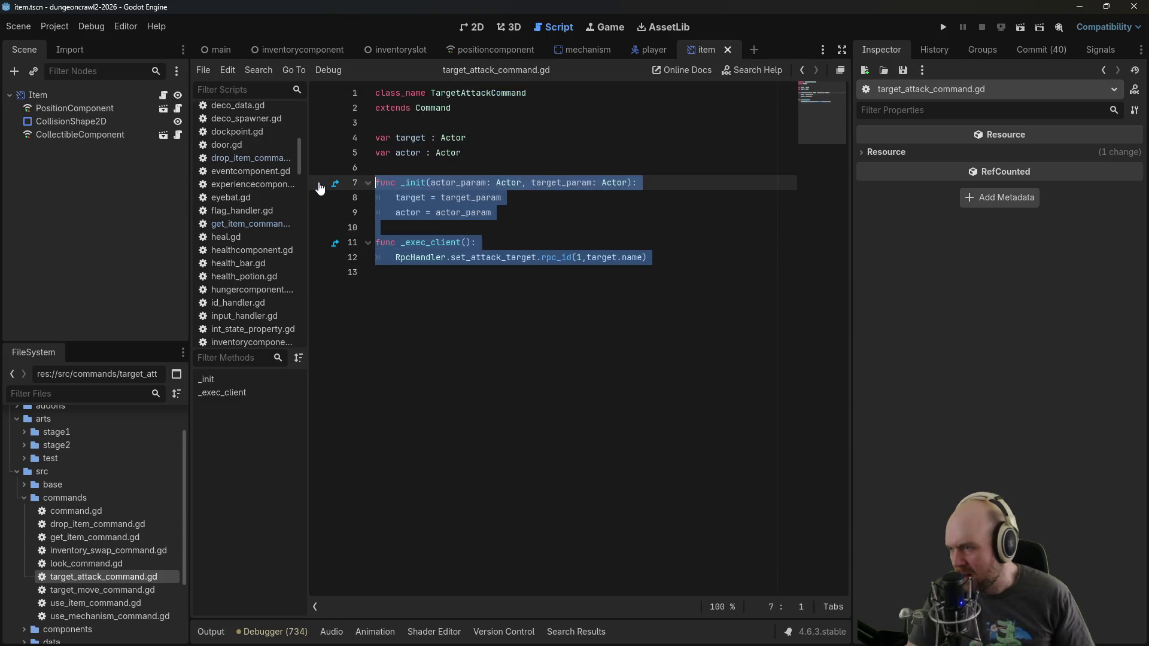
pyautogui.doubleClick(86, 564)
pyautogui.moveTo(335, 287); pyautogui.dragTo(332, 172)
pyautogui.hotkey('ctrl', 'v')
# Change the target variable's type from Actor to Variant.
pyautogui.doubleClick(454, 138)
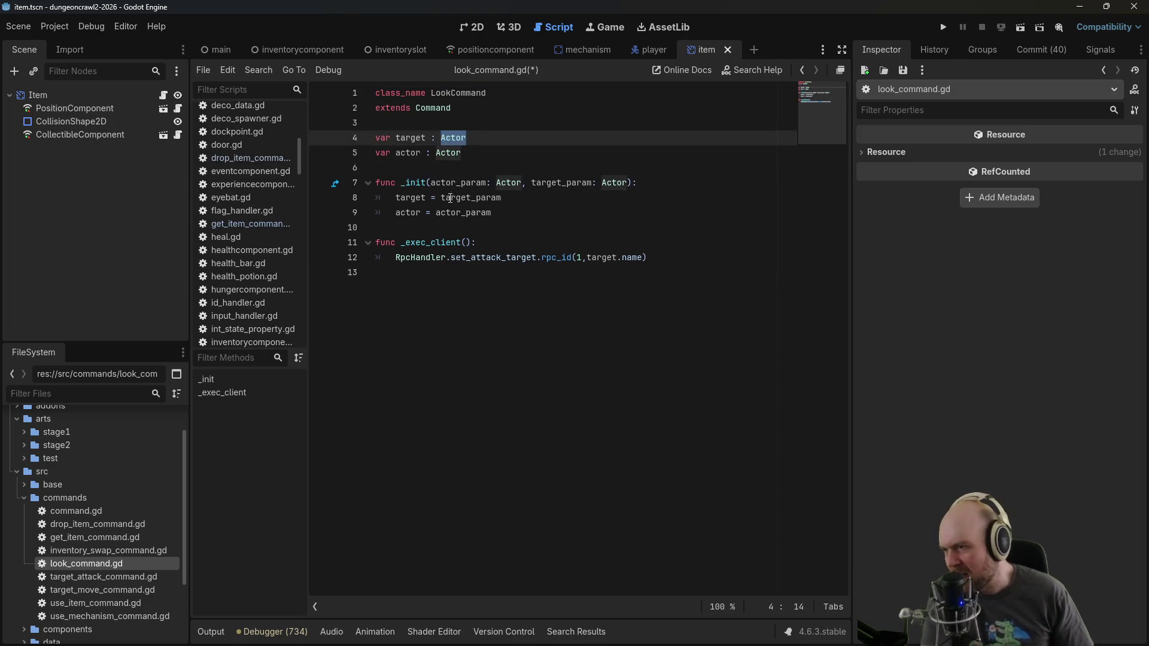
pyautogui.press('BackSpace')
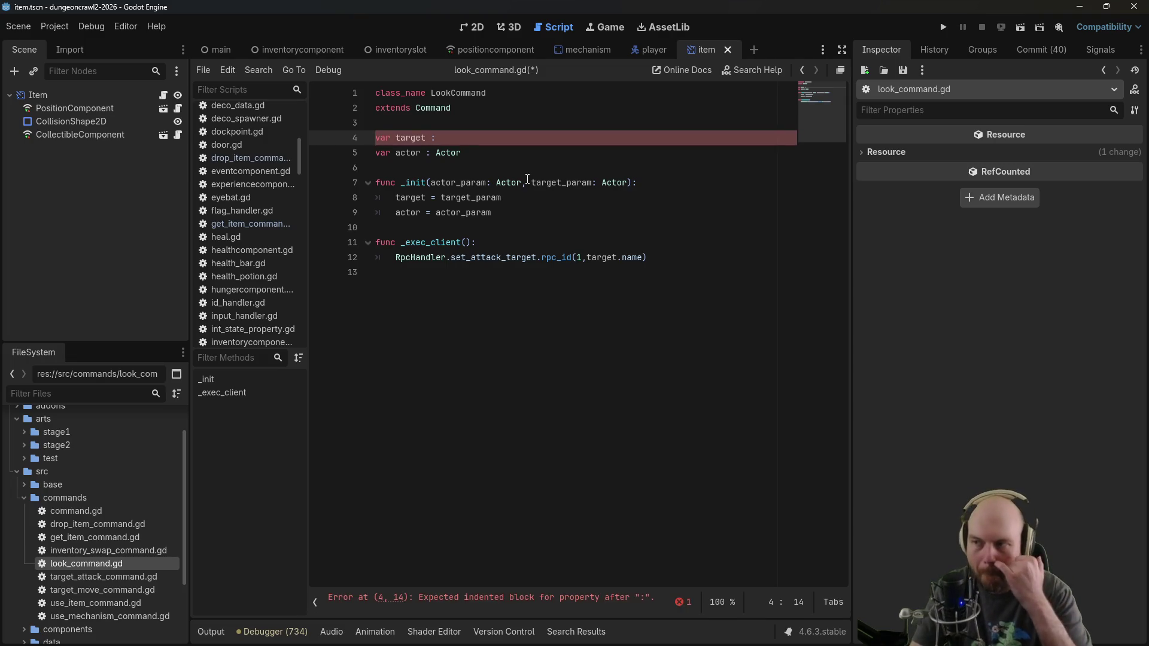
pyautogui.write('Variant')
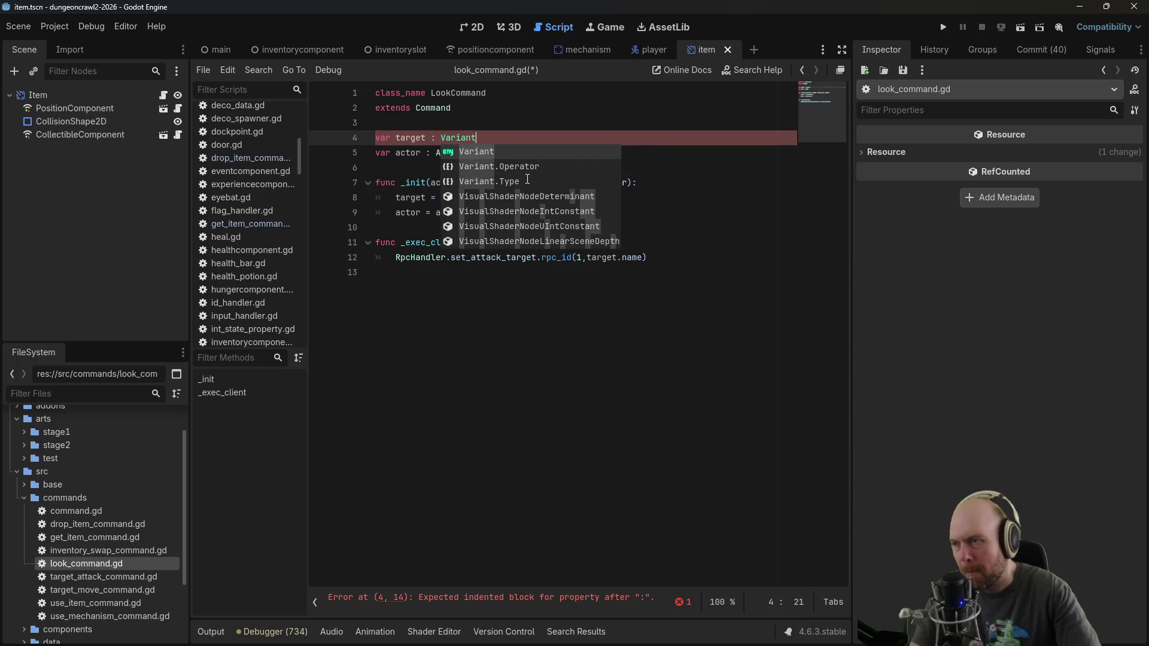
pyautogui.press('Return')
pyautogui.press('Down')
pyautogui.press('Down')
pyautogui.press('Down')
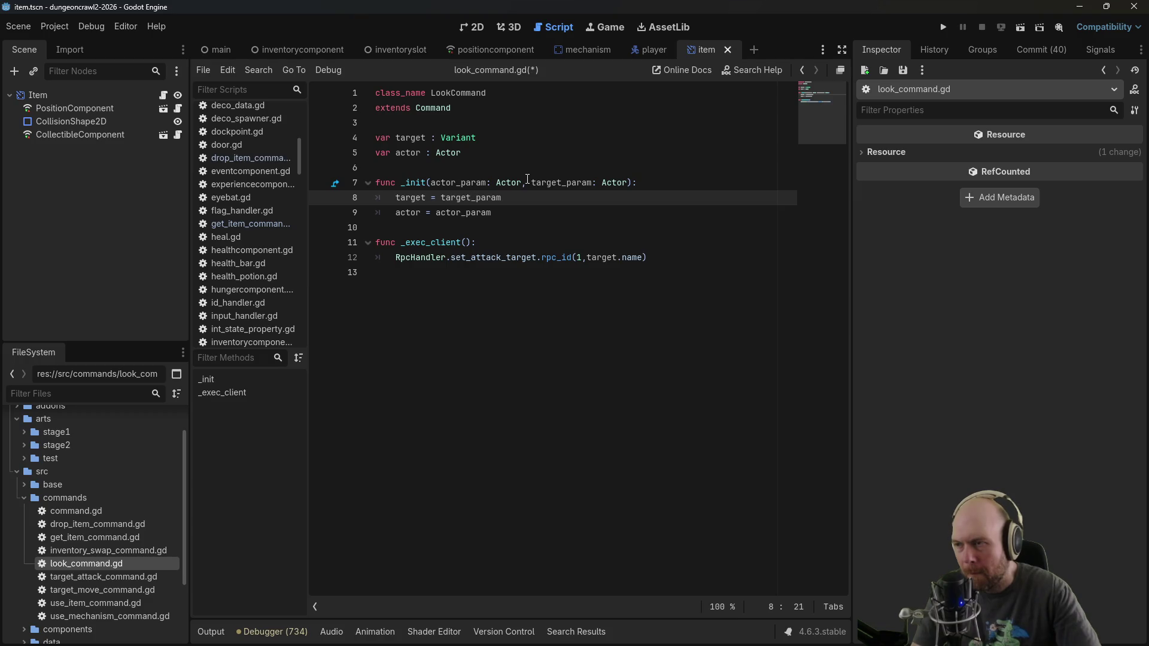
pyautogui.press('Up')
# Retype target_param as Variant, keep actor_param as Actor, save, and go to rpc_handler.gd.
pyautogui.press('Delete')
pyautogui.press('Delete')
pyautogui.press('Delete')
pyautogui.write('Varian')
pyautogui.press('BackSpace')
pyautogui.press('BackSpace')
pyautogui.press('BackSpace')
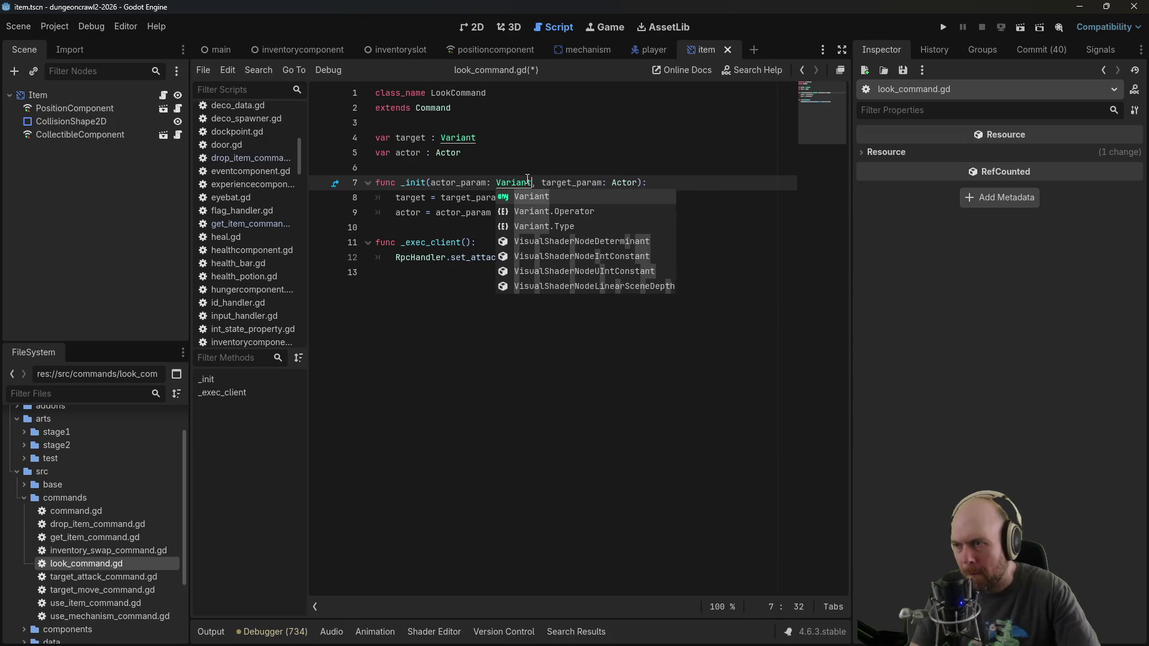
pyautogui.write('Actor')
pyautogui.press('Right')
pyautogui.press('Right')
pyautogui.press('Right')
pyautogui.press('Right')
pyautogui.press('Right')
pyautogui.press('Right')
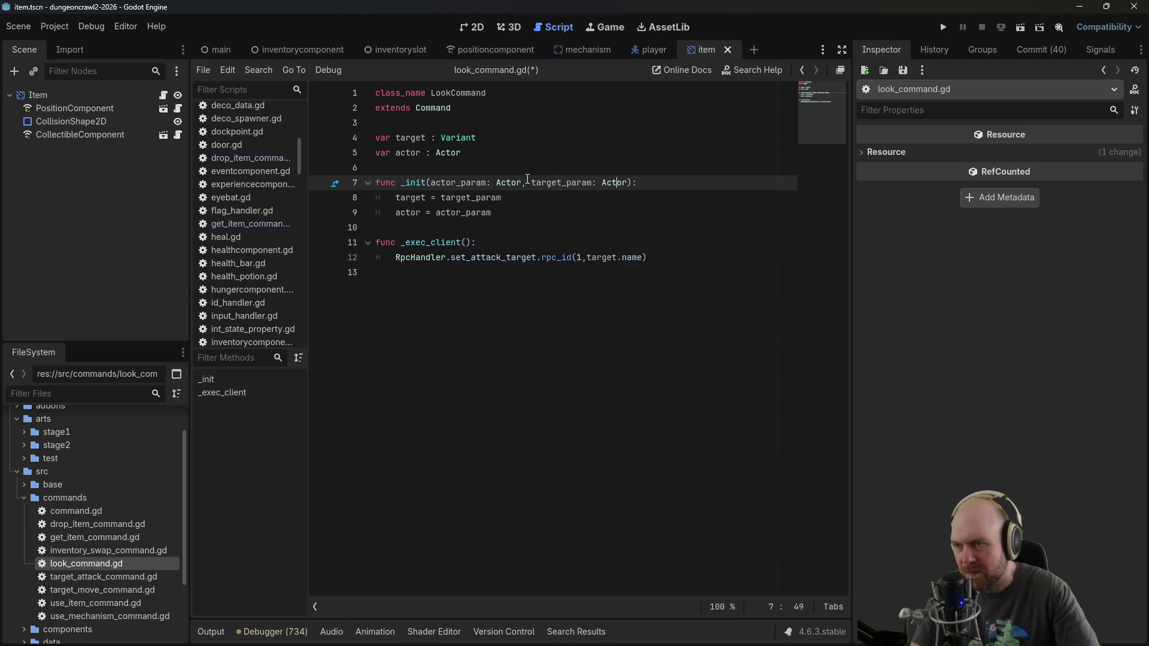
pyautogui.press('BackSpace')
pyautogui.press('BackSpace')
pyautogui.press('BackSpace')
pyautogui.write('Variant')
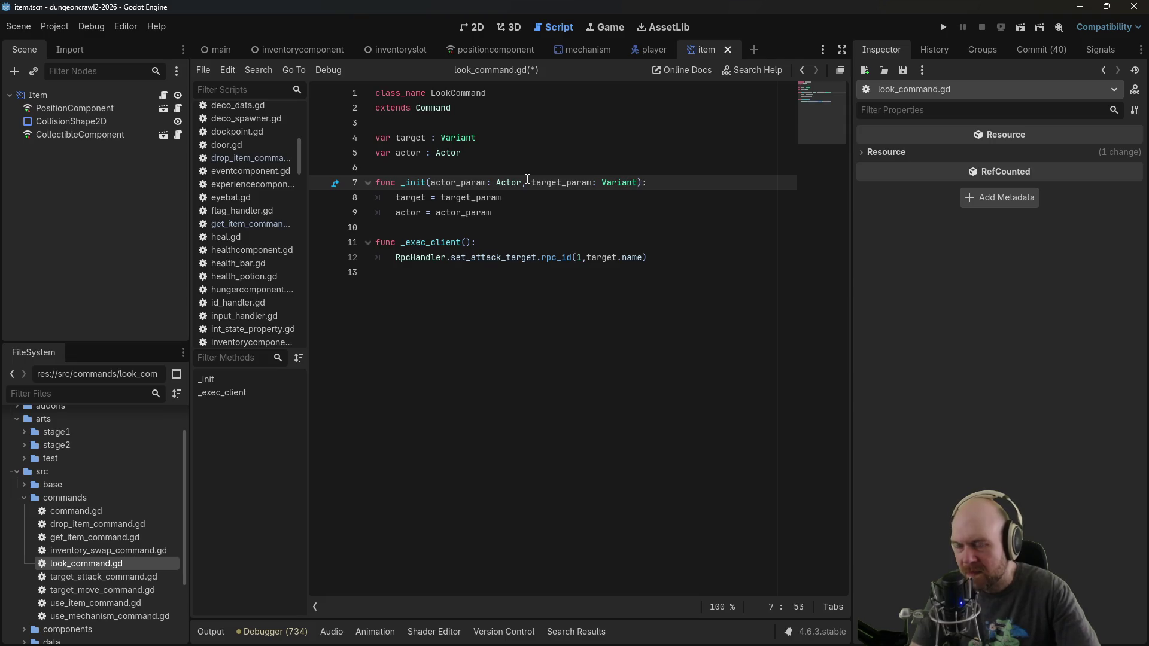
pyautogui.hotkey('ctrl', 's')
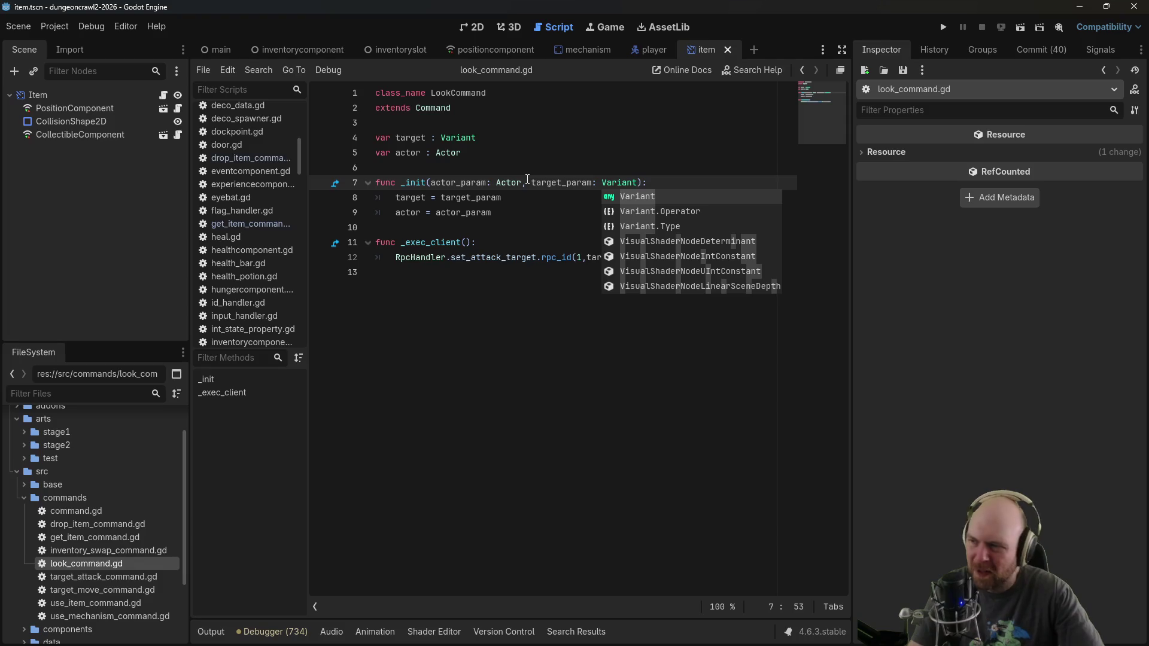
pyautogui.keyDown('ctrl'); pyautogui.click(438, 256); pyautogui.keyUp('ctrl')
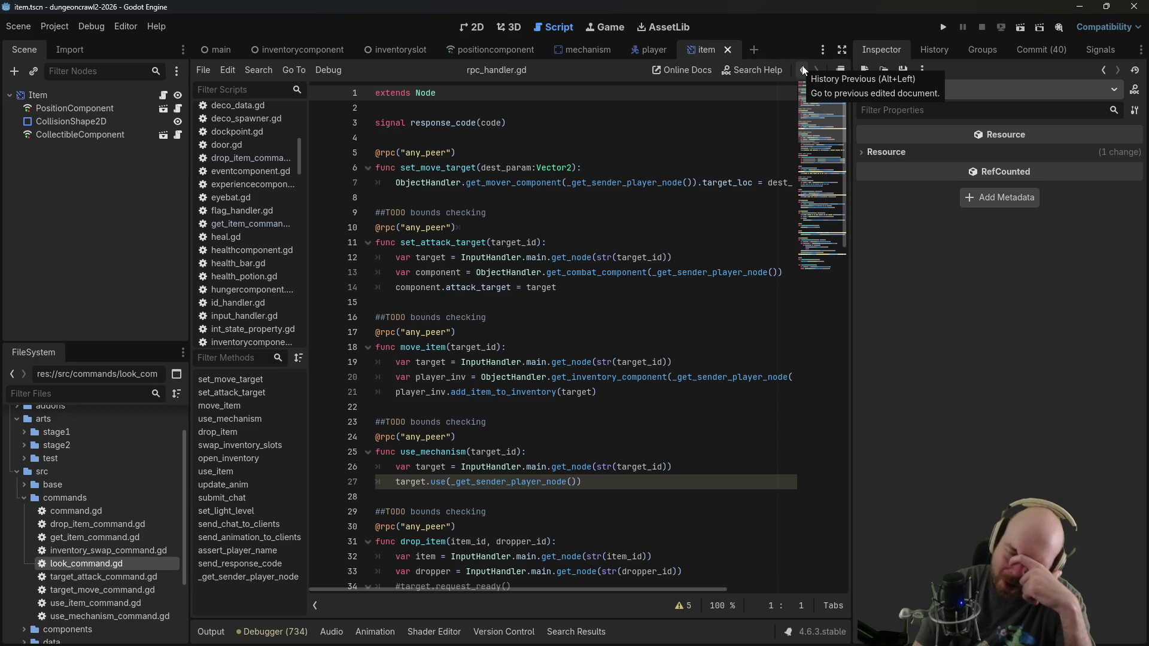
# Run the project, enter the dungeon level, and use Look on the empty floor.
pyautogui.click(944, 28)
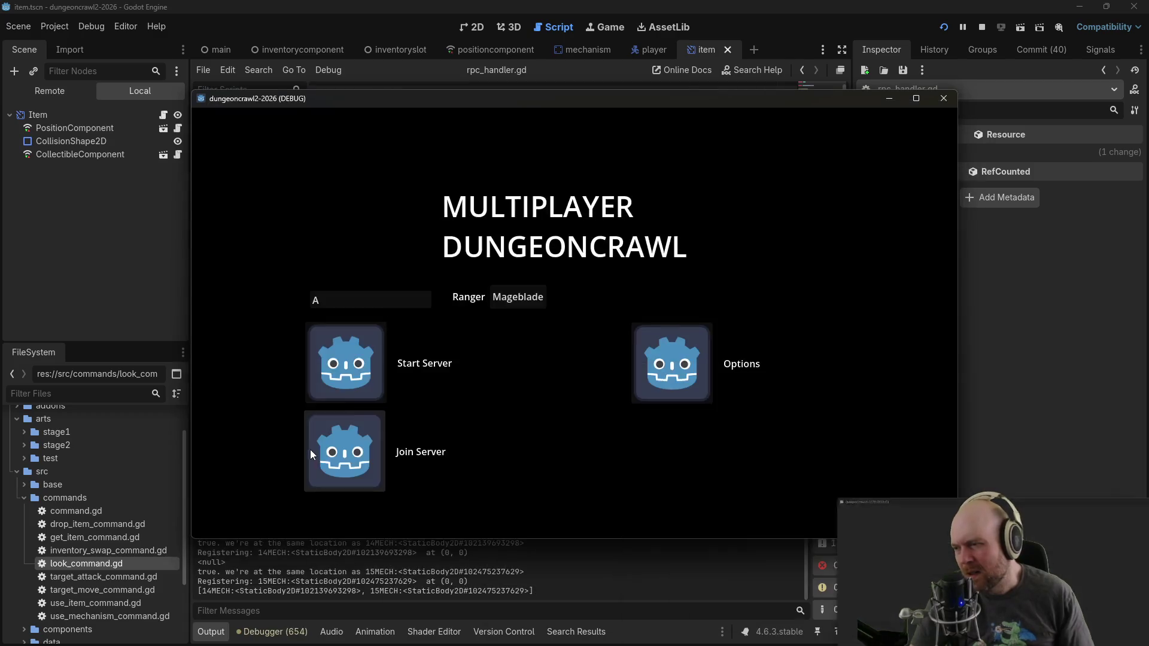
pyautogui.click(310, 450)
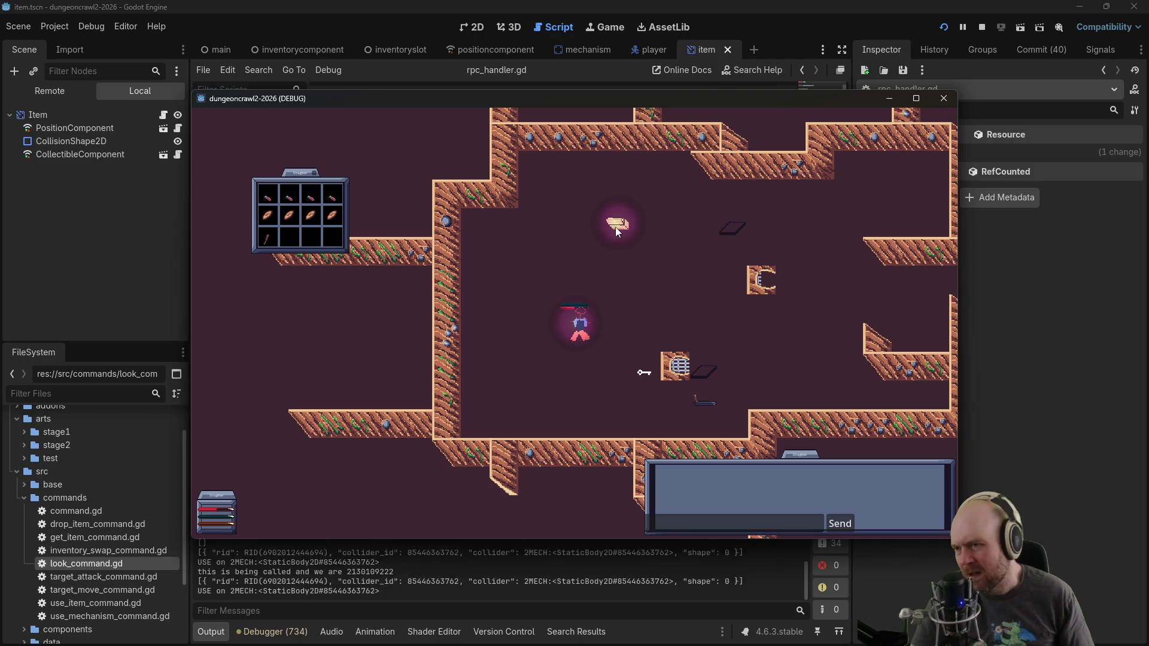
pyautogui.rightClick(511, 274)
pyautogui.click(527, 290)
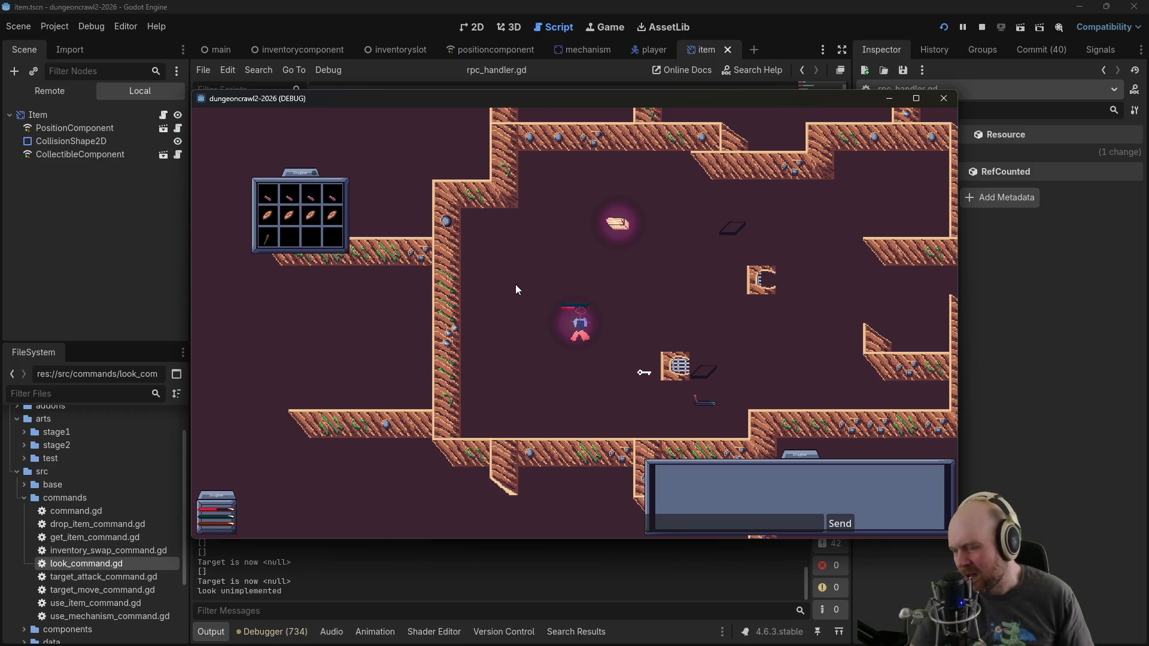
pyautogui.rightClick(531, 281)
pyautogui.click(549, 290)
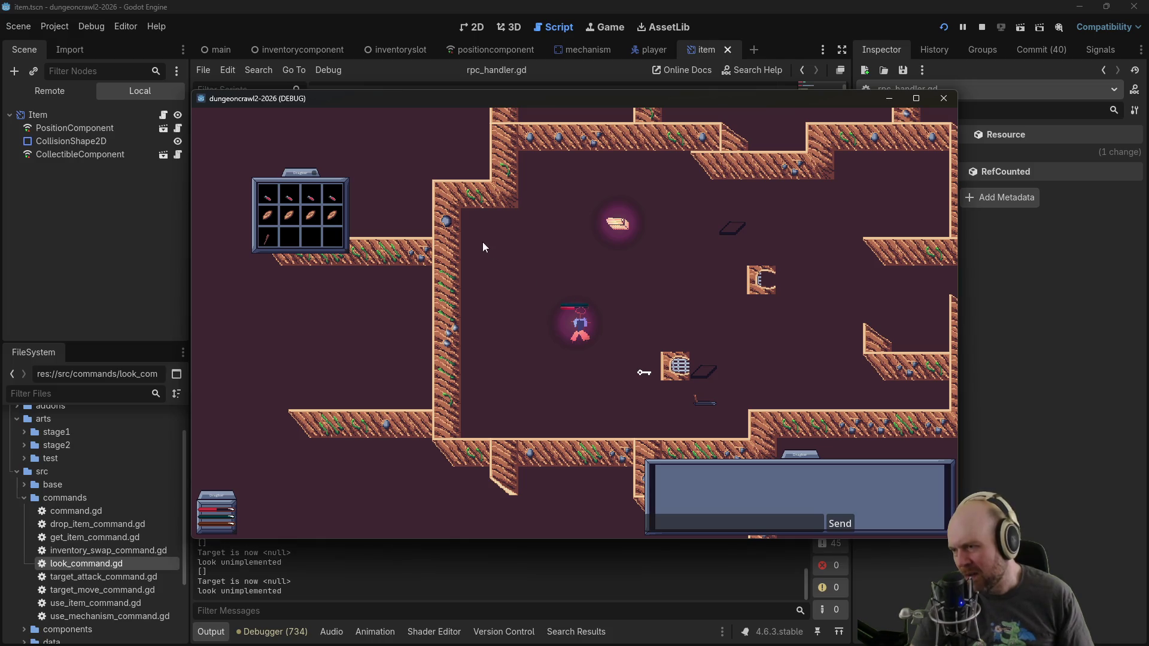
pyautogui.click(492, 243)
# Use Look on the grate, the key, several mechanisms and the player character.
pyautogui.rightClick(666, 367)
pyautogui.click(671, 376)
pyautogui.rightClick(654, 370)
pyautogui.click(654, 380)
pyautogui.rightClick(695, 372)
pyautogui.click(699, 381)
pyautogui.rightClick(698, 398)
pyautogui.click(701, 410)
pyautogui.rightClick(582, 334)
pyautogui.click(598, 342)
pyautogui.rightClick(748, 287)
pyautogui.click(778, 295)
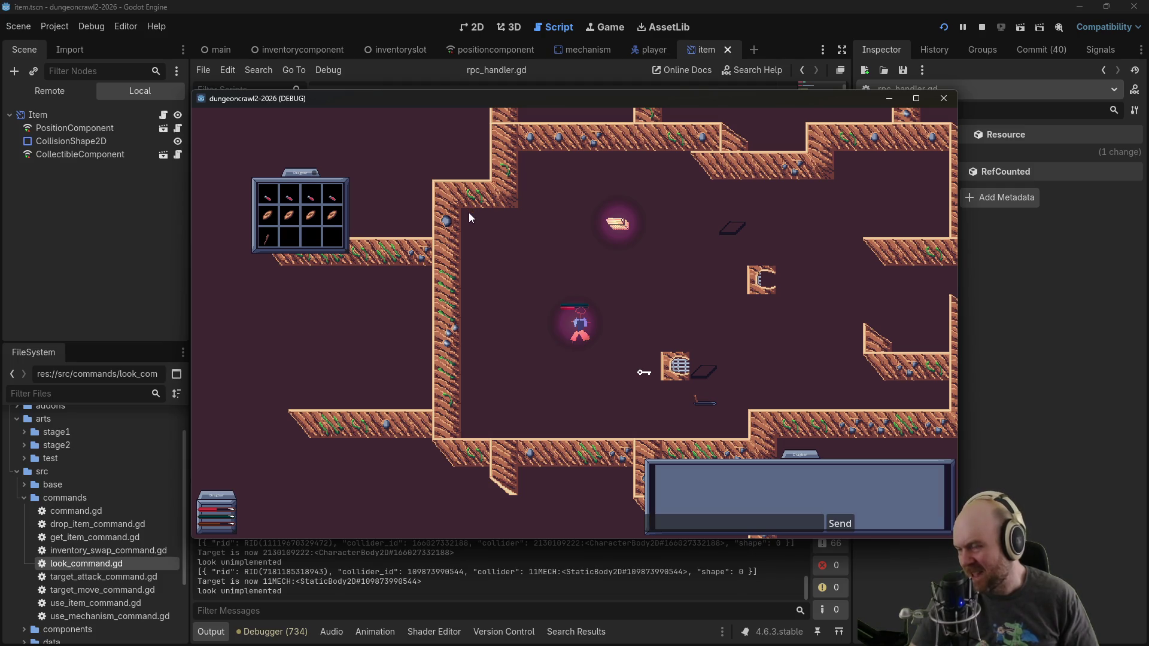
# Look at empty space, a wall tile and the floor, then return to the script editor.
pyautogui.rightClick(476, 222)
pyautogui.click(477, 229)
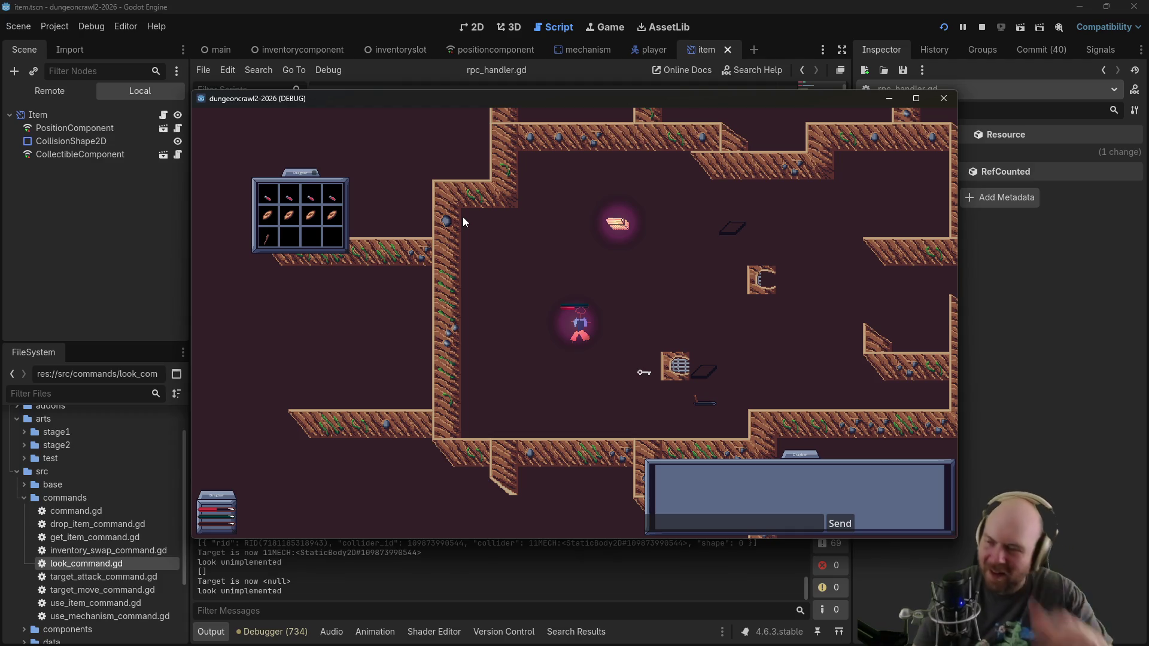
pyautogui.click(450, 223)
pyautogui.click(450, 224)
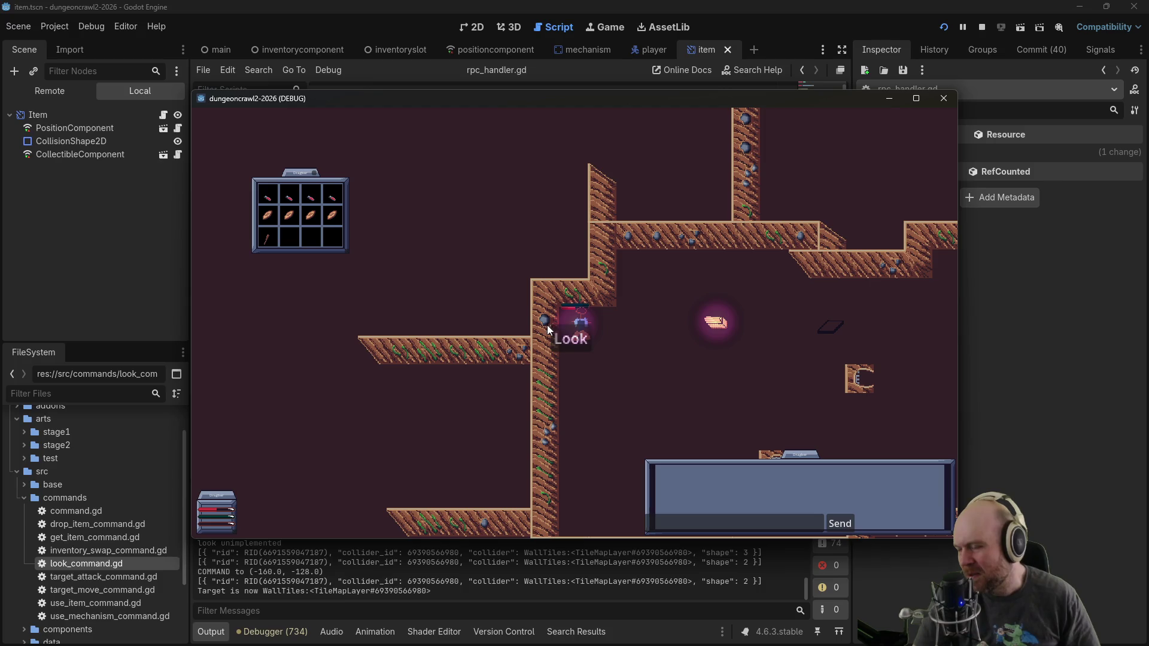
pyautogui.click(554, 328)
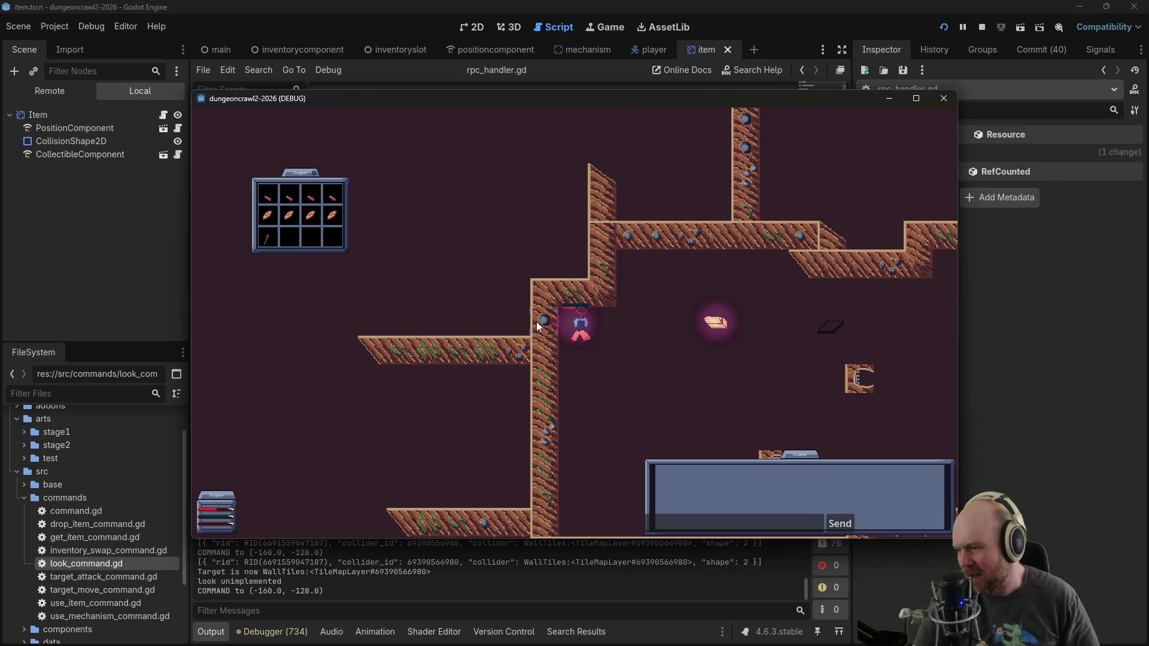
pyautogui.click(511, 316)
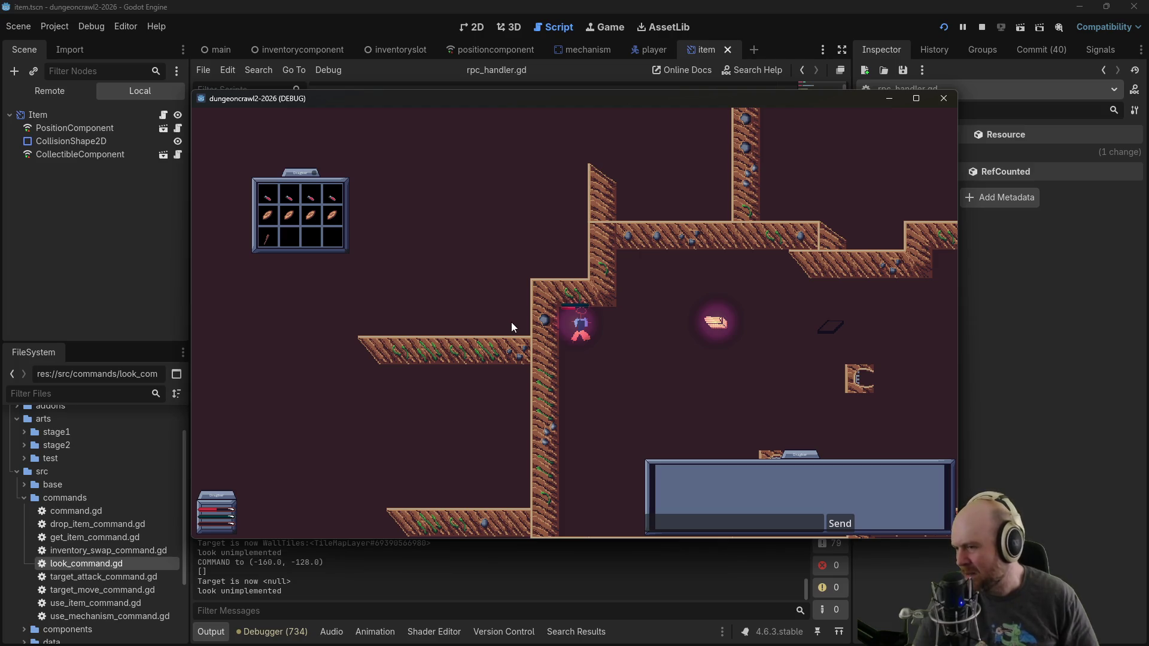
pyautogui.click(509, 311)
pyautogui.moveTo(545, 326)
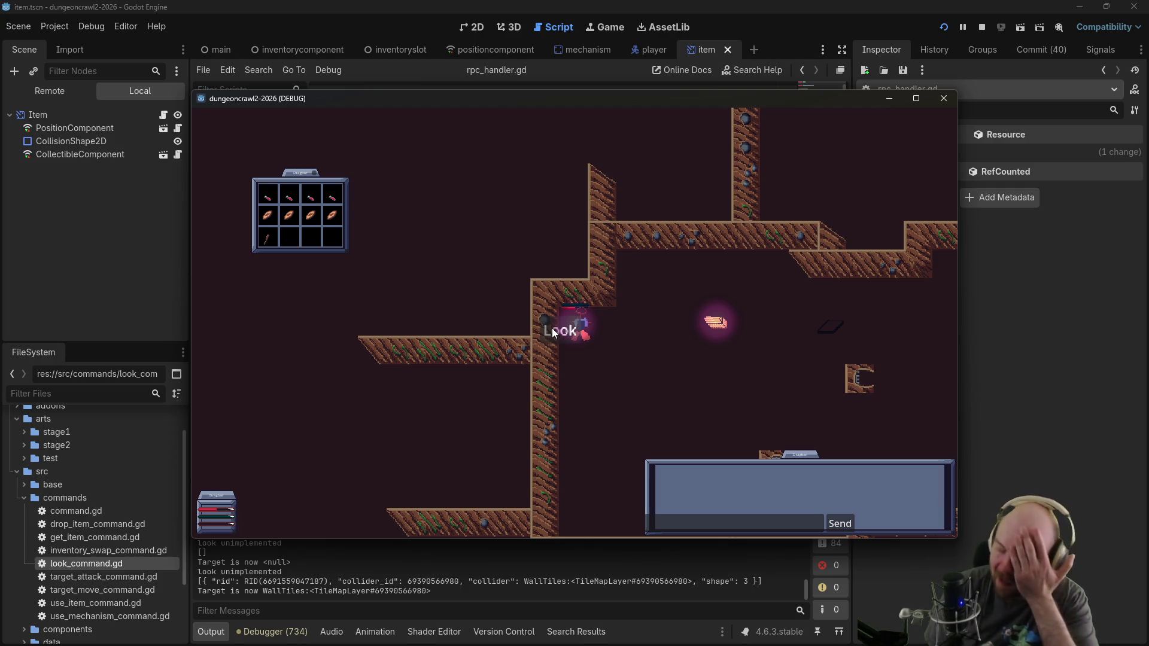
pyautogui.click(85, 512)
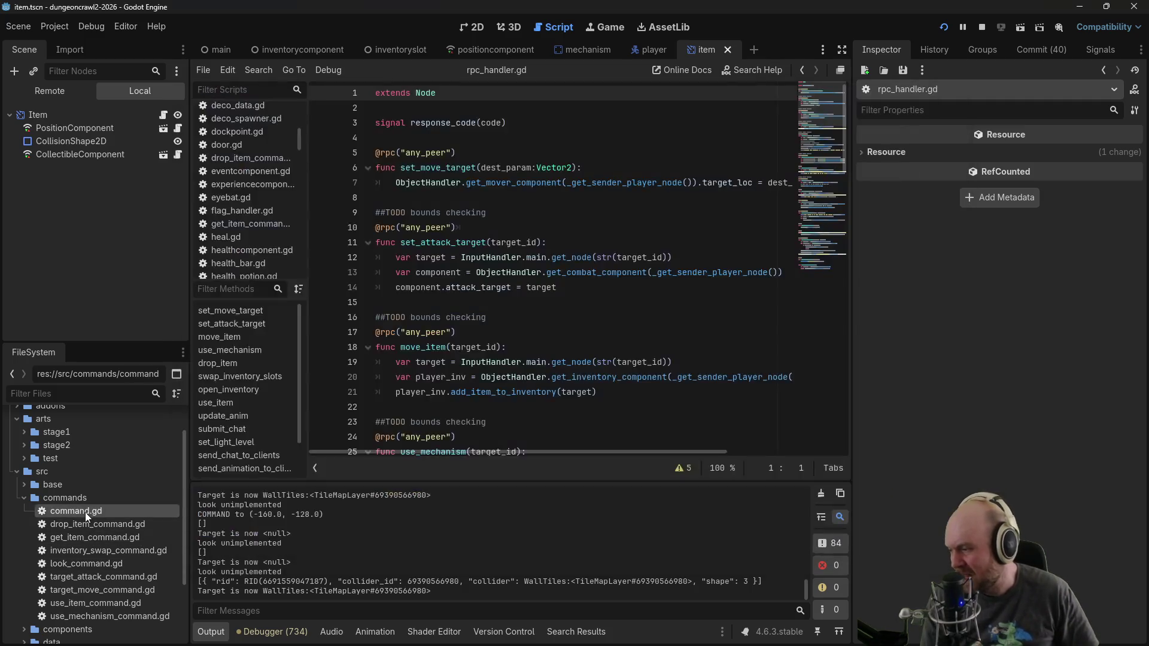
# Add a type_param: Variant parameter to LookCommand's _init.
pyautogui.doubleClick(87, 563)
pyautogui.click(636, 183)
pyautogui.press('Right')
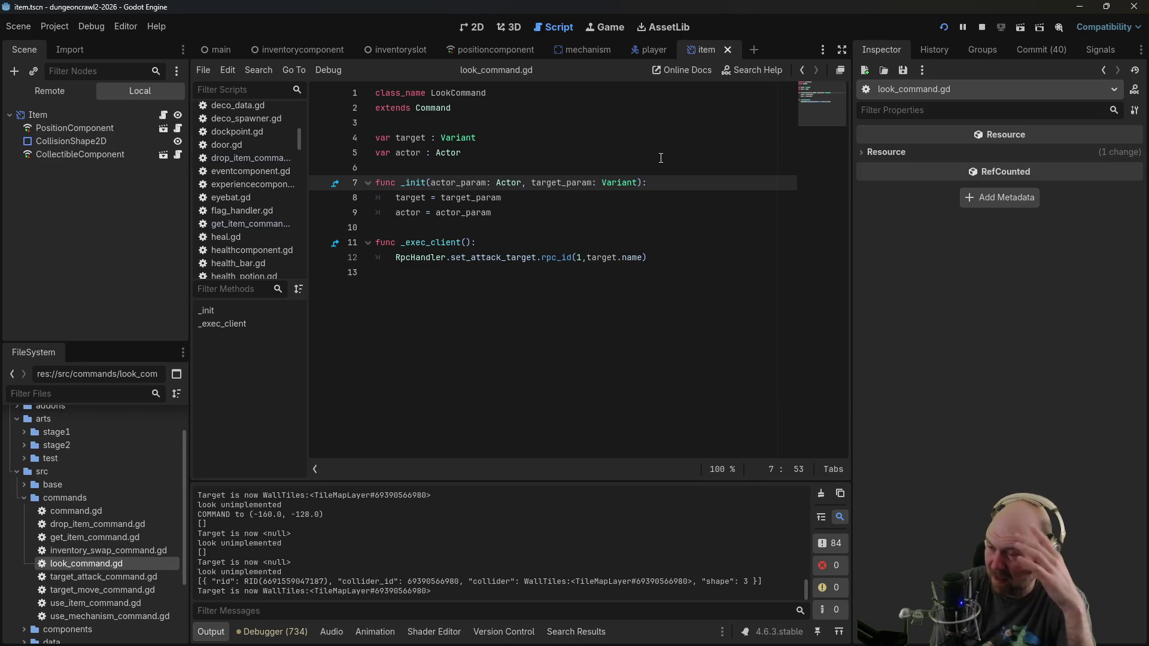
pyautogui.write(', type_param: Variant')
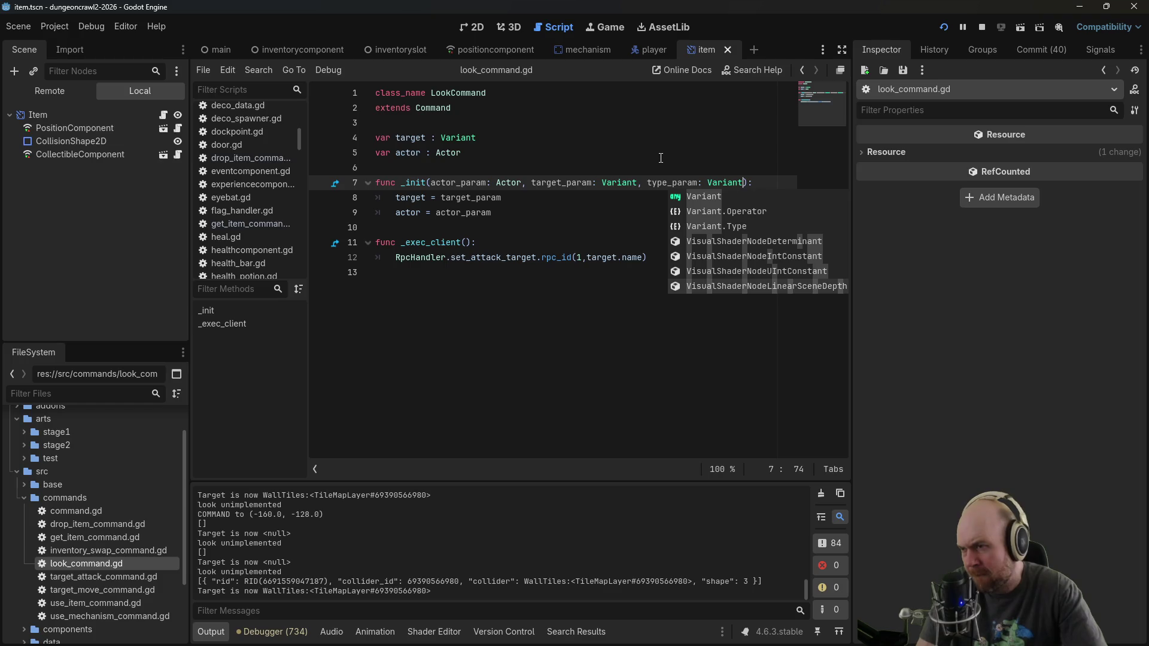
pyautogui.press('Escape')
# Declare var type : Variant with a doc comment listing "Actor", "Mechanism", "Item", or Vector2 position.
pyautogui.press('Up')
pyautogui.press('Up')
pyautogui.press('Return')
pyautogui.write('v')
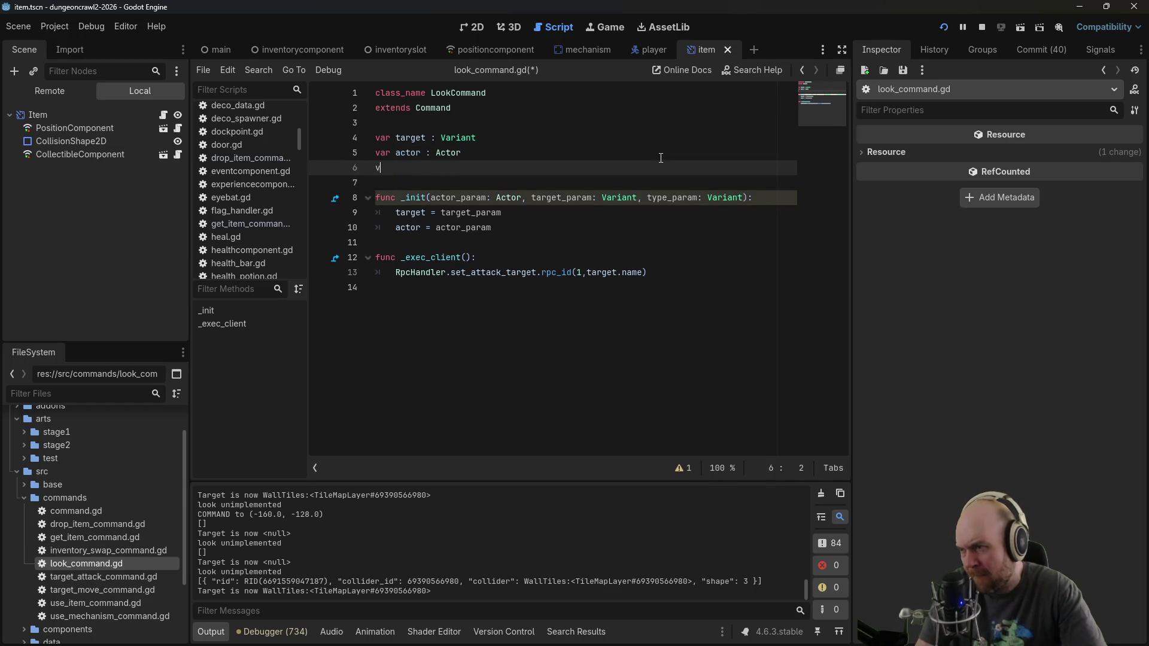
pyautogui.write('ar type : ')
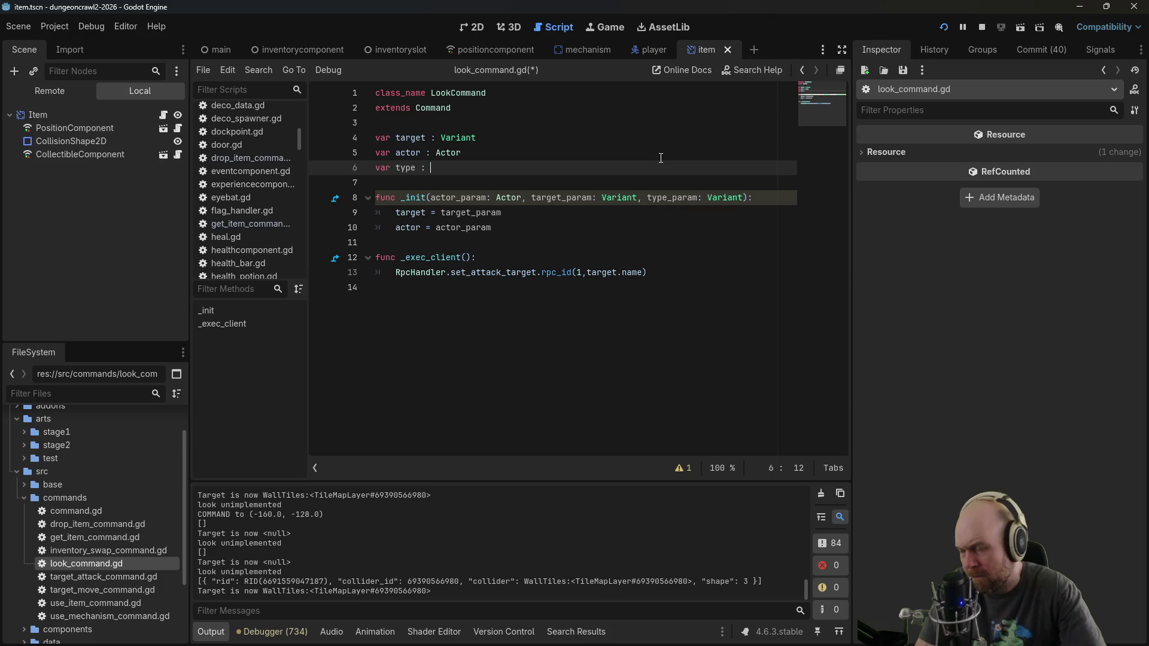
pyautogui.write('Variant (')
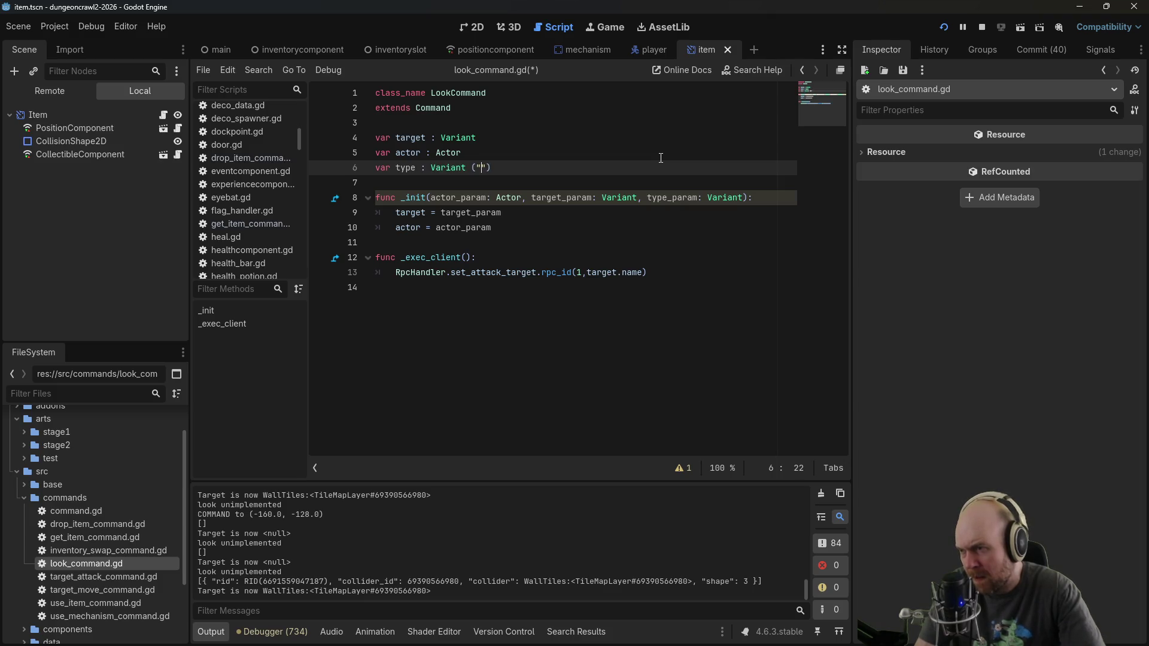
pyautogui.press('BackSpace')
pyautogui.write('# eit')
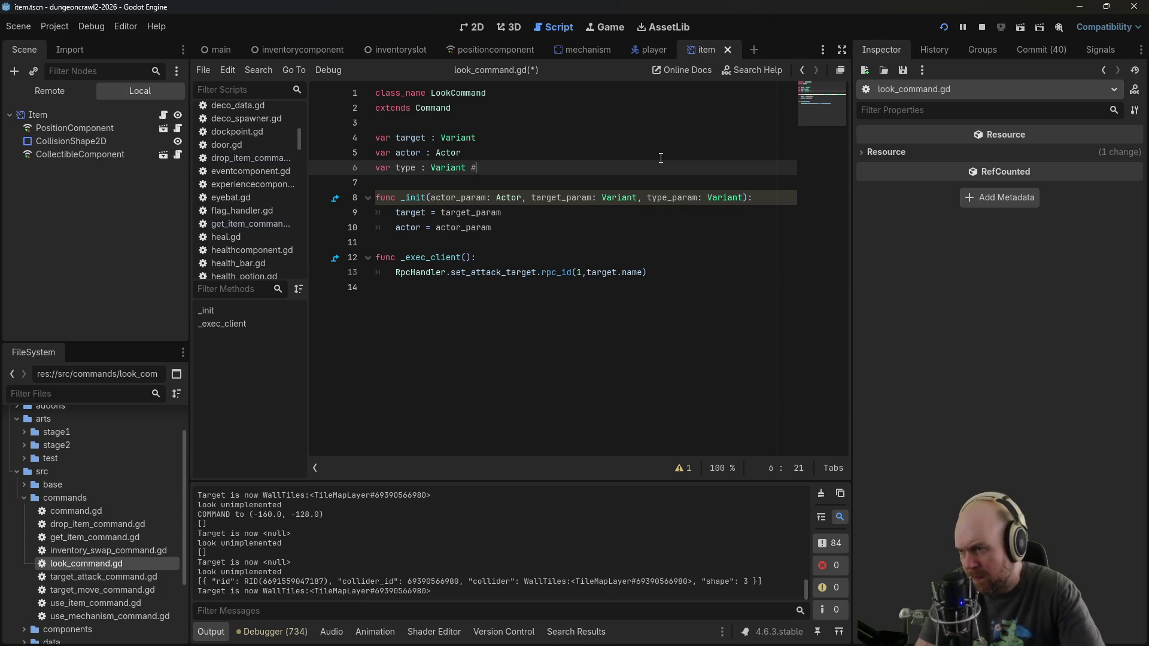
pyautogui.write('her')
pyautogui.press('Left')
pyautogui.write('#')
pyautogui.press('End')
pyautogui.write('"Actor", "')
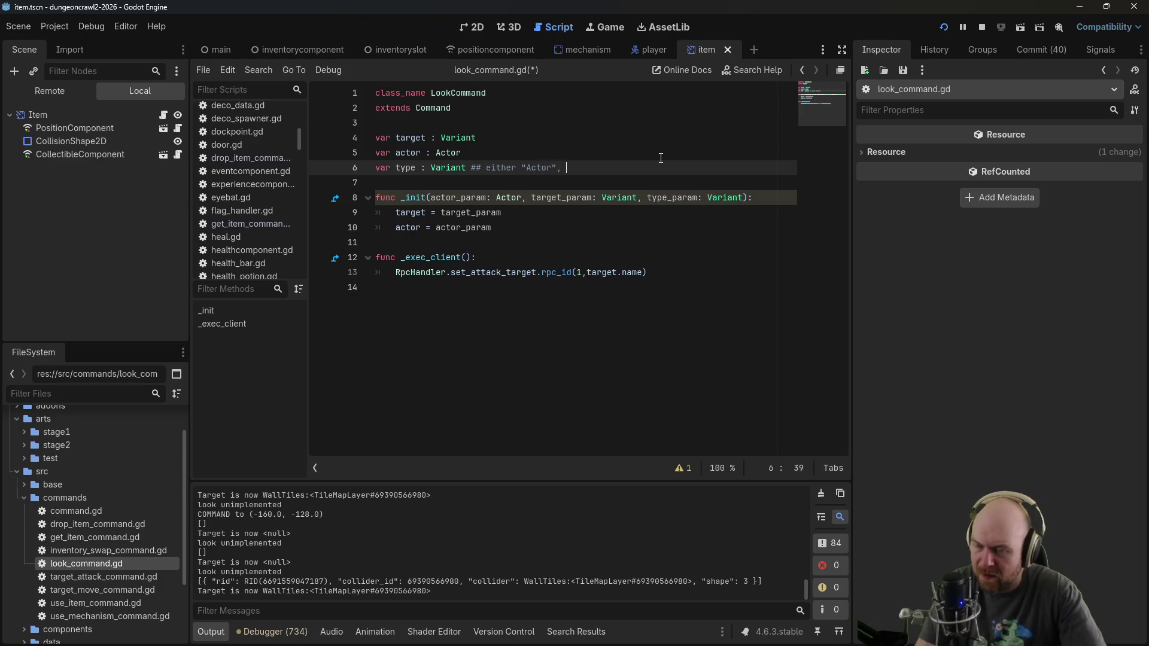
pyautogui.write('Mechanism", "Item", or Vector2 ')
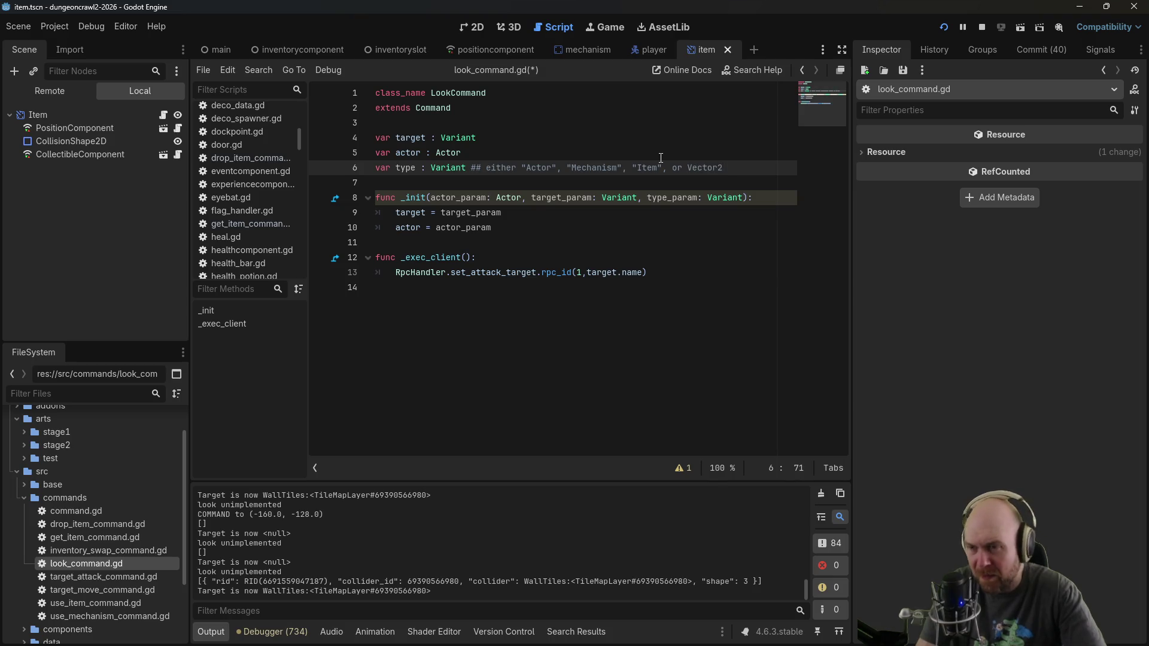
pyautogui.write('position')
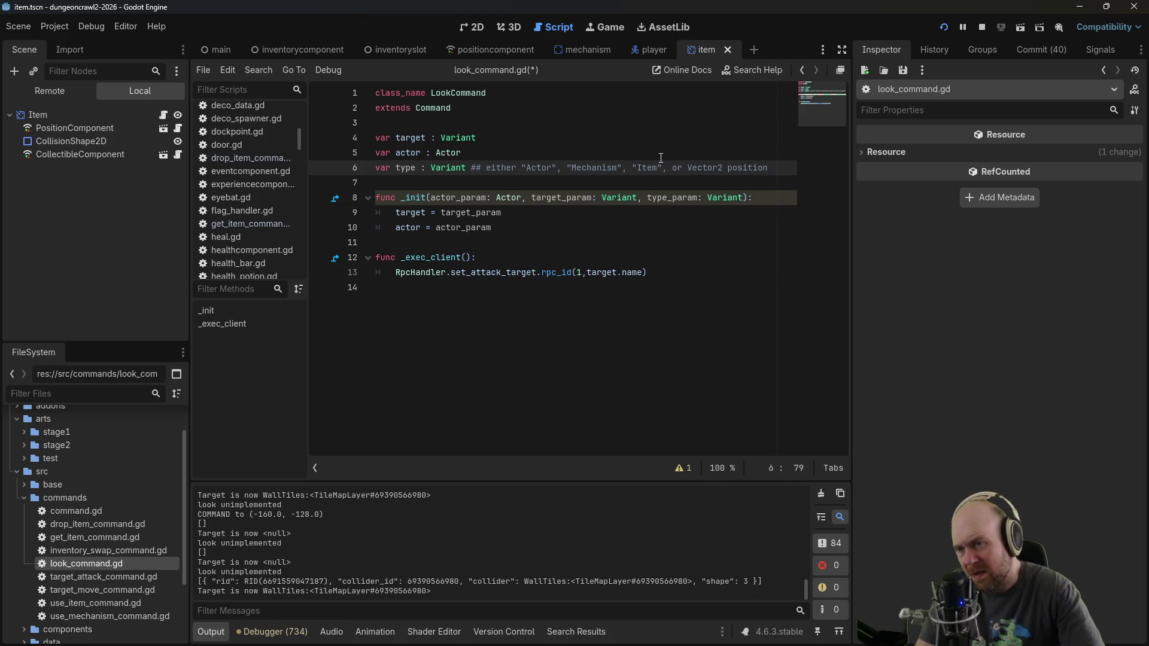
pyautogui.write('TML')
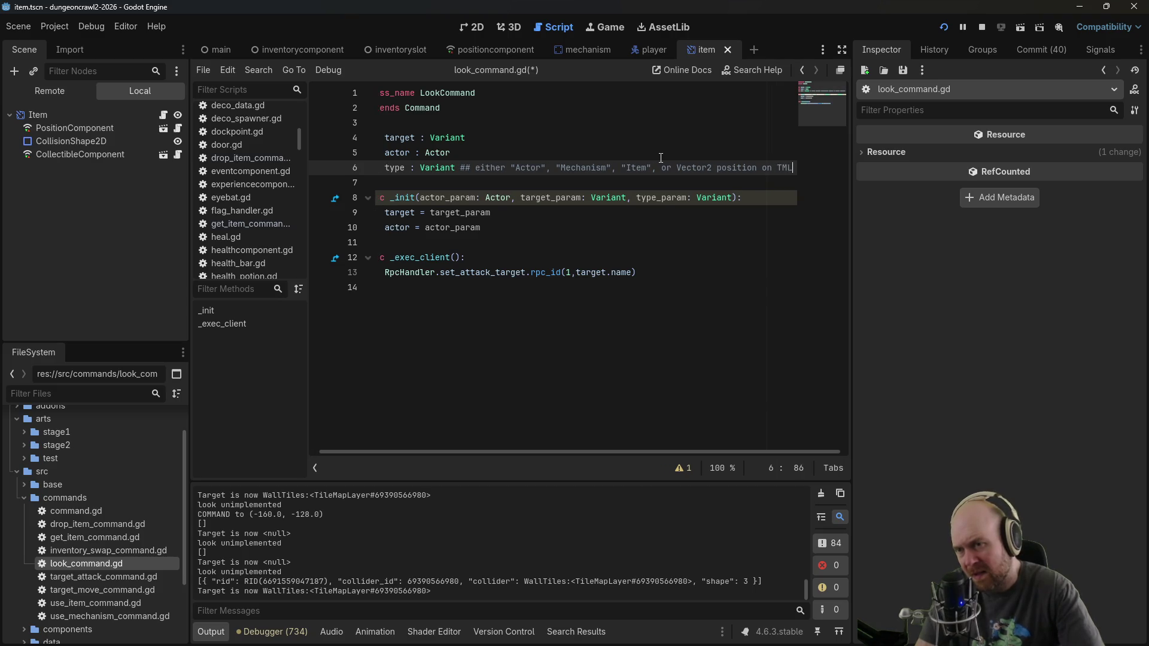
# Assign type = type_param in _init and rename the set_attack_target call to look_target.
pyautogui.press('Down')
pyautogui.press('Down')
pyautogui.press('Down')
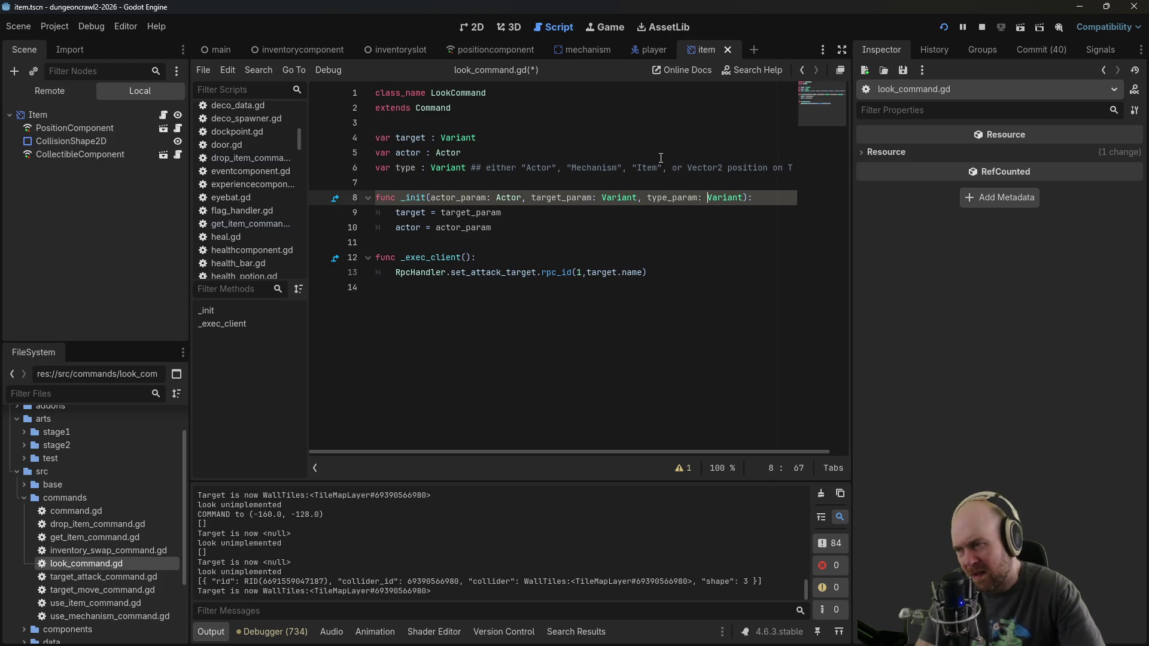
pyautogui.press('Return')
pyautogui.write('type = type_param')
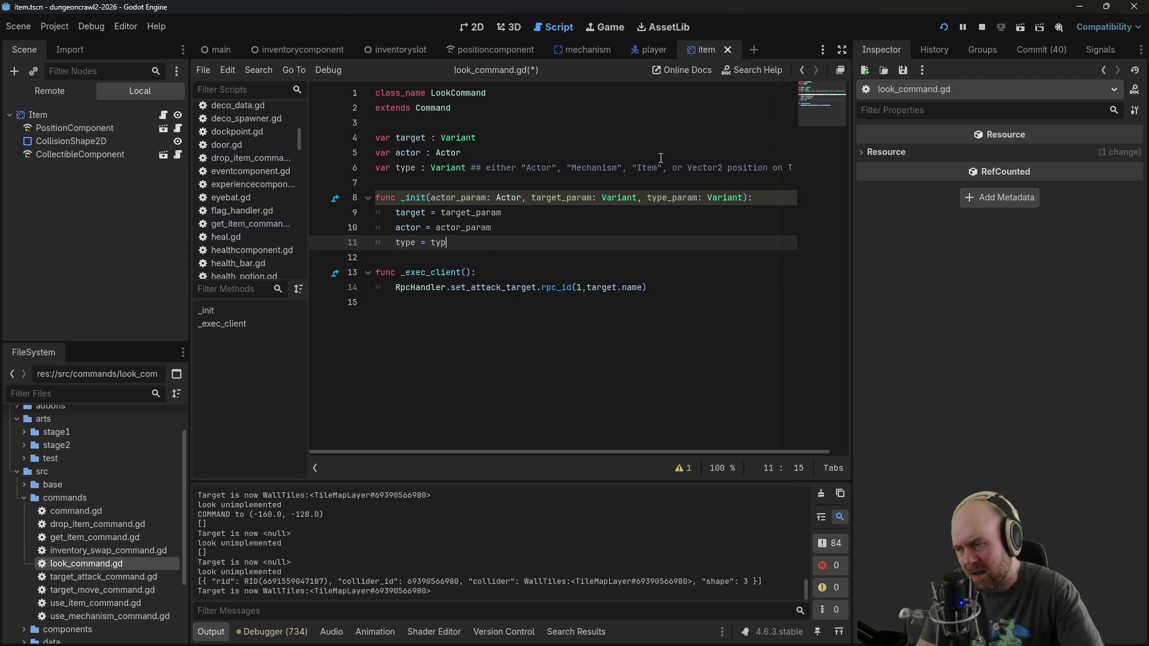
pyautogui.press('Down')
pyautogui.press('Down')
pyautogui.press('Down')
pyautogui.press('Left')
pyautogui.press('Left')
pyautogui.press('Left')
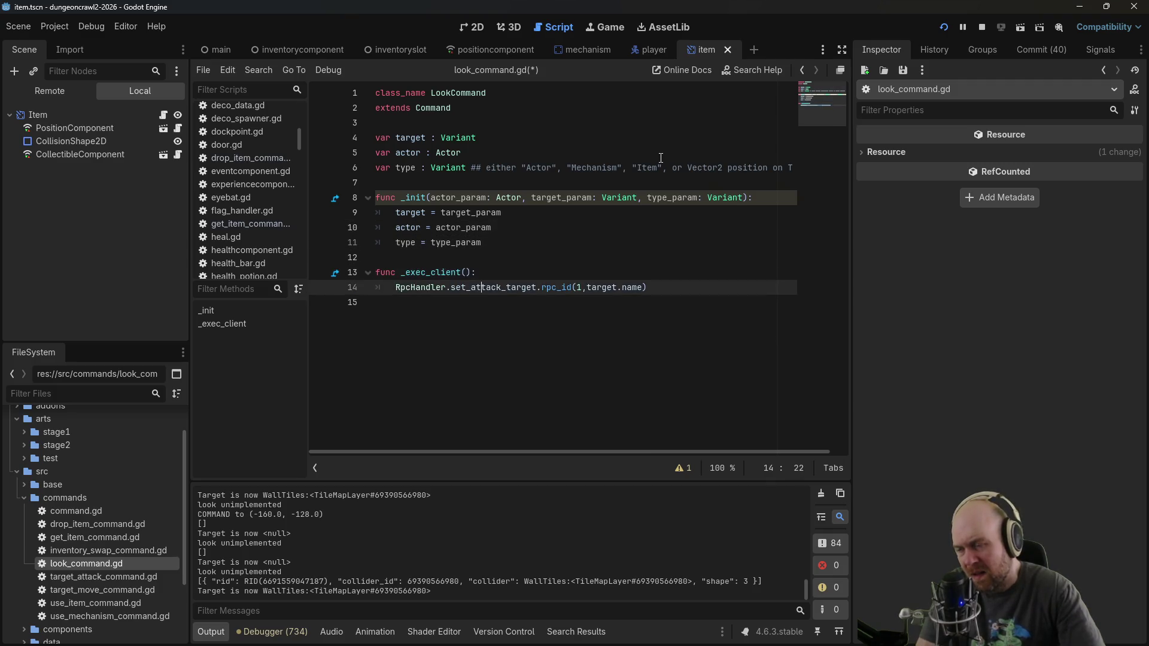
pyautogui.press('Delete')
pyautogui.press('Delete')
pyautogui.press('Delete')
pyautogui.write('look')
# Pass type as an extra rpc_id argument, save look_command.gd, and go to rpc_handler.gd.
pyautogui.press('Right')
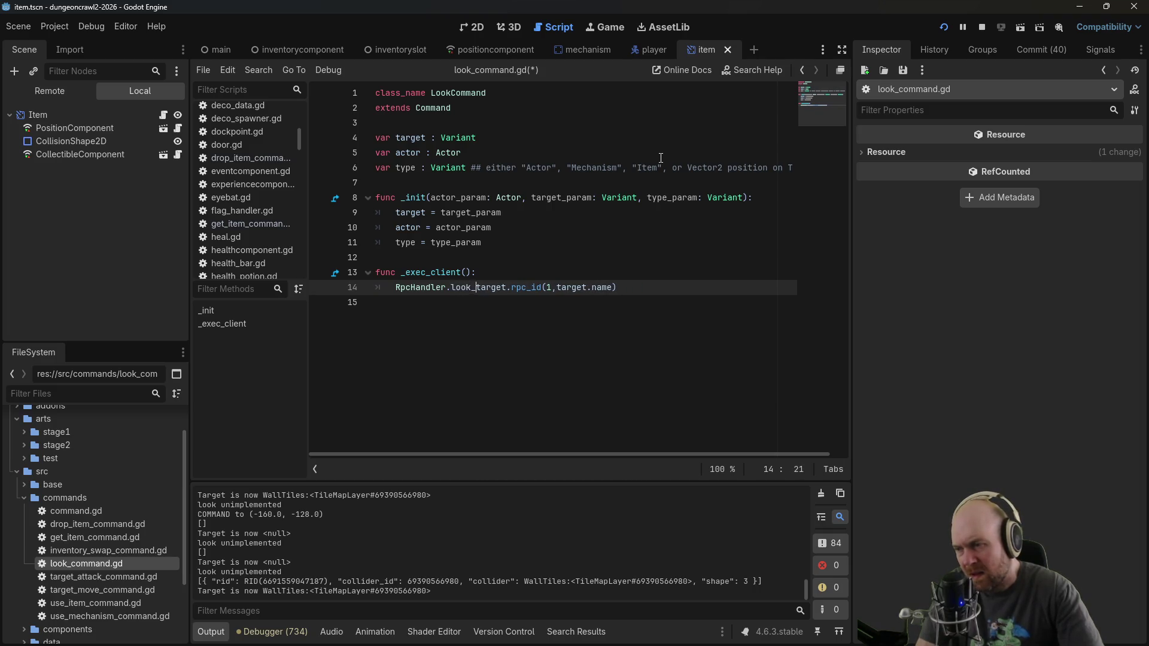
pyautogui.press('Right')
pyautogui.press('Right')
pyautogui.press('Right')
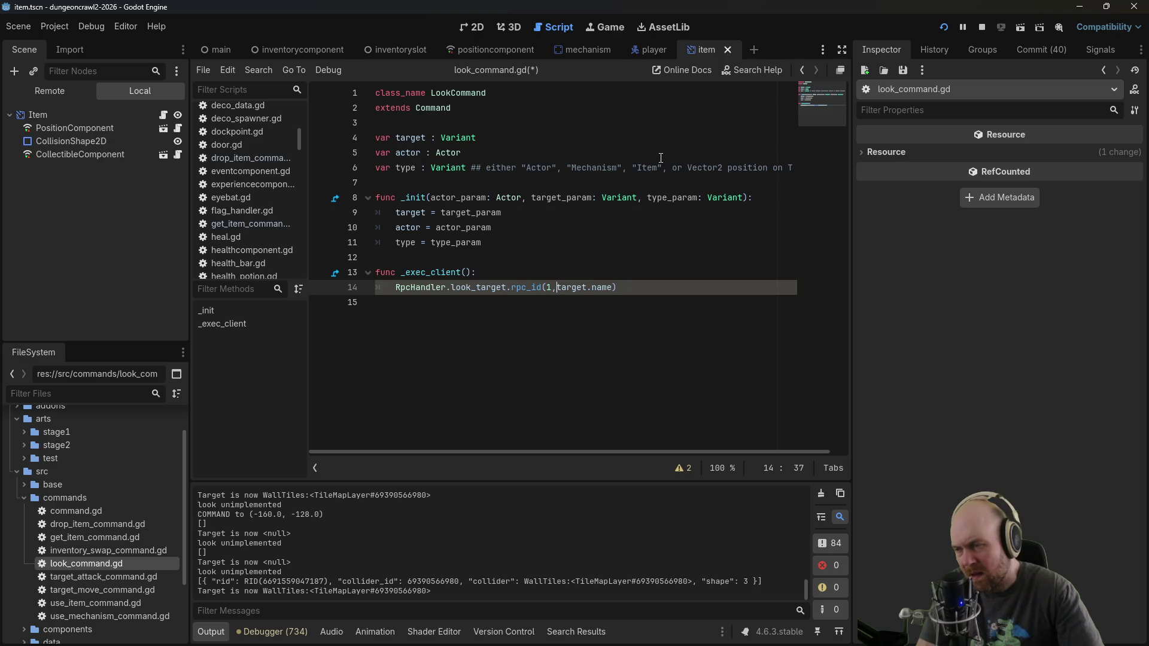
pyautogui.write(', type_param')
pyautogui.press('BackSpace')
pyautogui.press('BackSpace')
pyautogui.press('BackSpace')
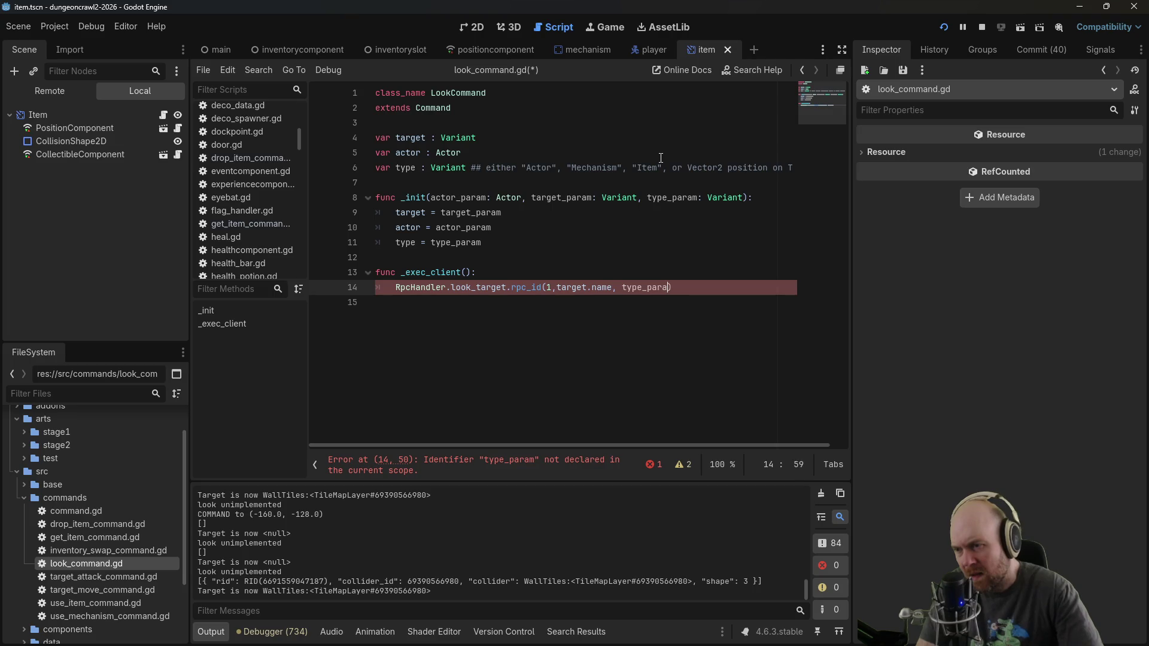
pyautogui.hotkey('ctrl', 's')
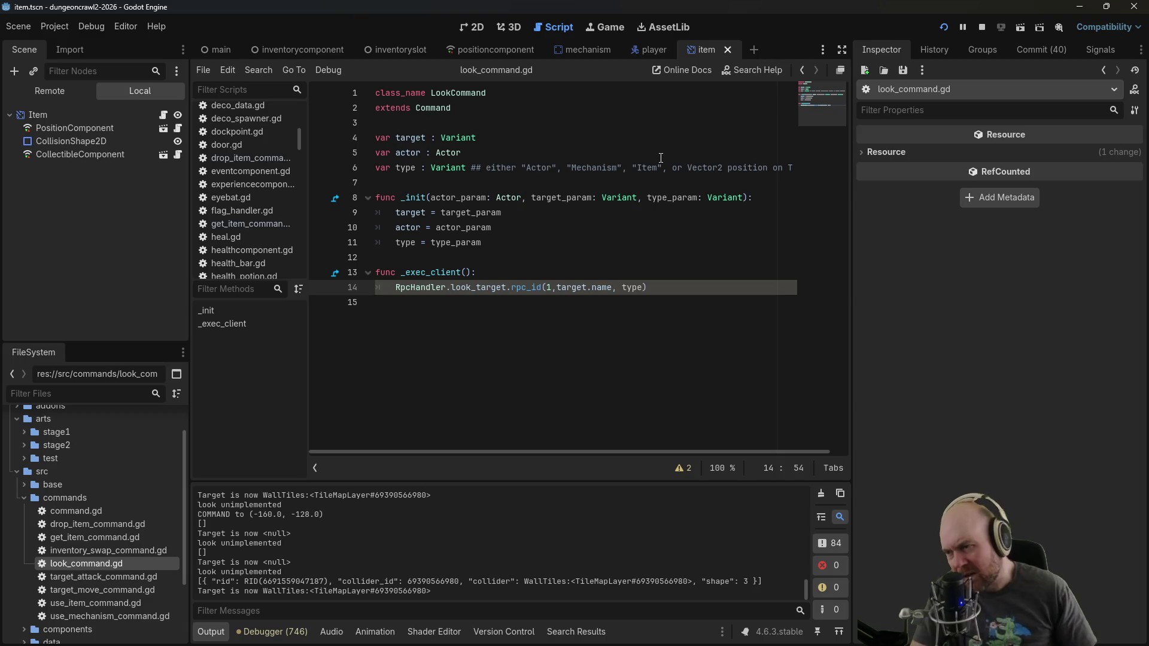
pyautogui.keyDown('ctrl'); pyautogui.click(423, 287); pyautogui.keyUp('ctrl')
pyautogui.scroll(-9, 423, 287)
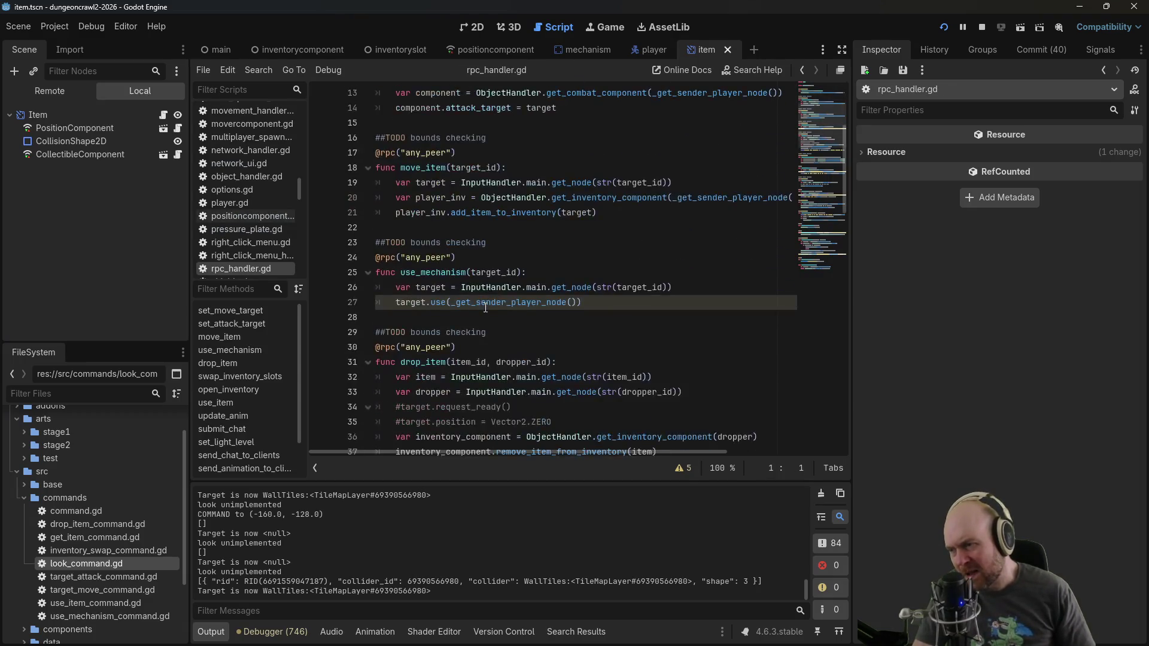
pyautogui.scroll(-6, 482, 308)
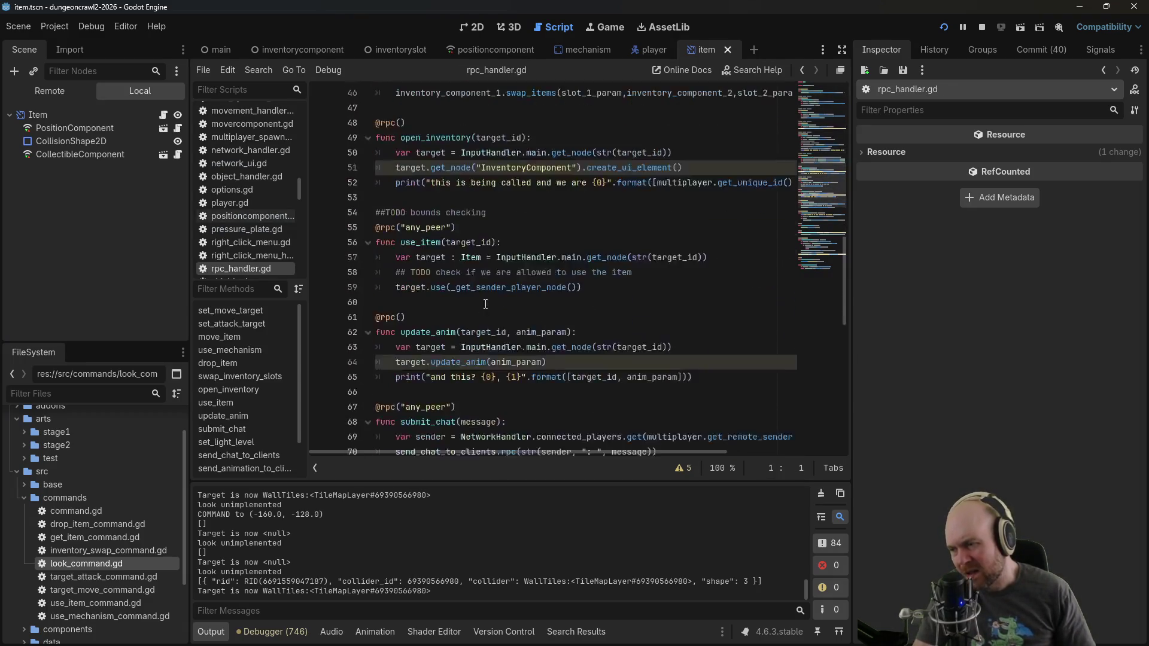
pyautogui.scroll(-9, 517, 283)
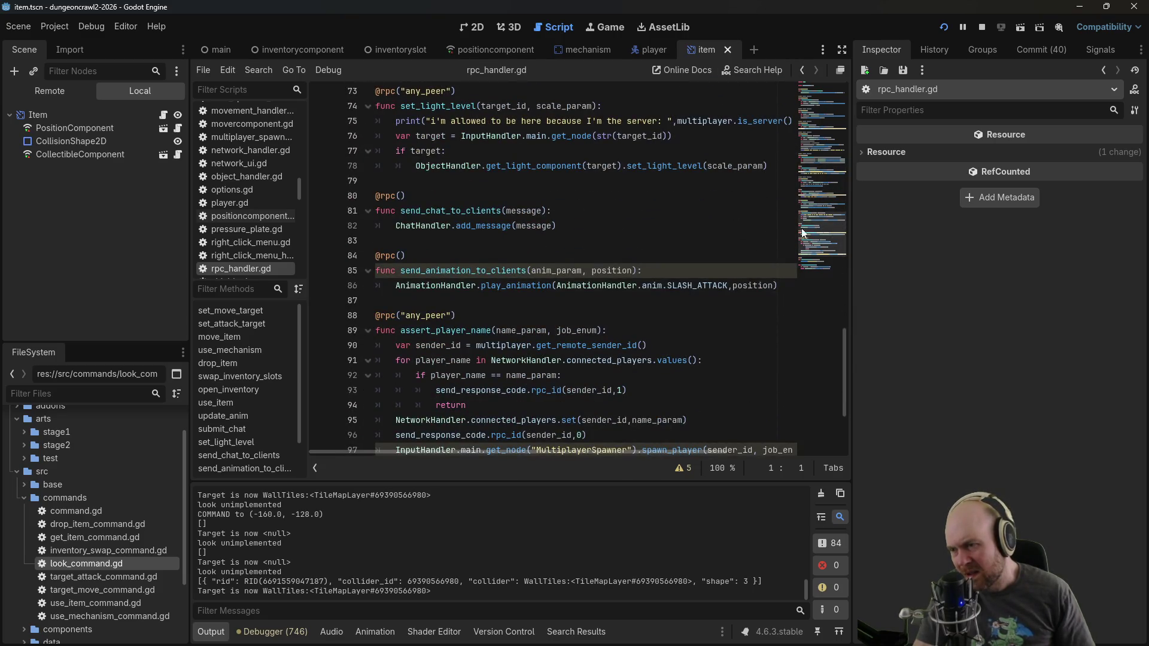
pyautogui.moveTo(803, 233)
pyautogui.mouseDown()
pyautogui.moveTo(852, 145)
pyautogui.moveTo(848, 97)
pyautogui.mouseUp()
pyautogui.click(446, 136)
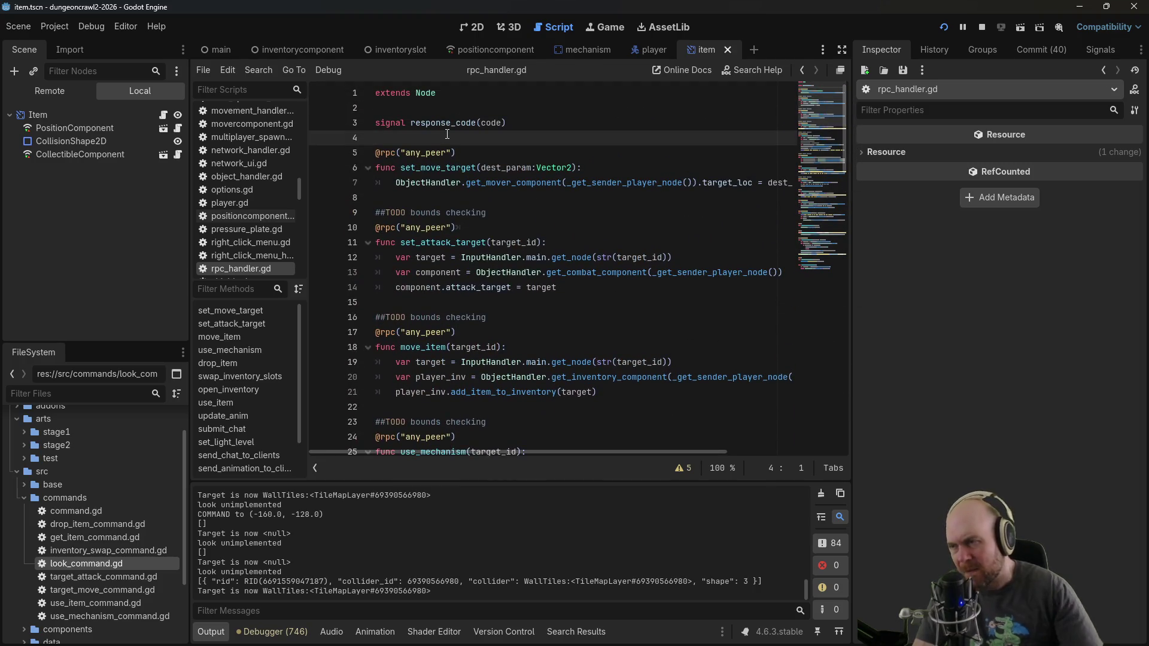
pyautogui.press('Return')
pyautogui.press('Return')
pyautogui.press('Up')
pyautogui.write('@rpc("any_peer')
pyautogui.press('End')
pyautogui.press('Return')
pyautogui.write('func look_target')
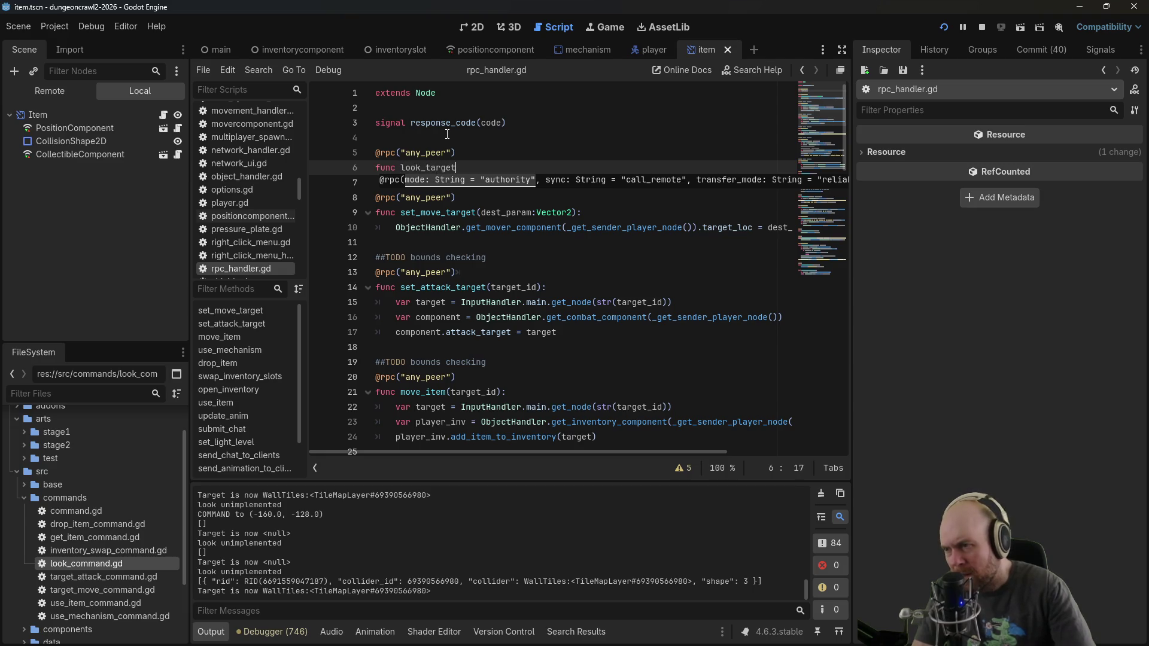
pyautogui.write('(')
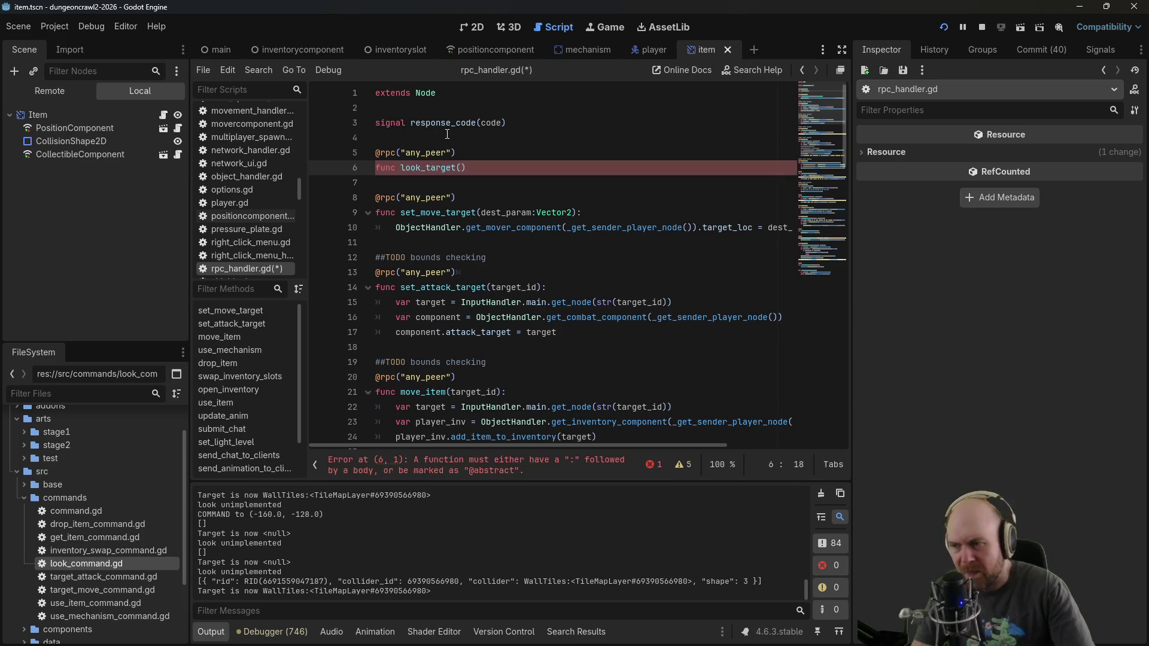
pyautogui.write('target_i')
pyautogui.write('d, t')
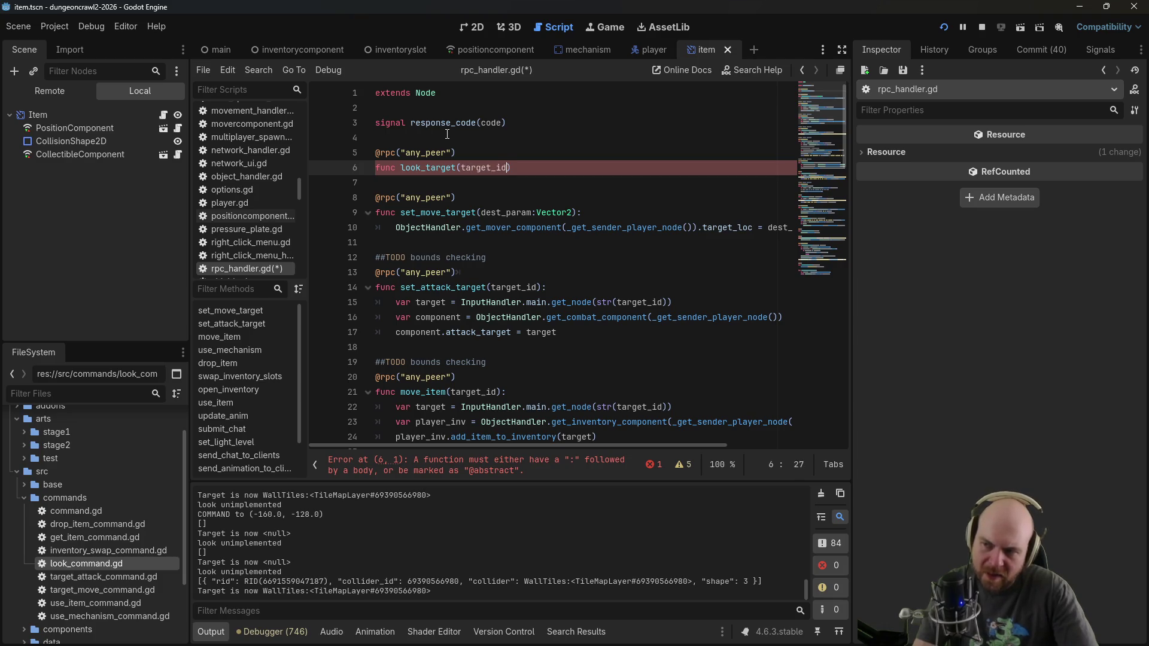
pyautogui.write('arget_type):')
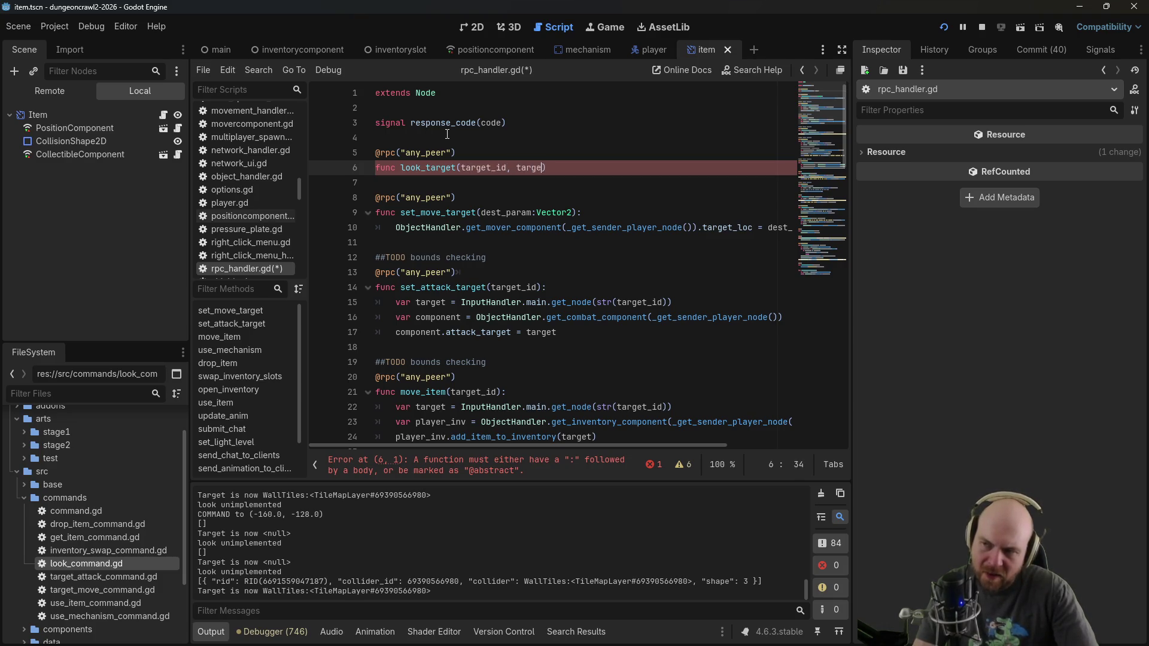
# Branch look_target on target_type being "Actor", "Item" or "Mechanism".
pyautogui.press('Return')
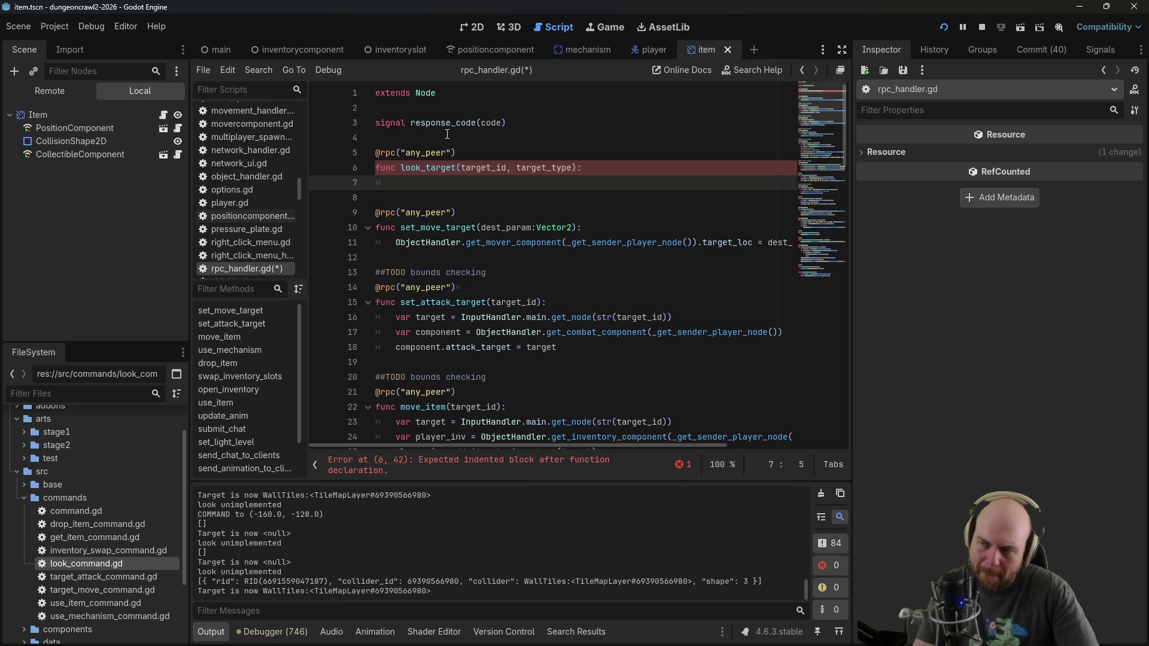
pyautogui.press('Up')
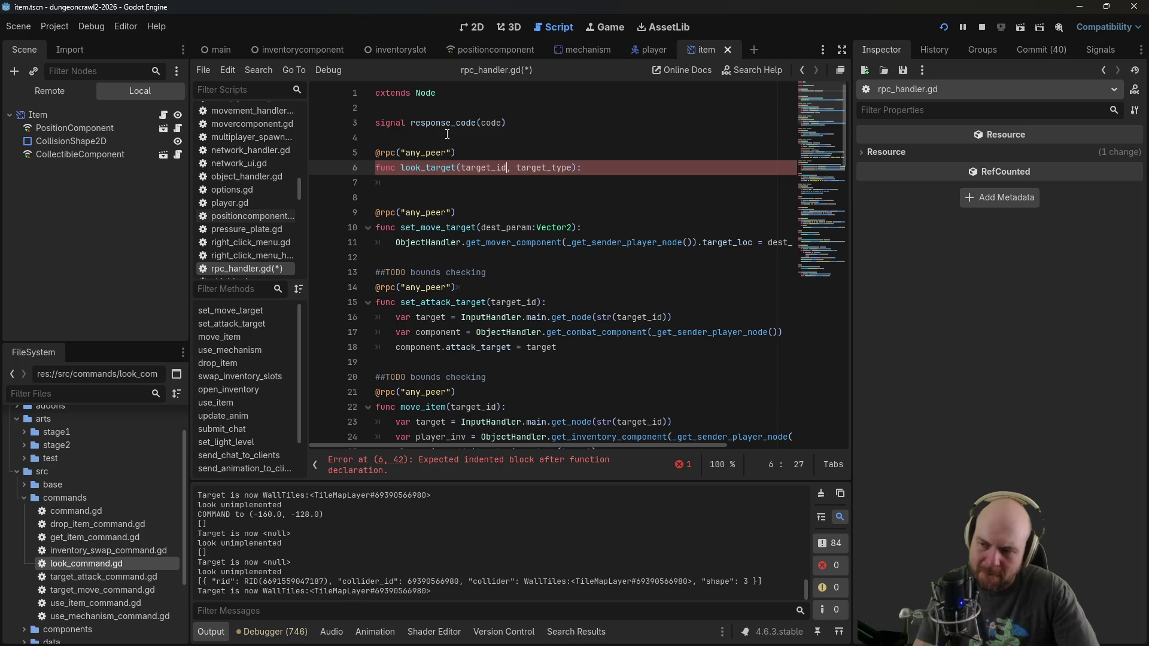
pyautogui.press('Down')
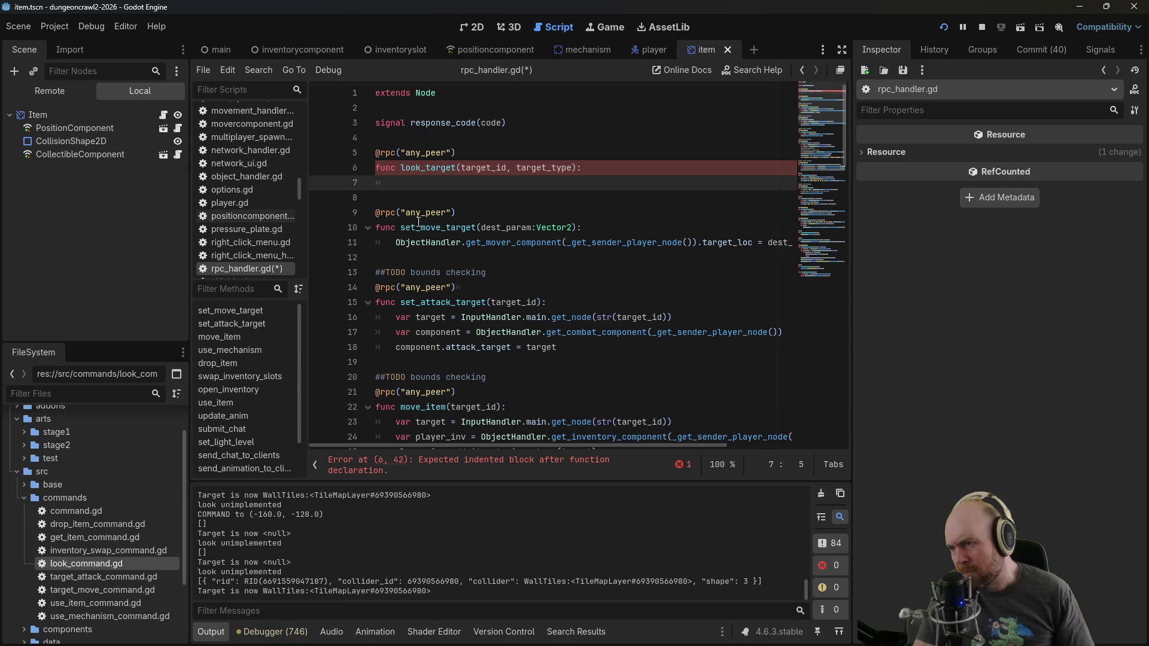
pyautogui.write('if target_type == "')
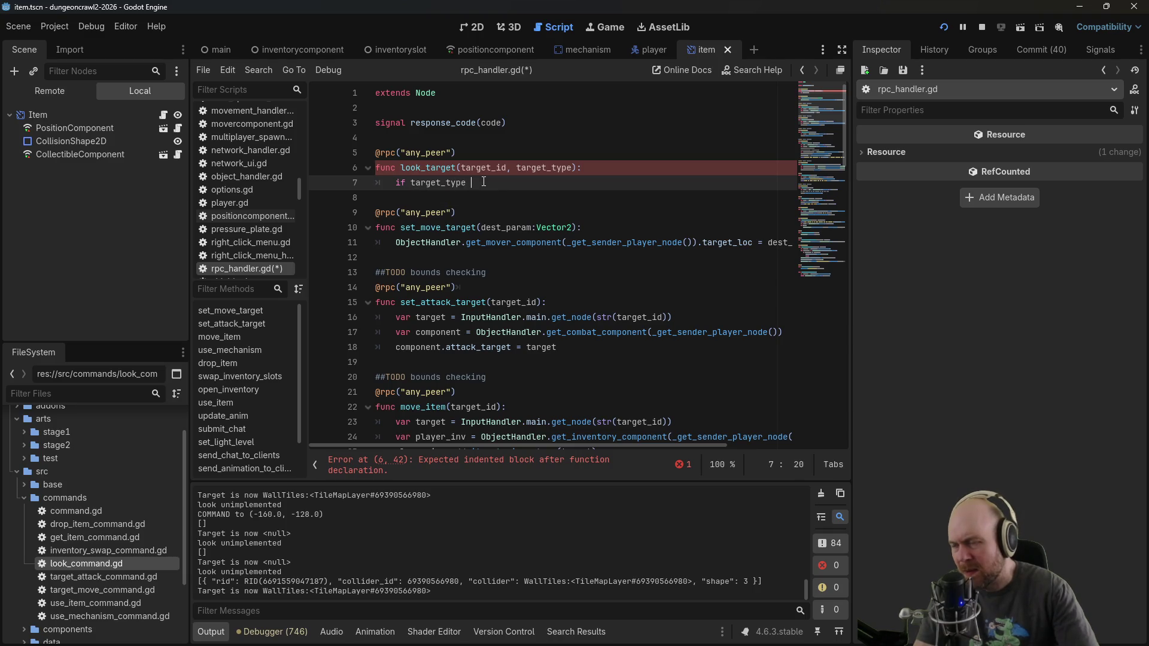
pyautogui.write('Actor":')
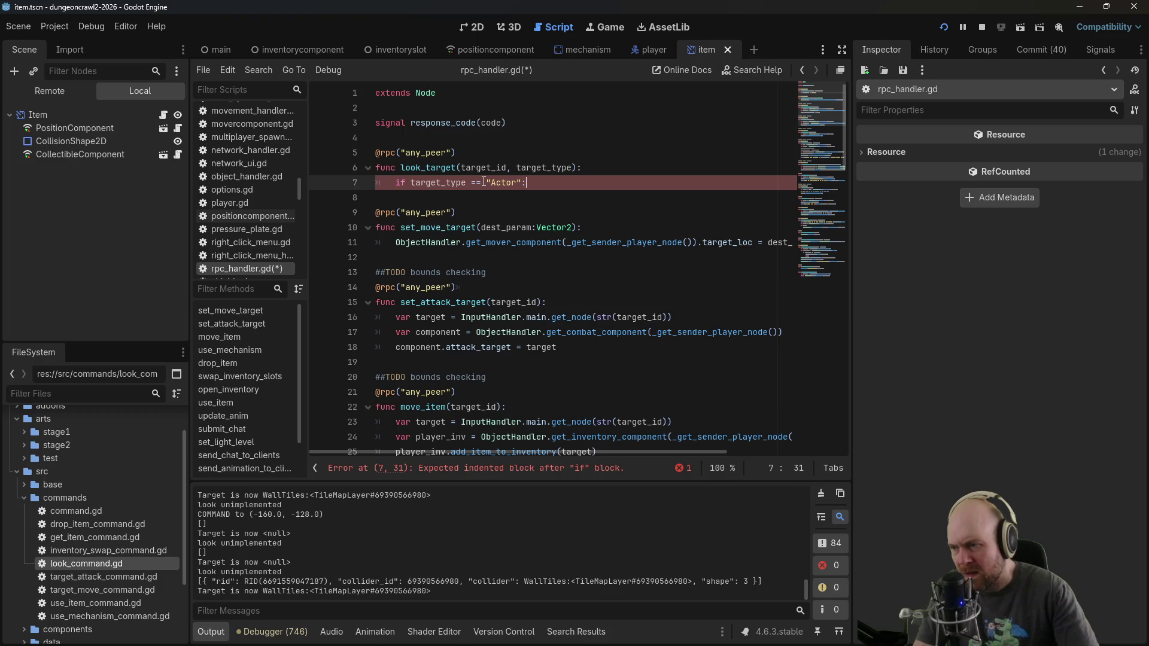
pyautogui.press('Return')
pyautogui.press('Return')
pyautogui.write('elif target')
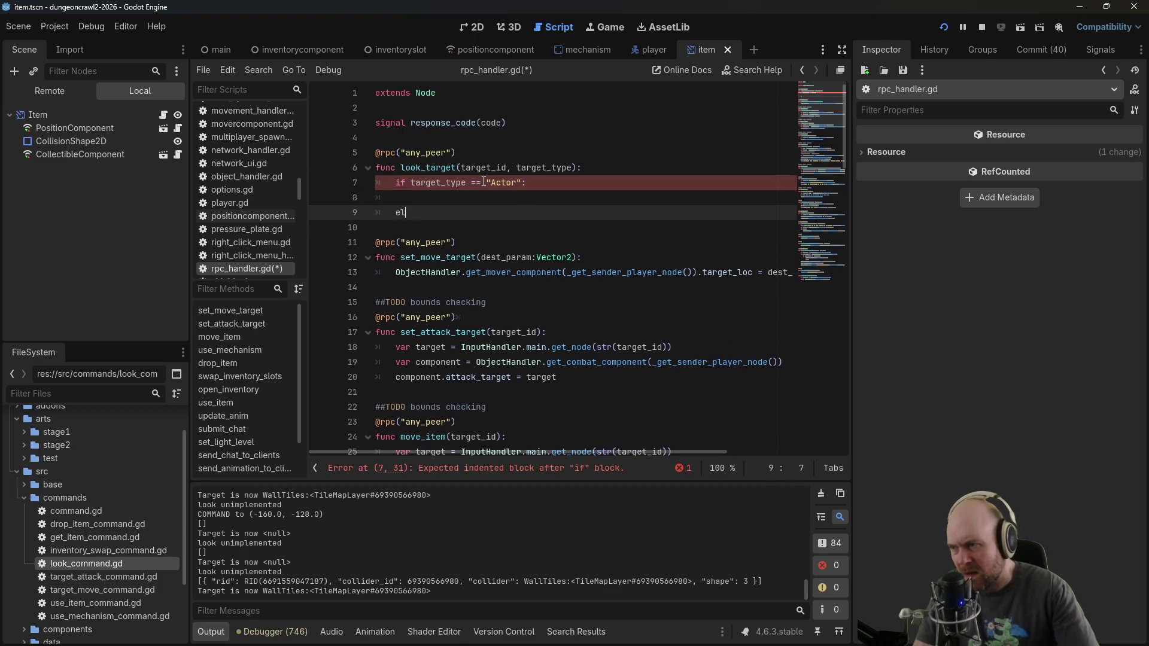
pyautogui.write('_type == "')
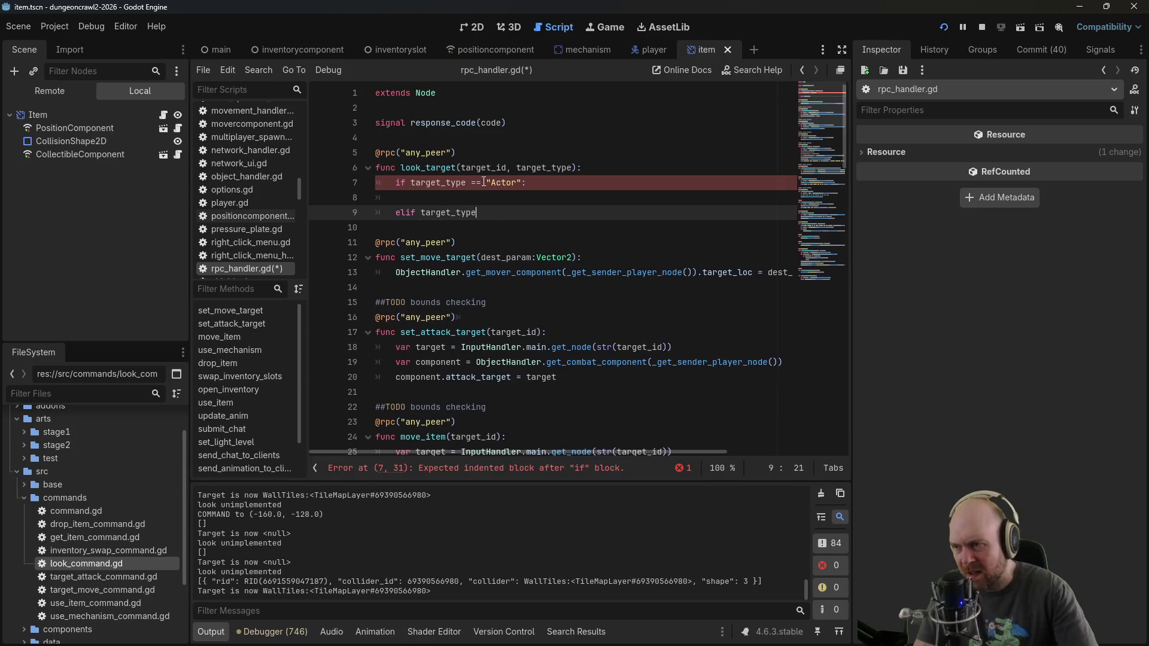
pyautogui.write('Item":')
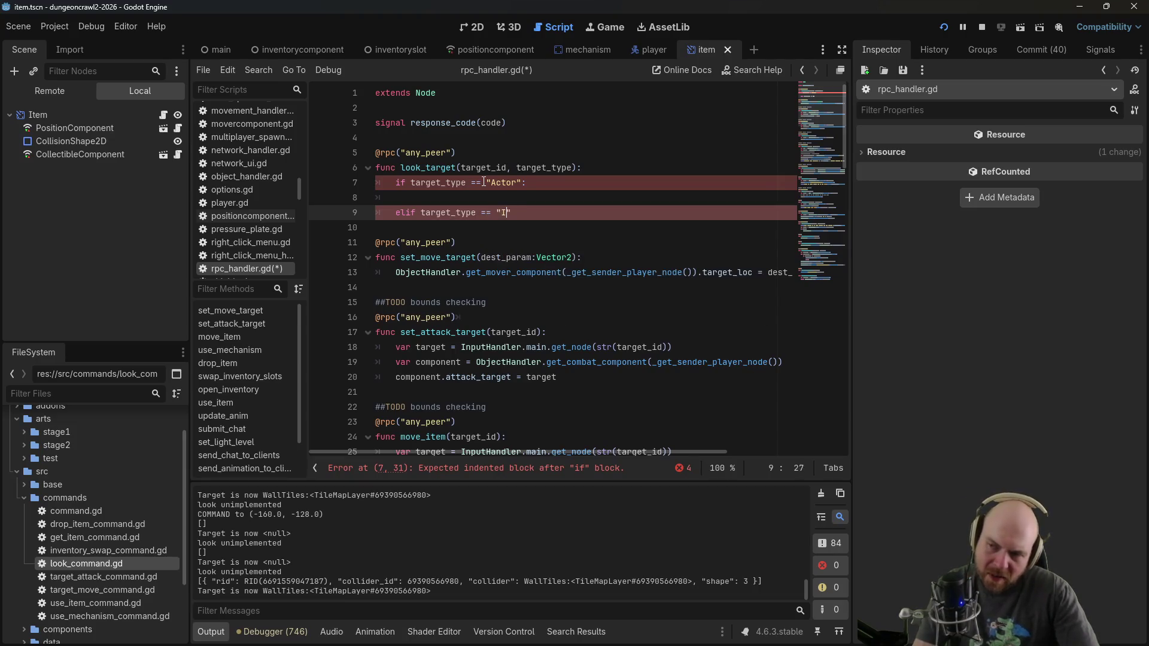
pyautogui.press('Return')
pyautogui.press('Return')
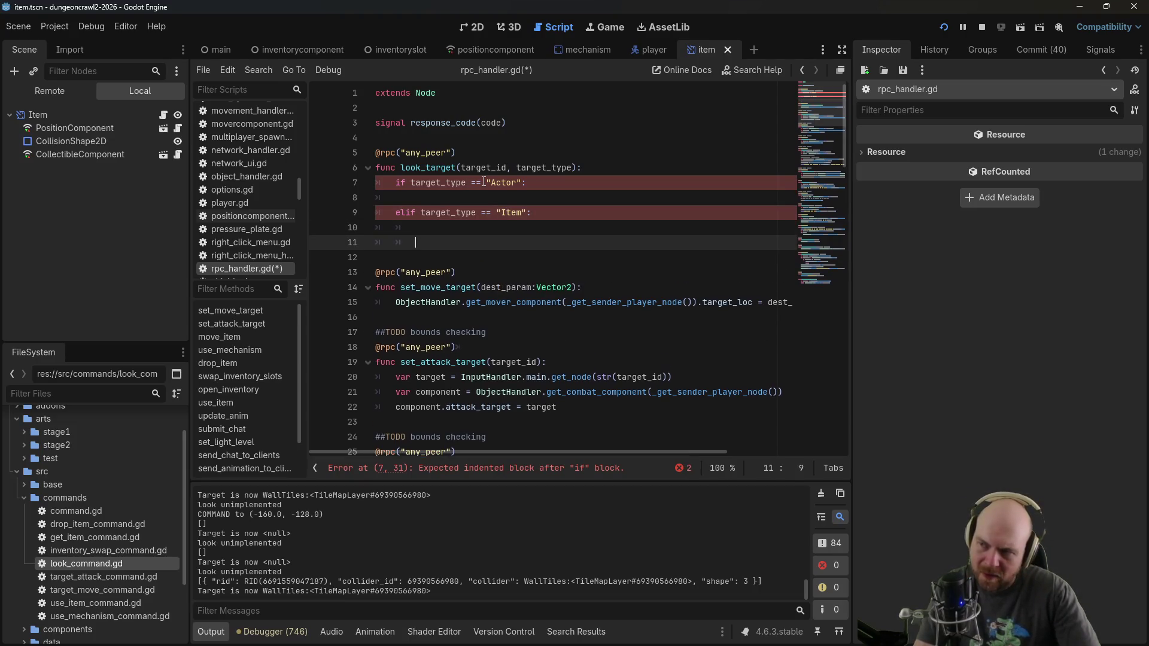
pyautogui.write('lif target_type == ')
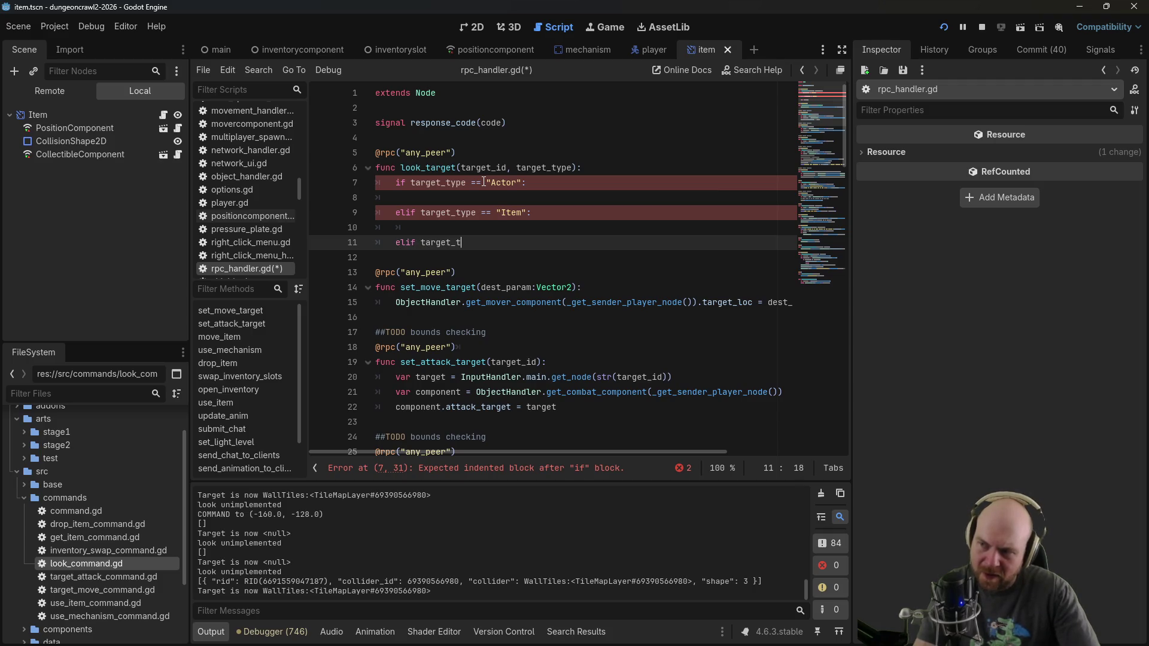
pyautogui.write('"')
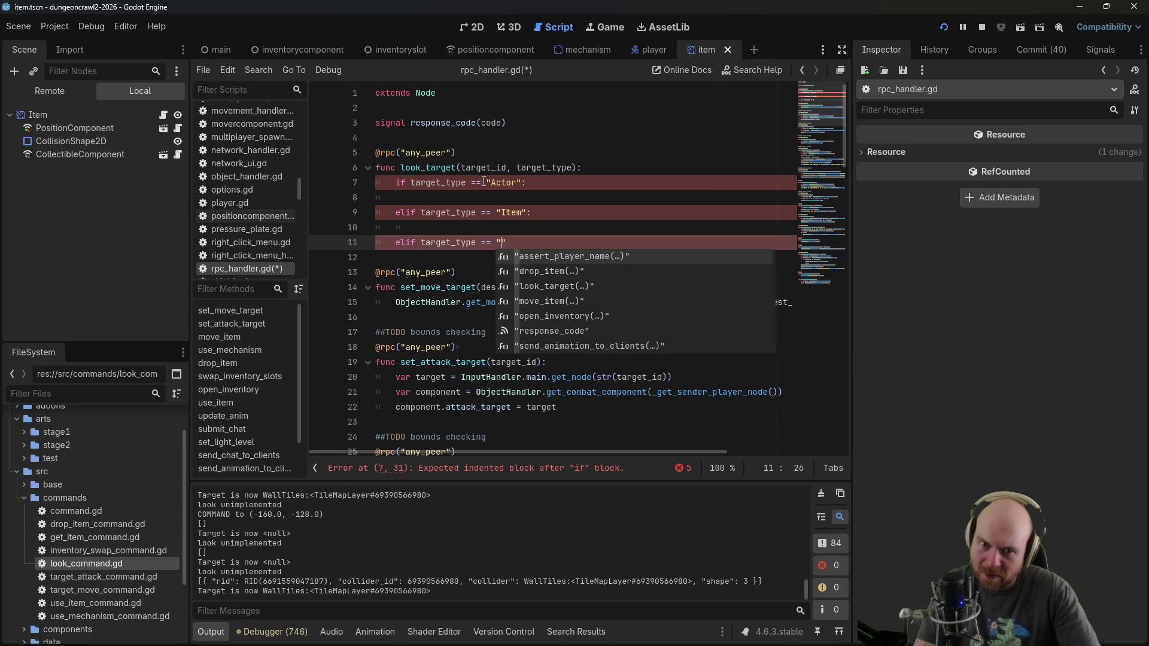
pyautogui.press('Escape')
pyautogui.write('Mechanism"')
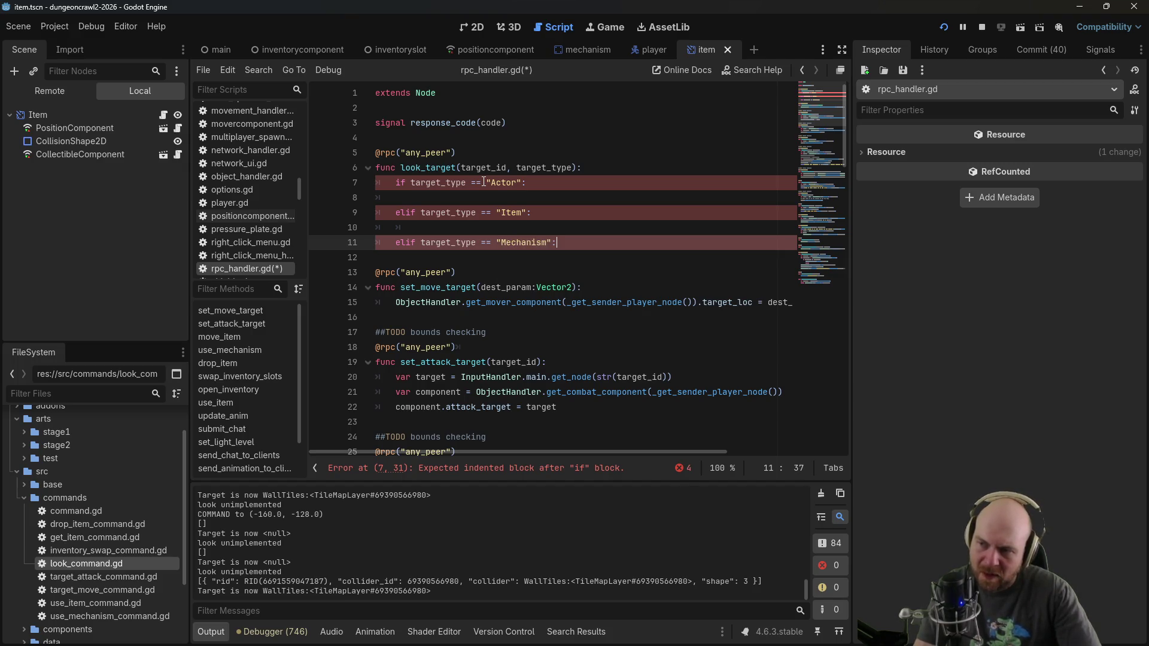
pyautogui.press('Return')
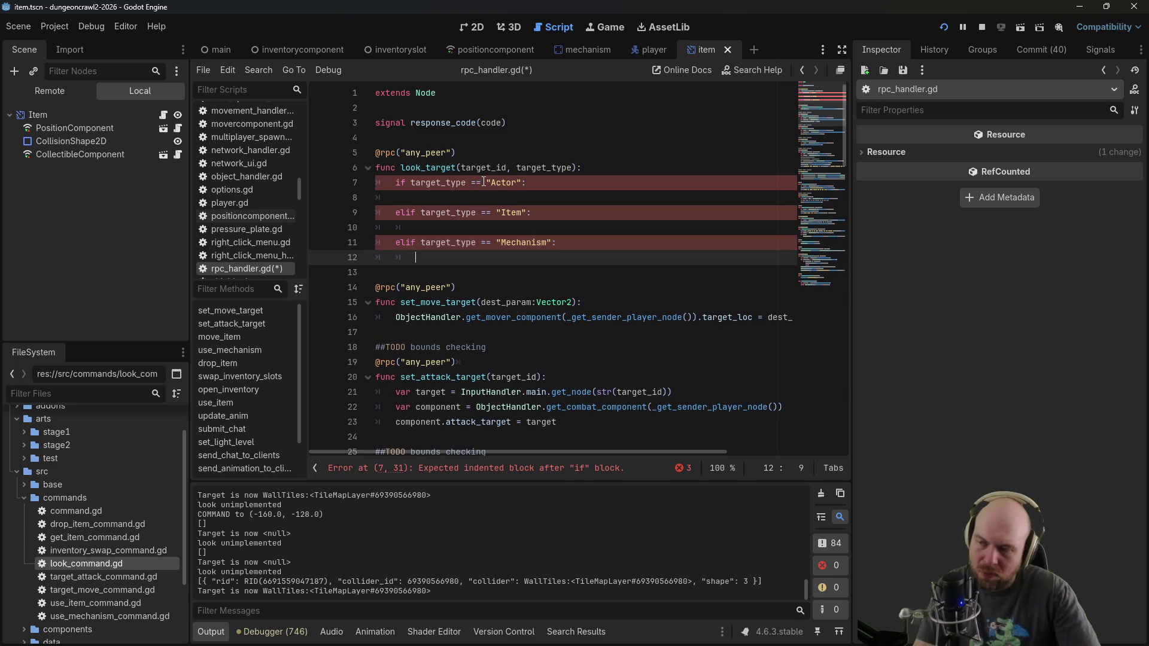
# Add an elif for Vector2 and an else with assert(false) ## what are we doing, then save.
pyautogui.press('Return')
pyautogui.press('BackSpace')
pyautogui.write('else')
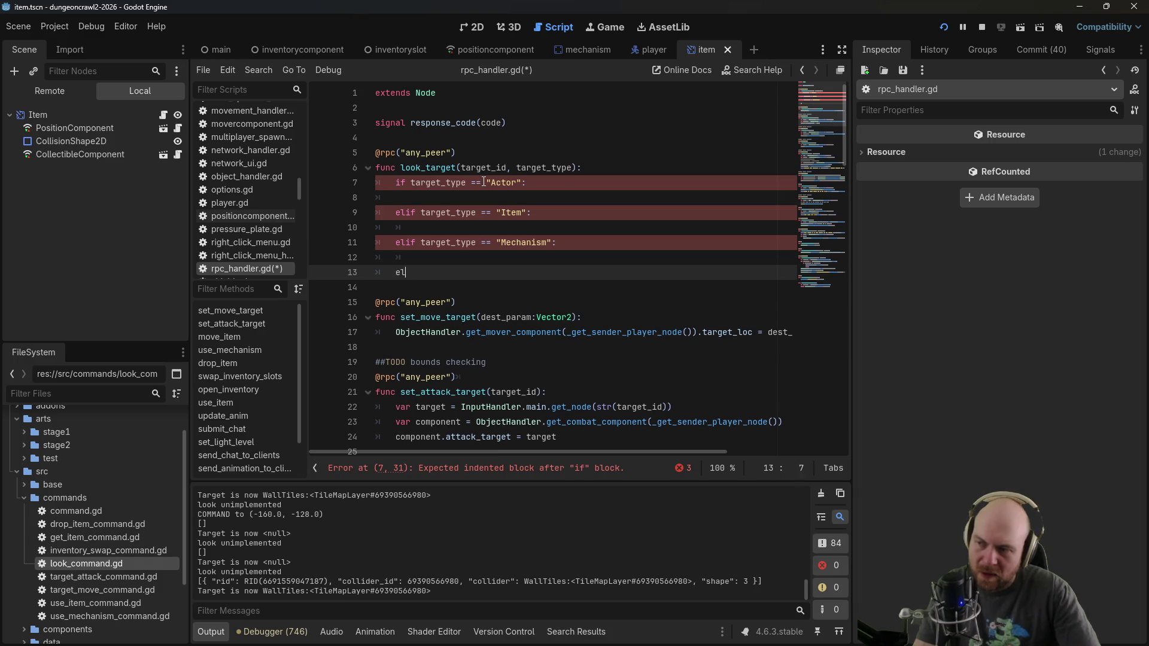
pyautogui.press('BackSpace')
pyautogui.press('BackSpace')
pyautogui.write('if target_type is Vector2:')
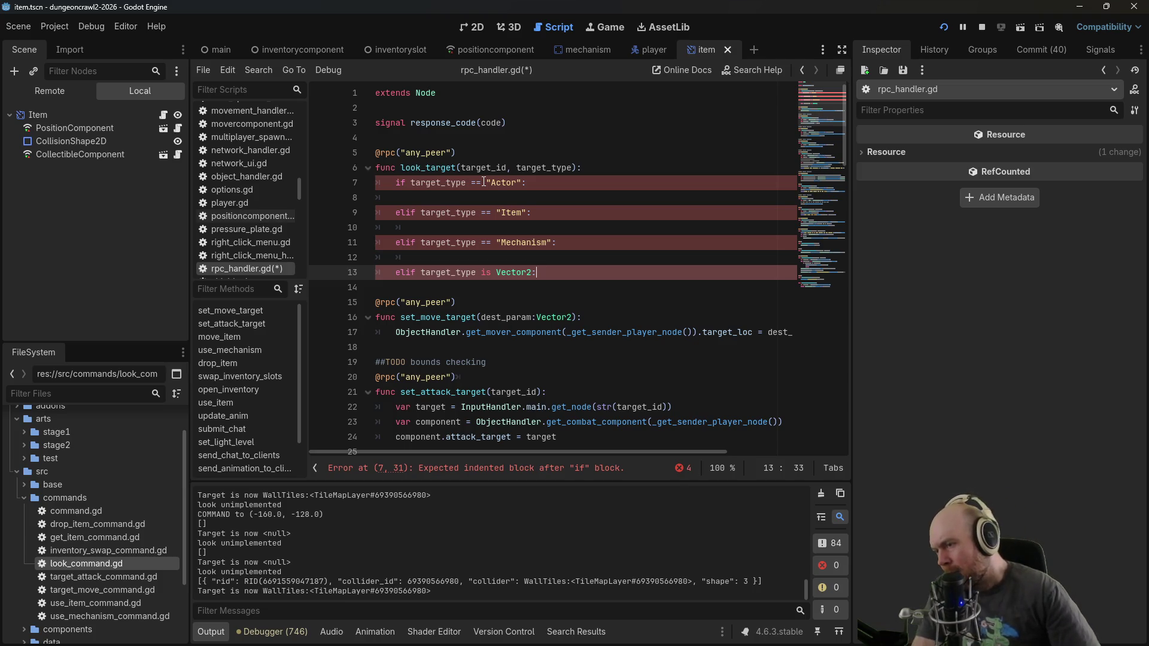
pyautogui.press('Return')
pyautogui.press('Return')
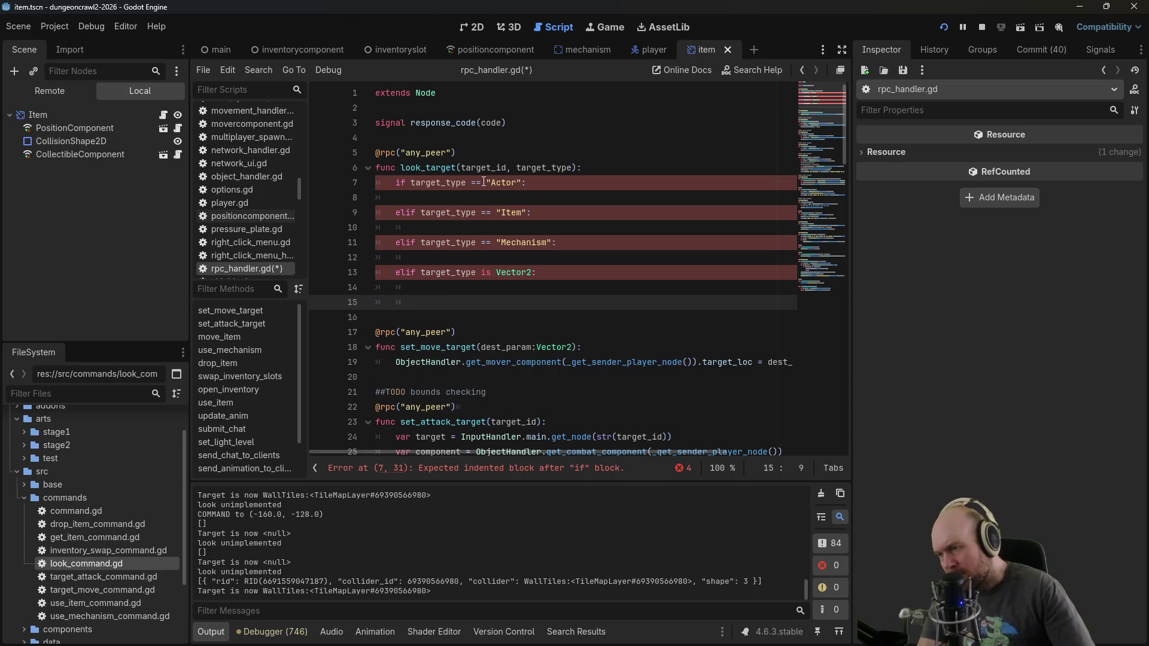
pyautogui.write('else:')
pyautogui.press('Return')
pyautogui.write('assert(')
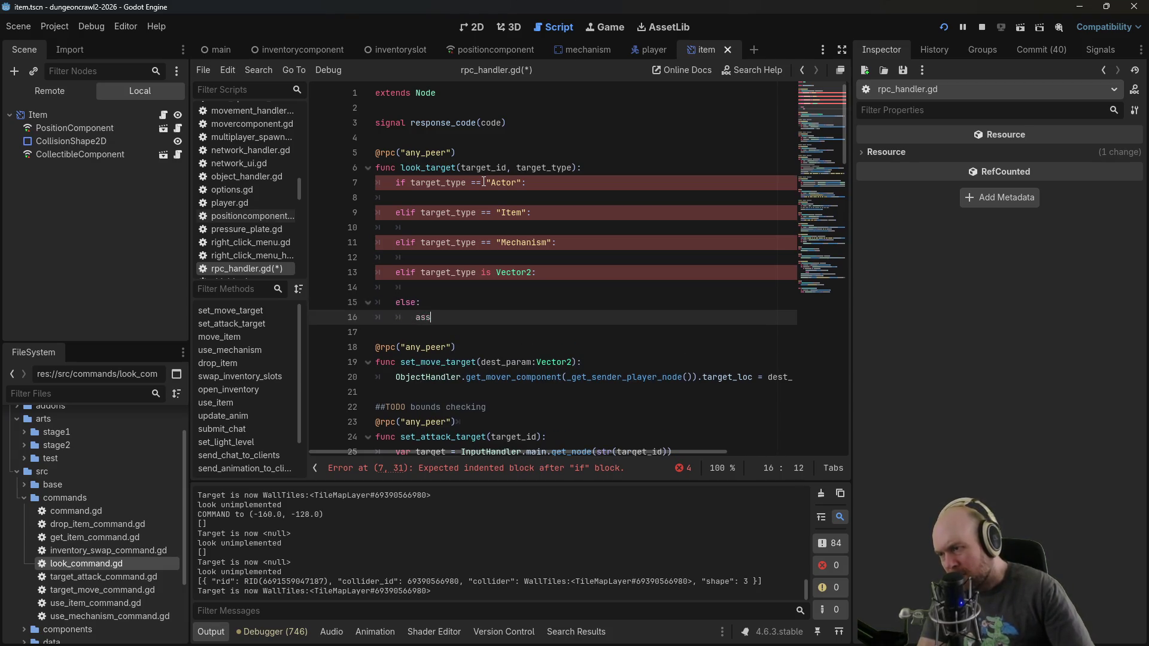
pyautogui.write('false) ## what are we d')
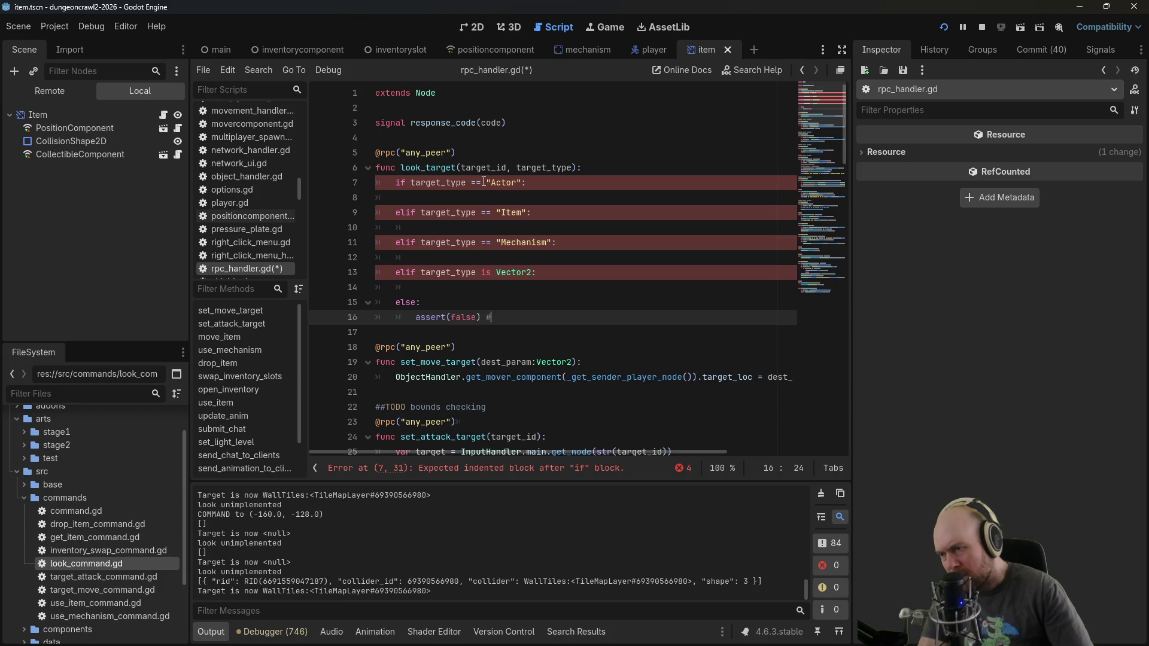
pyautogui.write('oing')
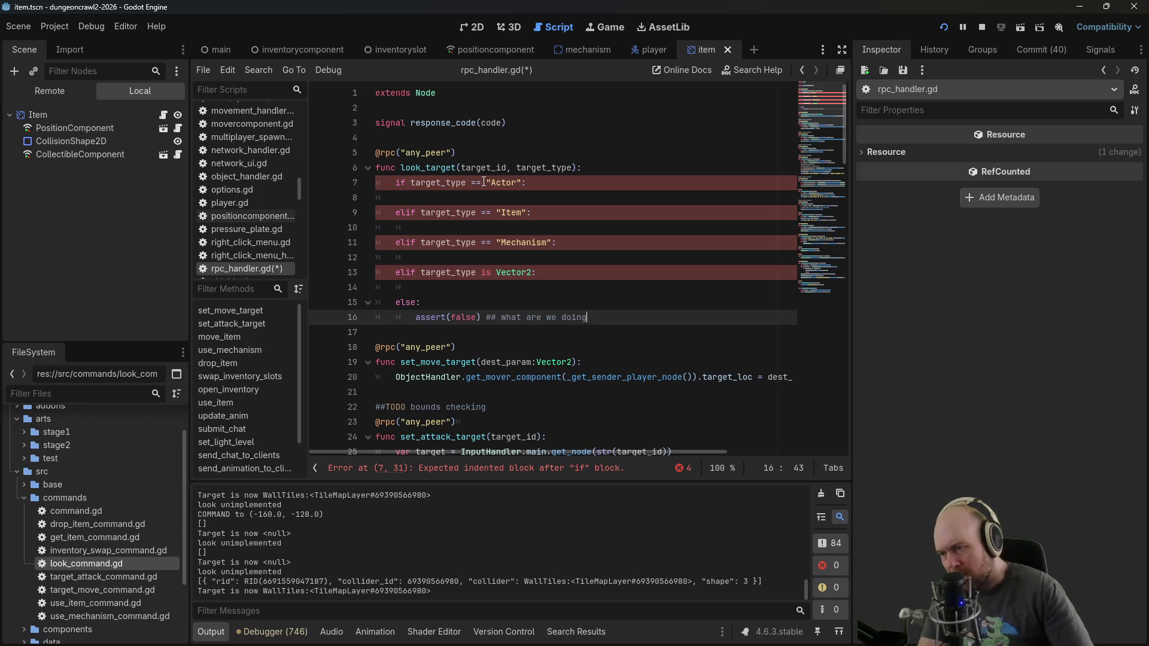
pyautogui.hotkey('ctrl', 's')
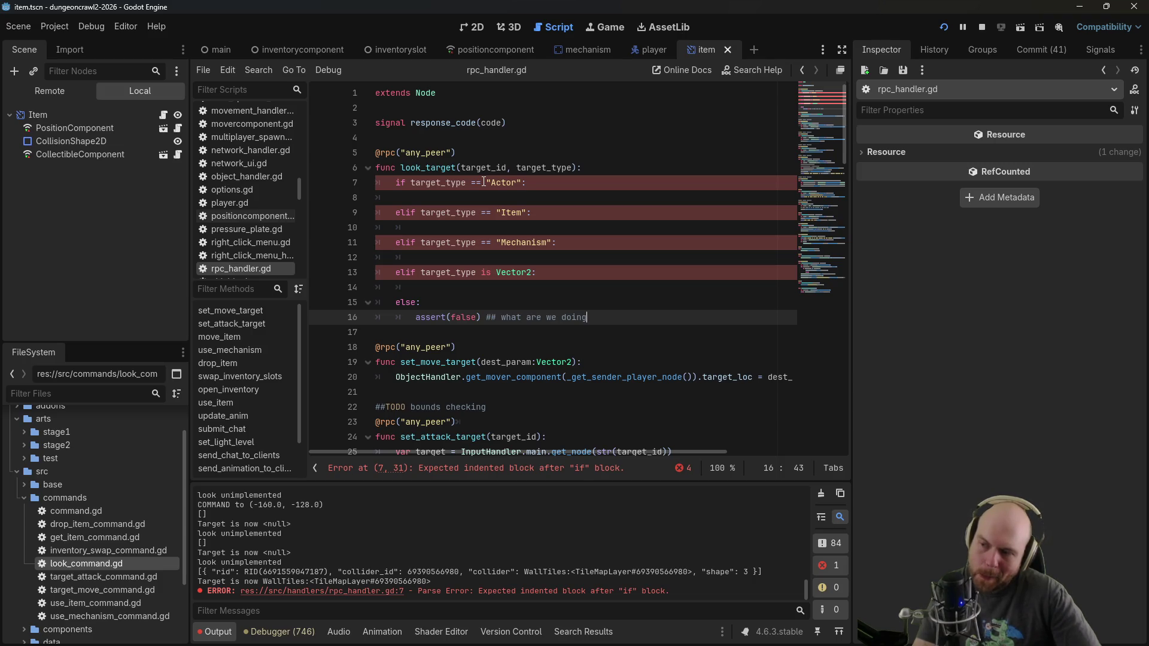
pyautogui.scroll(-9, 646, 245)
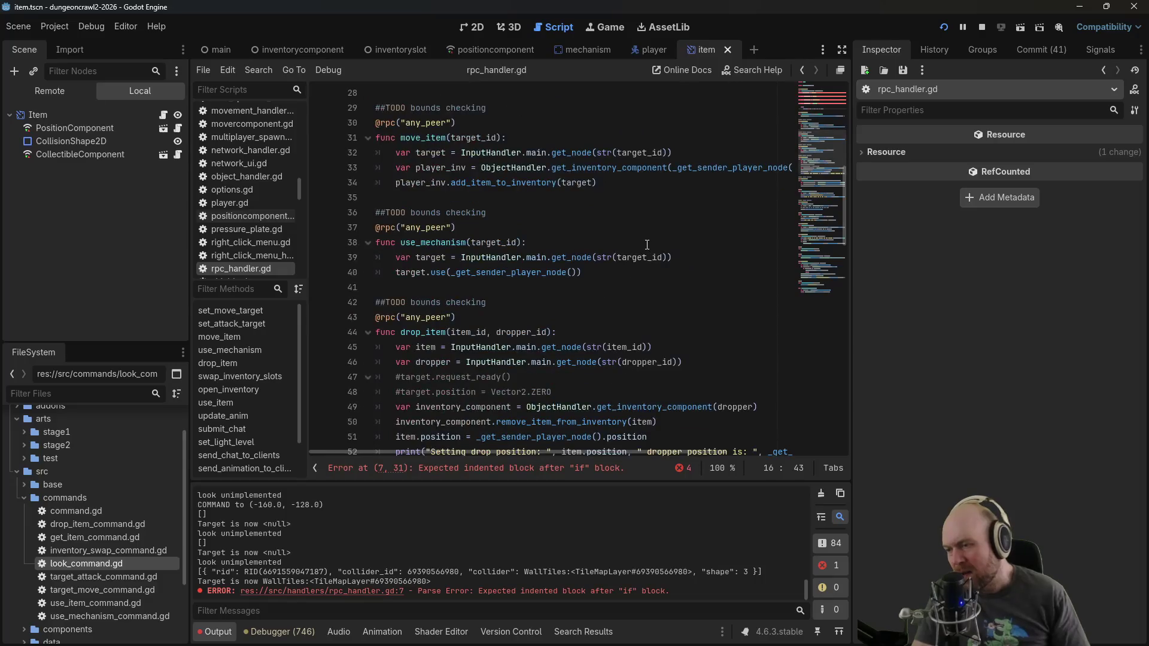
pyautogui.scroll(-9, 646, 245)
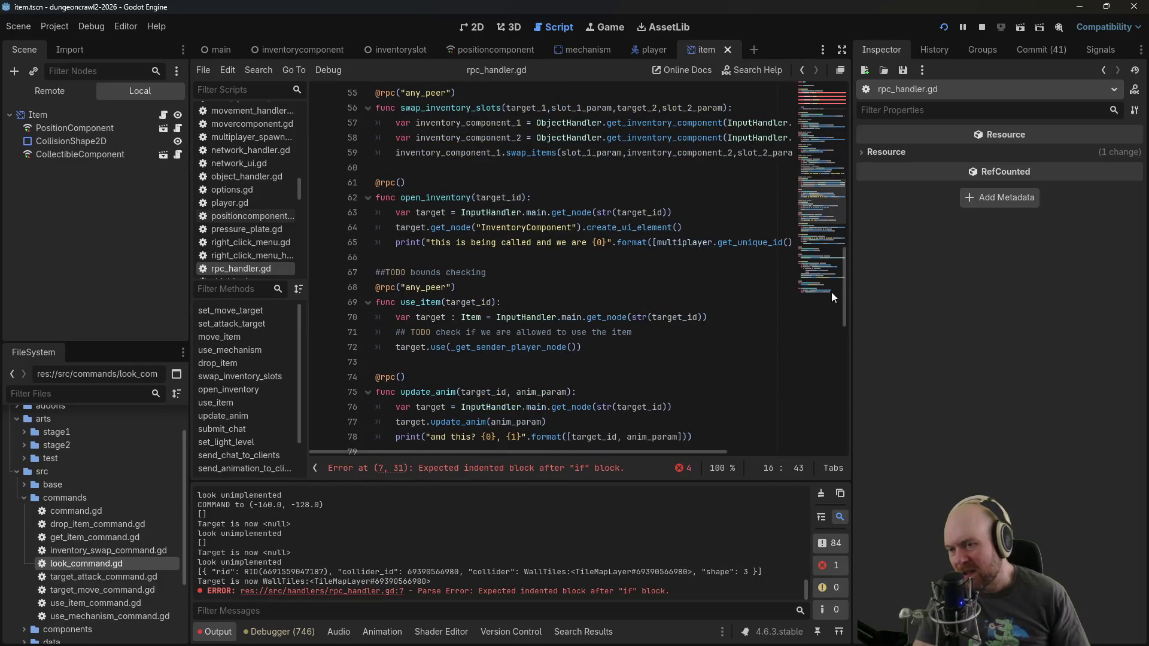
pyautogui.moveTo(846, 286); pyautogui.dragTo(846, 110)
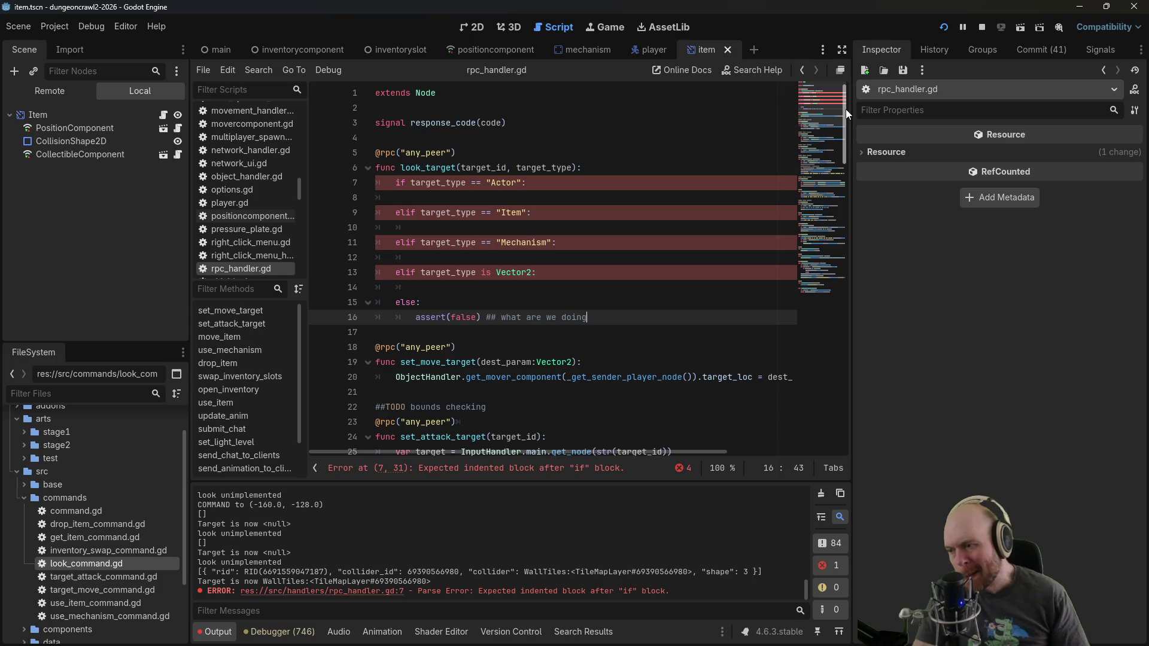
pyautogui.scroll(-1, 432, 303)
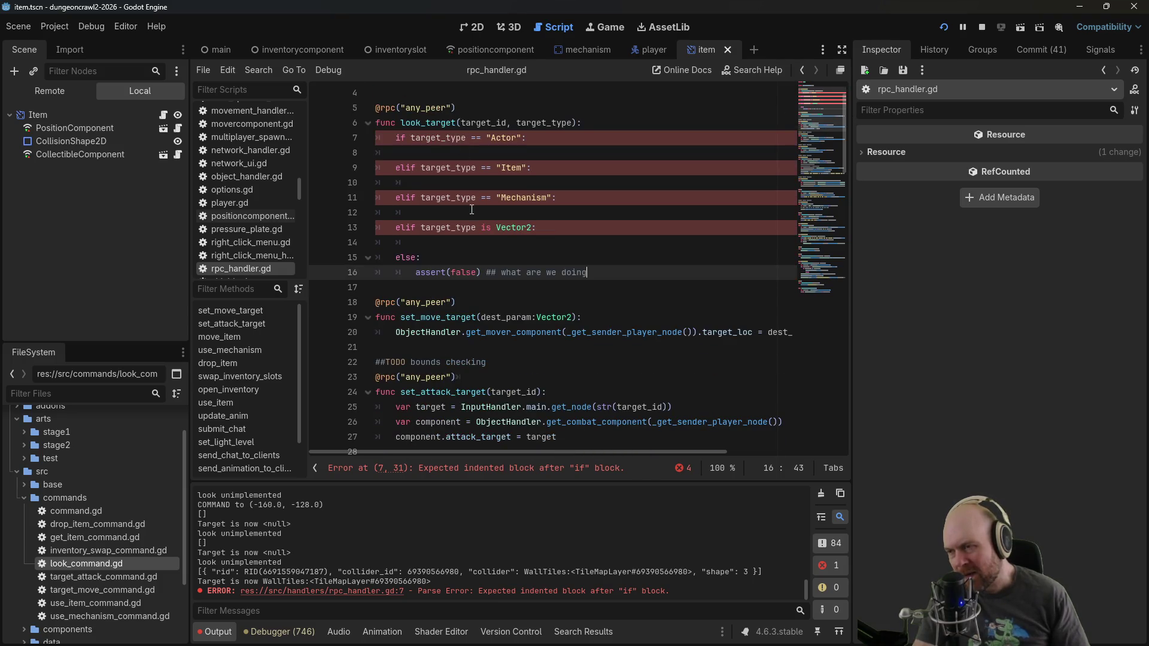
pyautogui.scroll(-1, 472, 400)
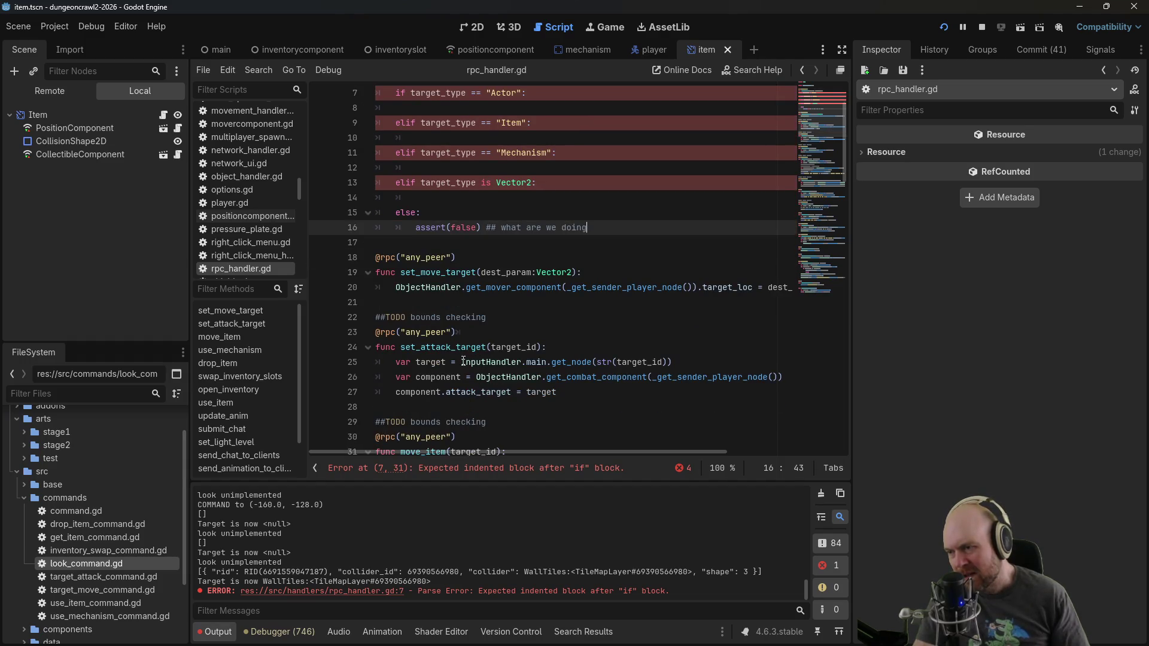
pyautogui.moveTo(685, 360); pyautogui.dragTo(396, 362)
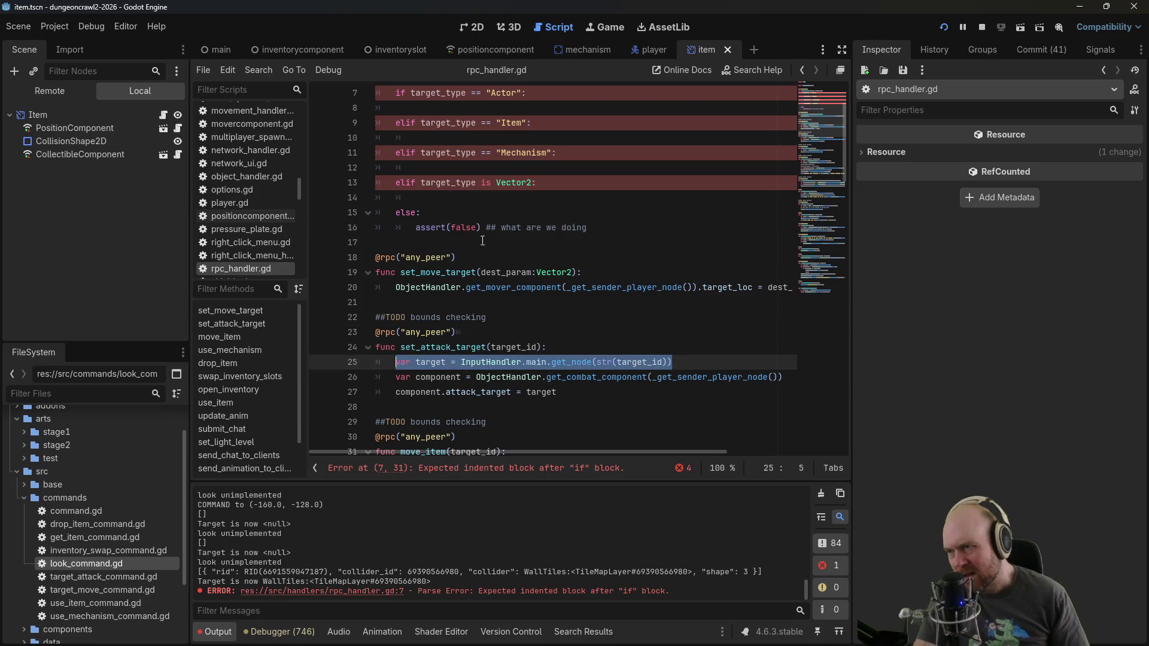
pyautogui.scroll(1, 477, 211)
pyautogui.hotkey('ctrl', 'c')
pyautogui.click(393, 152)
# Paste the indented target lookup into the Actor branch and join the Item check with 'or'.
pyautogui.hotkey('ctrl', 'v')
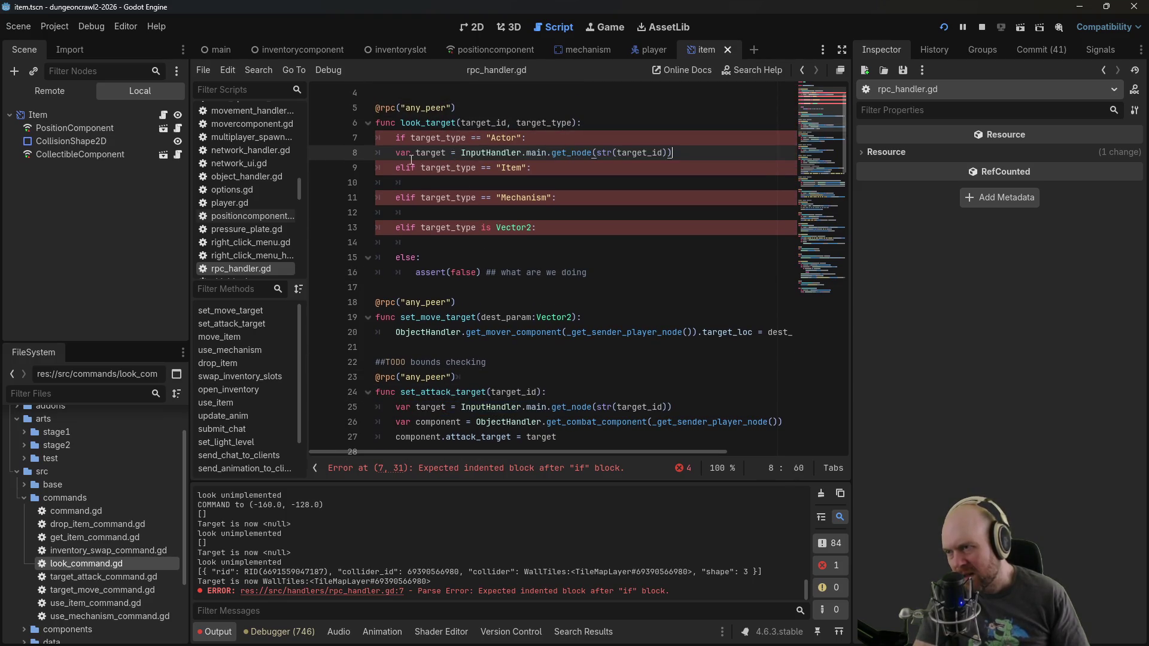
pyautogui.press('Tab')
pyautogui.click(664, 136)
pyautogui.press('Left')
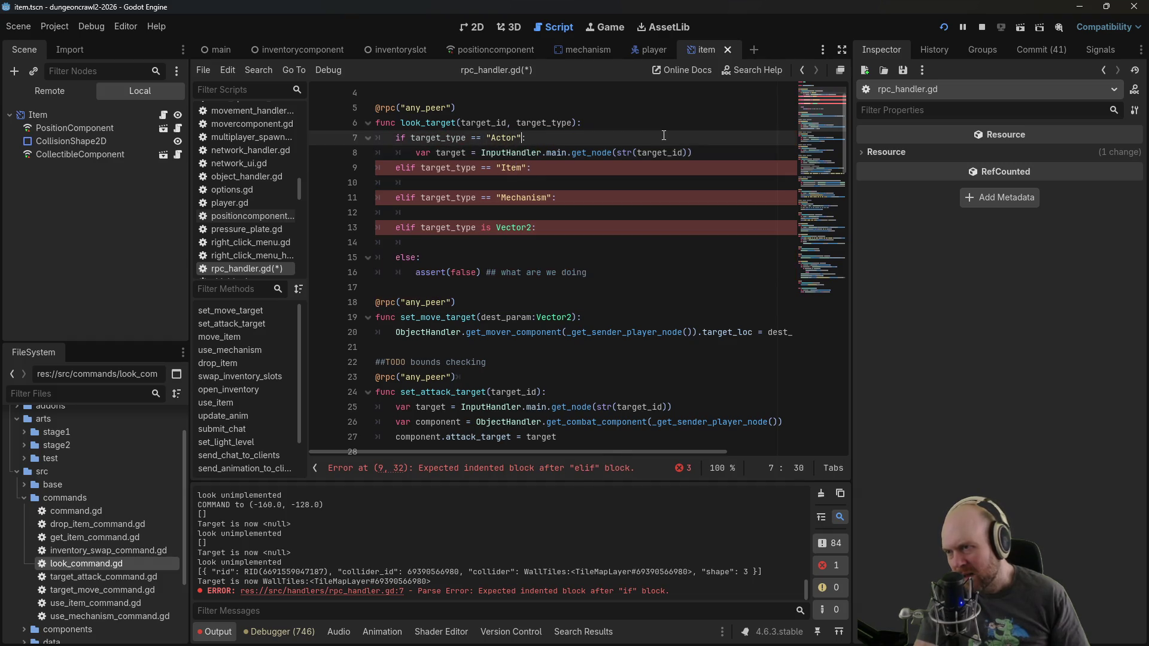
pyautogui.write('or')
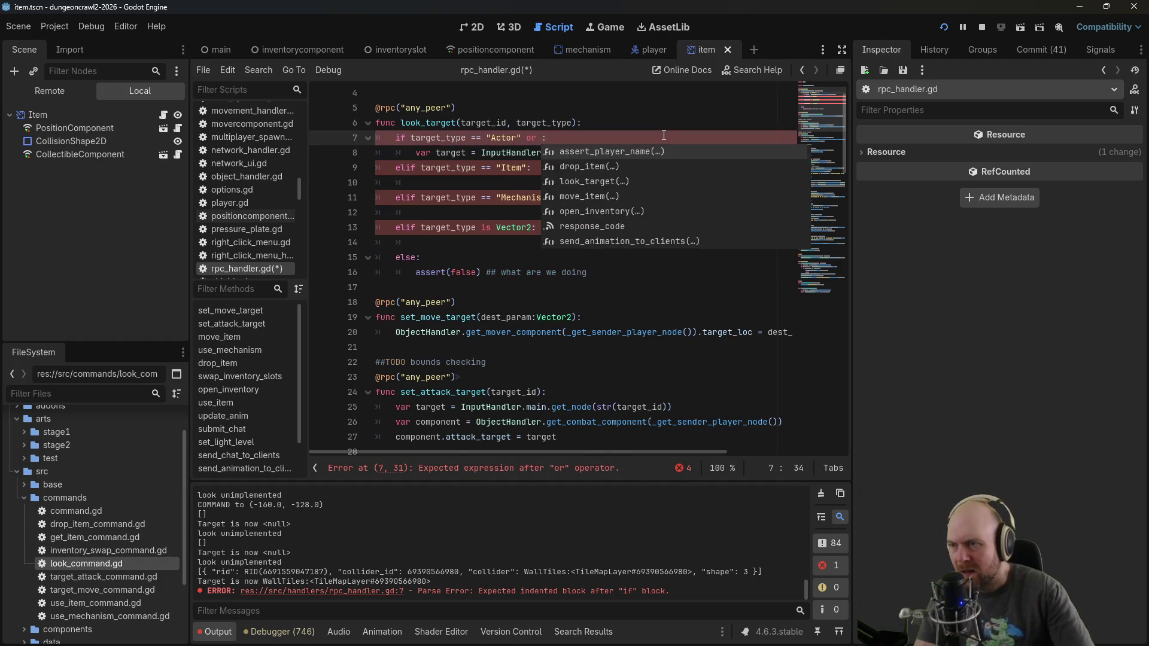
pyautogui.moveTo(421, 168)
pyautogui.mouseDown()
pyautogui.moveTo(528, 167)
pyautogui.moveTo(542, 138)
pyautogui.mouseUp()
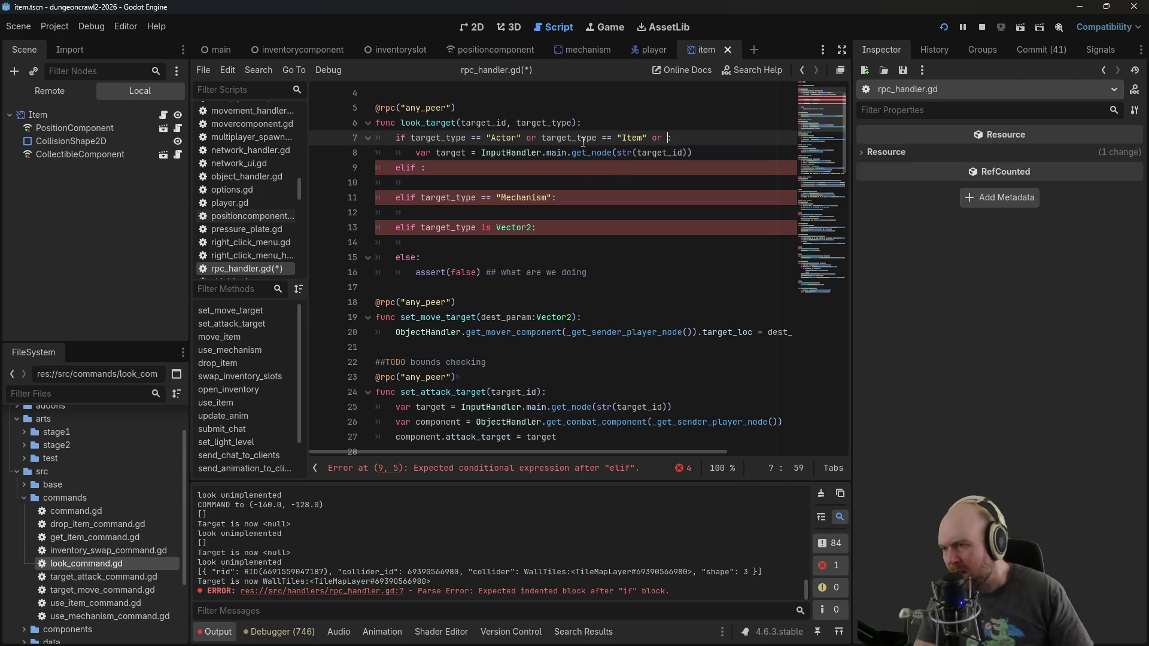
pyautogui.write('or')
# Move the Mechanism type comparison from its elif into the first if condition.
pyautogui.click(425, 198)
pyautogui.moveTo(423, 197); pyautogui.dragTo(555, 197)
pyautogui.hotkey('ctrl', 'x')
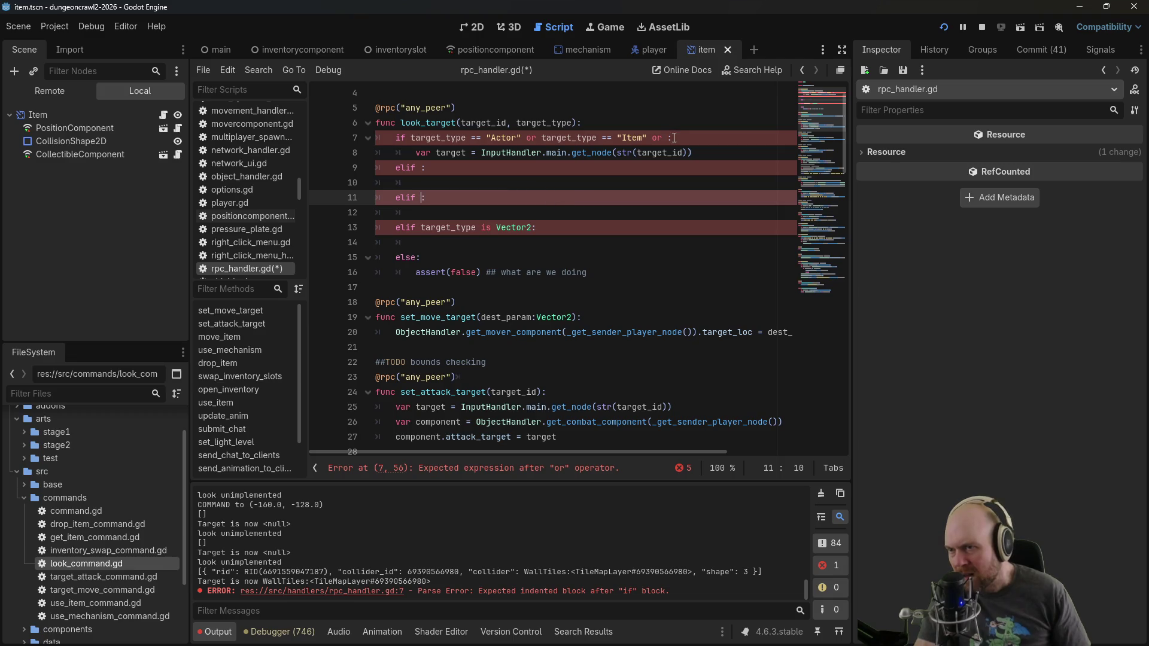
pyautogui.click(673, 138)
pyautogui.hotkey('ctrl', 'v')
# Delete the two emptied elif branches below the combined condition.
pyautogui.click(506, 203)
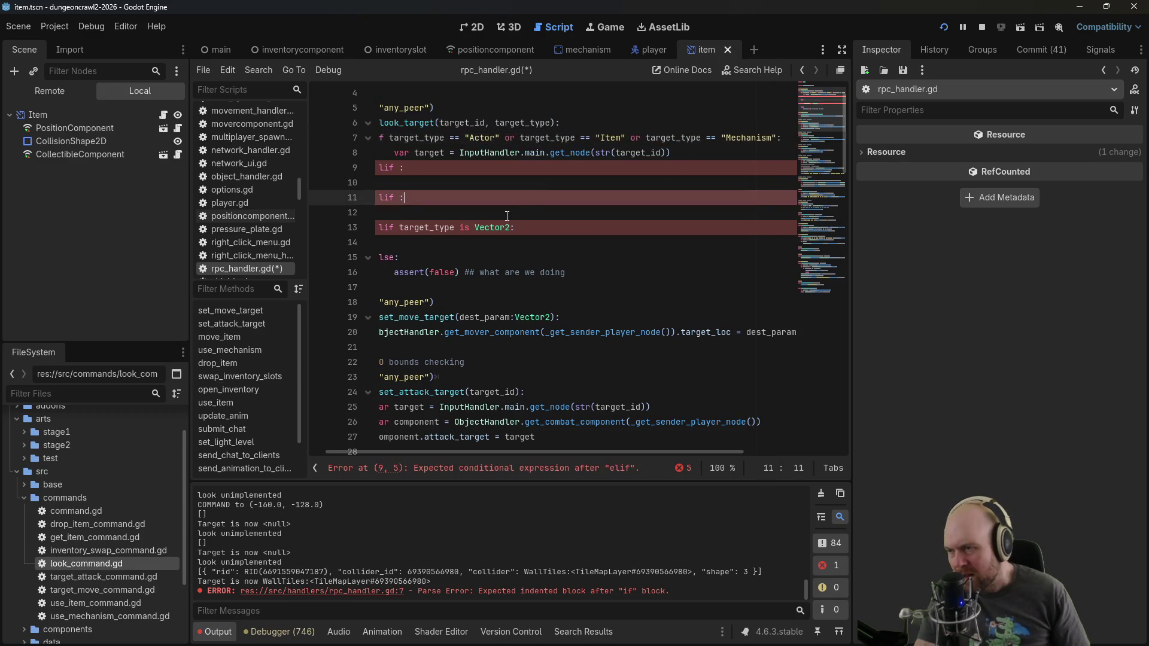
pyautogui.click(507, 215)
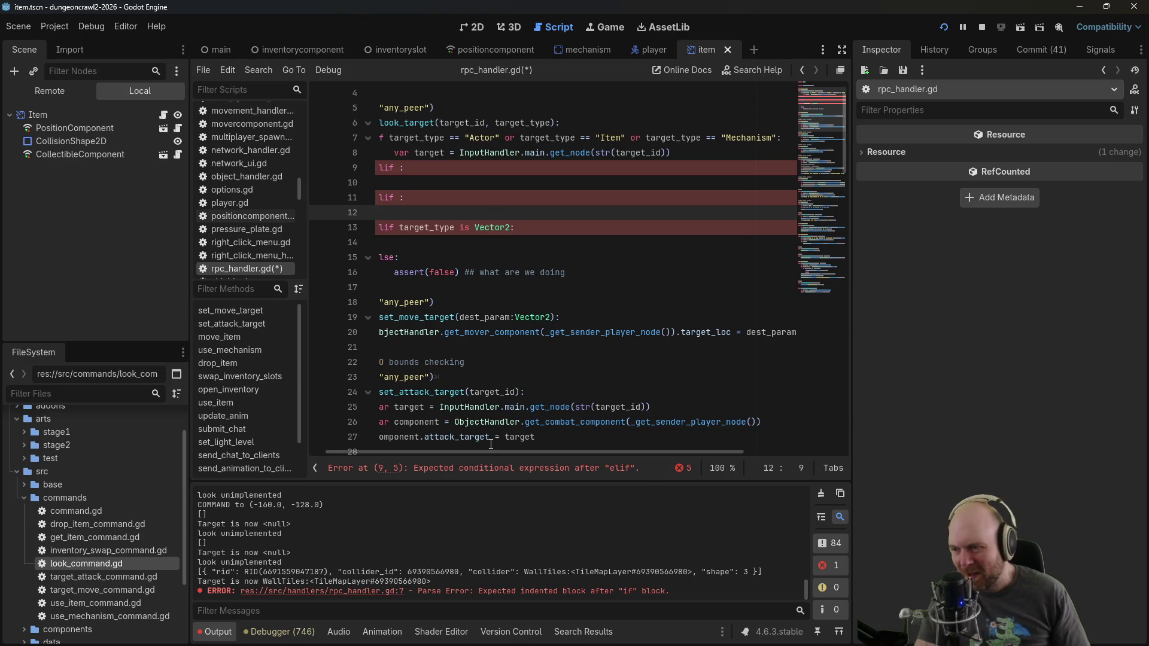
pyautogui.hscroll(-2, 478, 450)
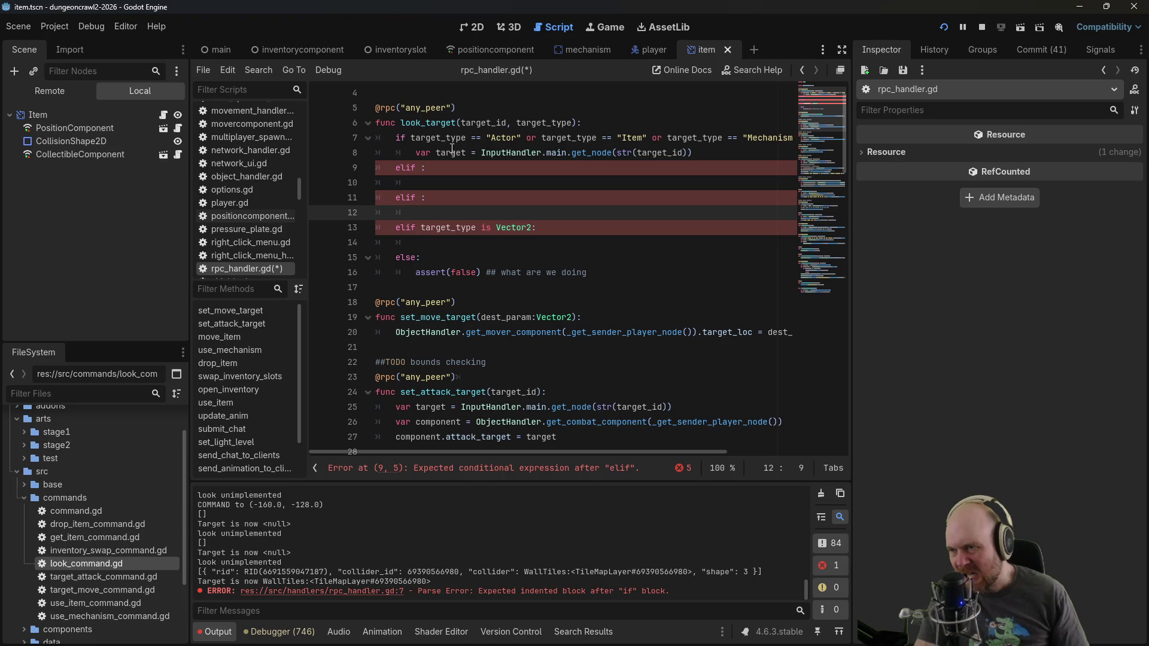
pyautogui.moveTo(430, 203); pyautogui.dragTo(345, 168)
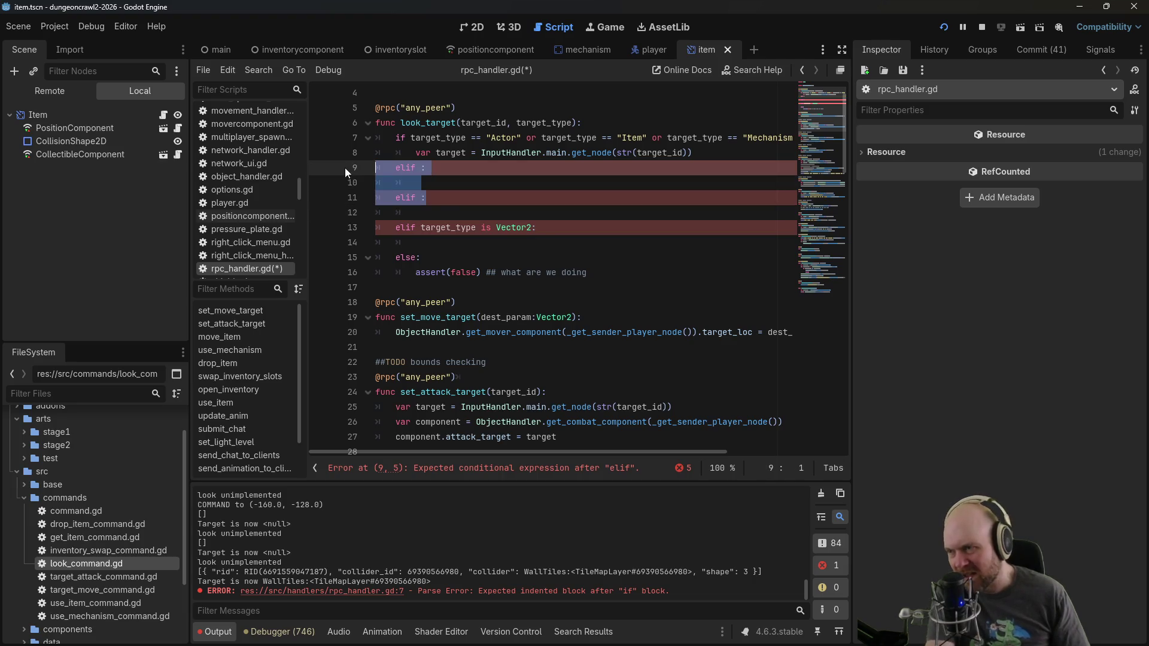
pyautogui.press('BackSpace')
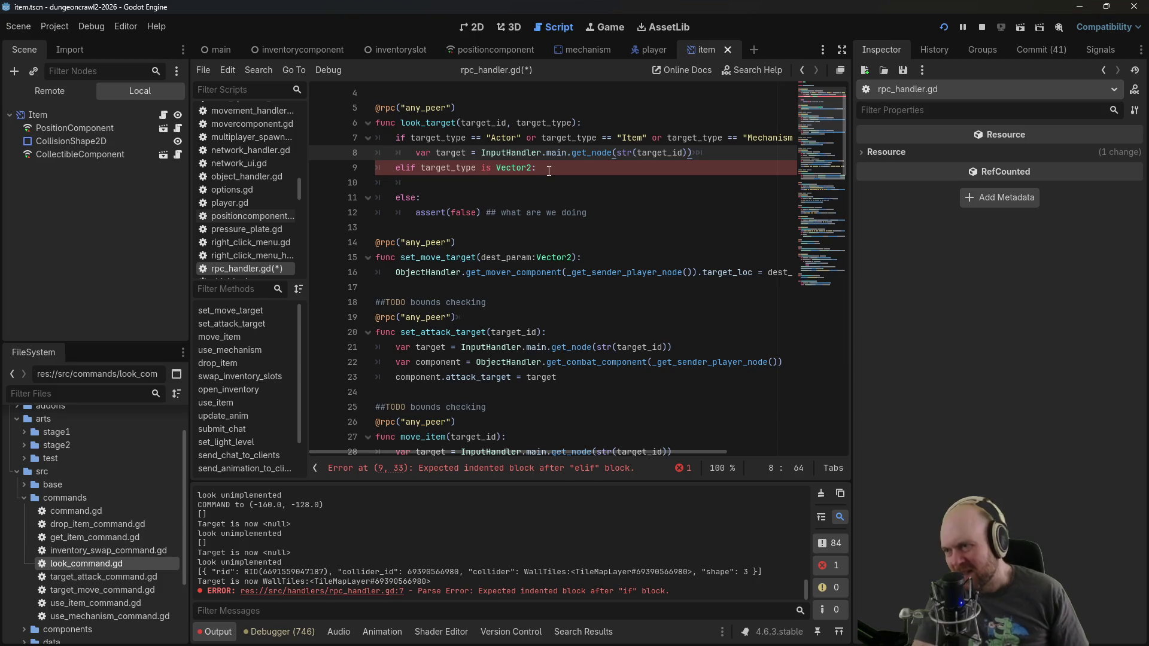
# Remove the leftover blank line and add print("unimplemented") under the Vector2 branch, then save.
pyautogui.press('Delete')
pyautogui.press('Down')
pyautogui.press('Return')
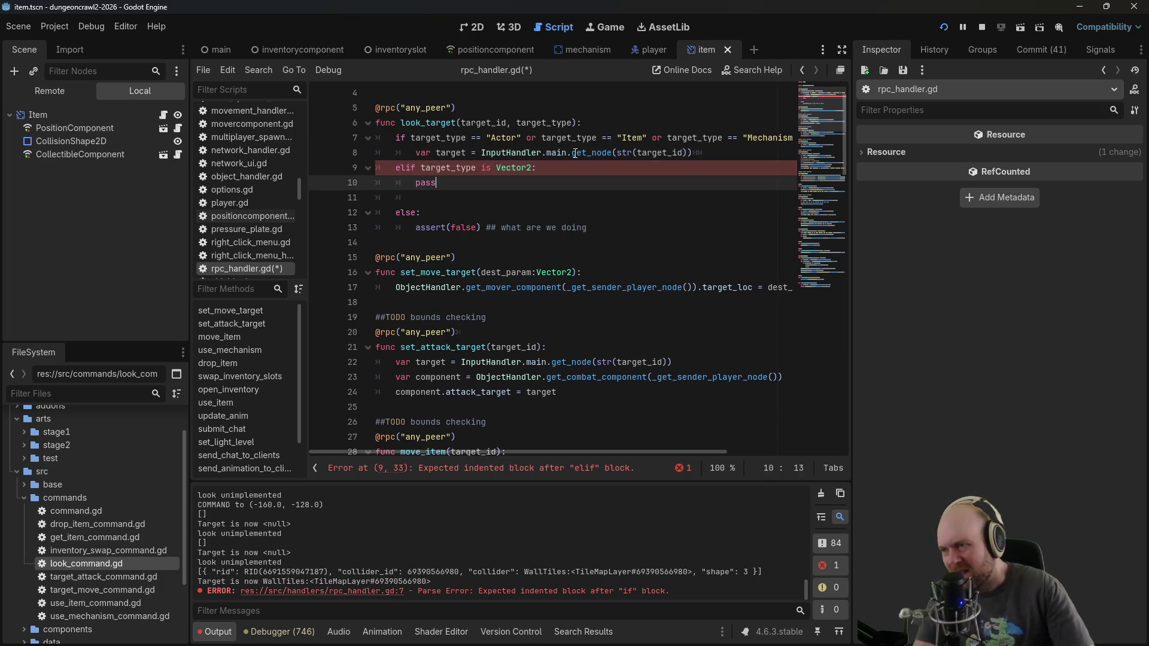
pyautogui.write('pa')
pyautogui.press('BackSpace')
pyautogui.press('BackSpace')
pyautogui.write('print("')
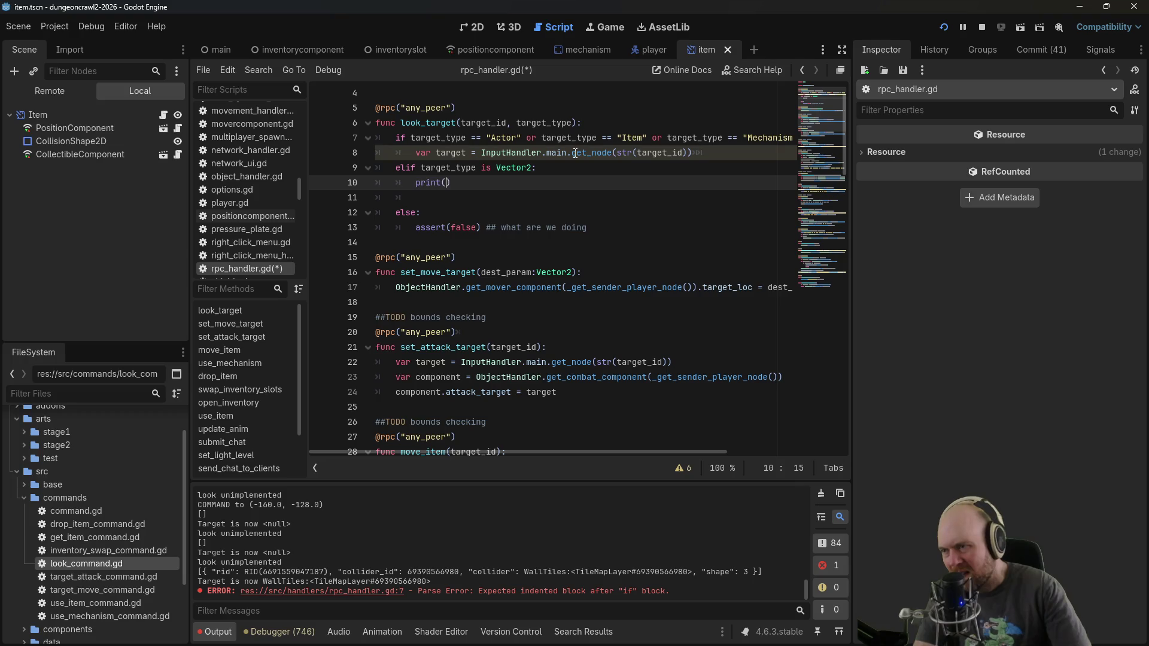
pyautogui.write('un')
pyautogui.write('implemented')
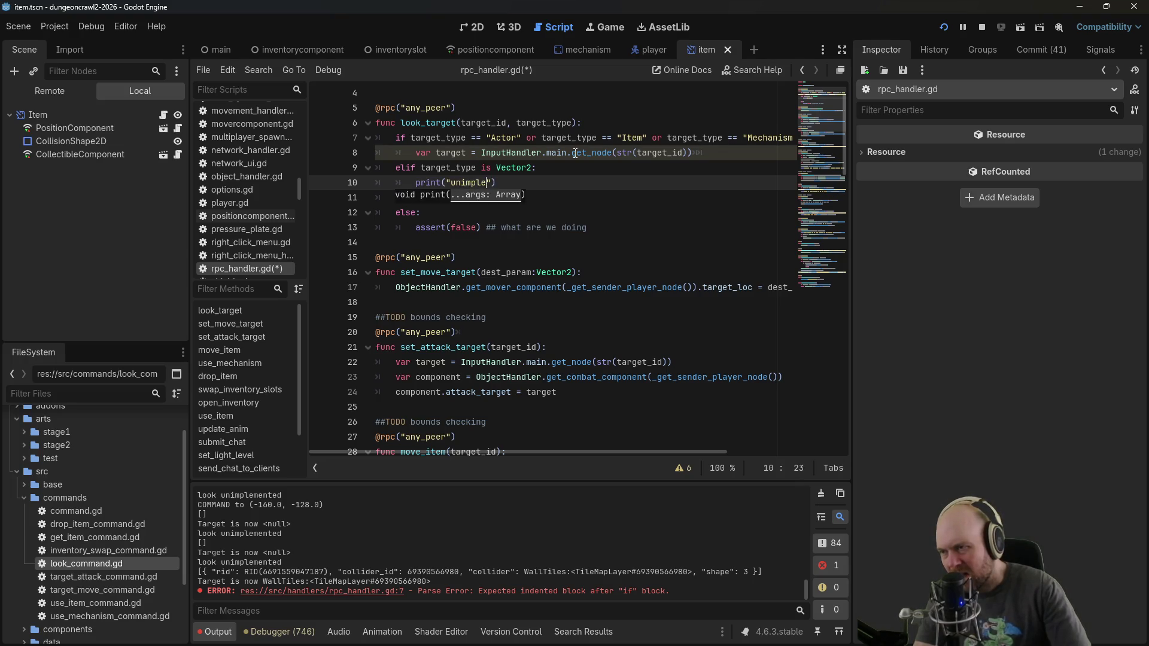
pyautogui.hotkey('ctrl', 's')
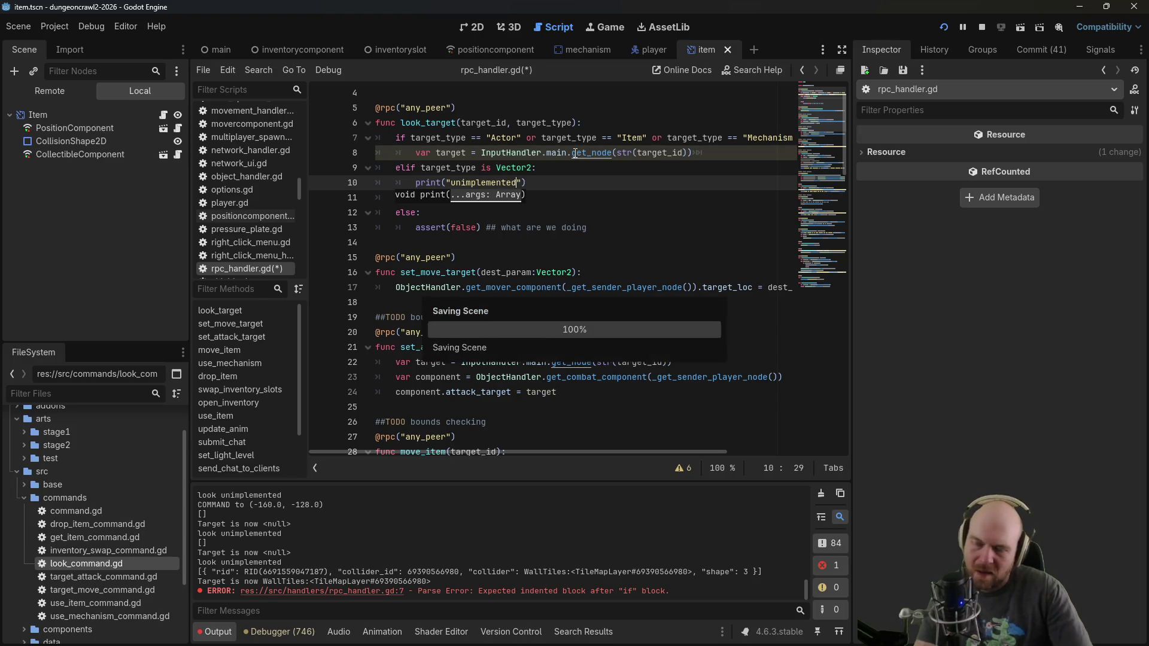
# Delete the empty line below the print and extend its message to "unimplemented look".
pyautogui.press('Down')
pyautogui.press('BackSpace')
pyautogui.press('BackSpace')
pyautogui.hotkey('ctrl', 's')
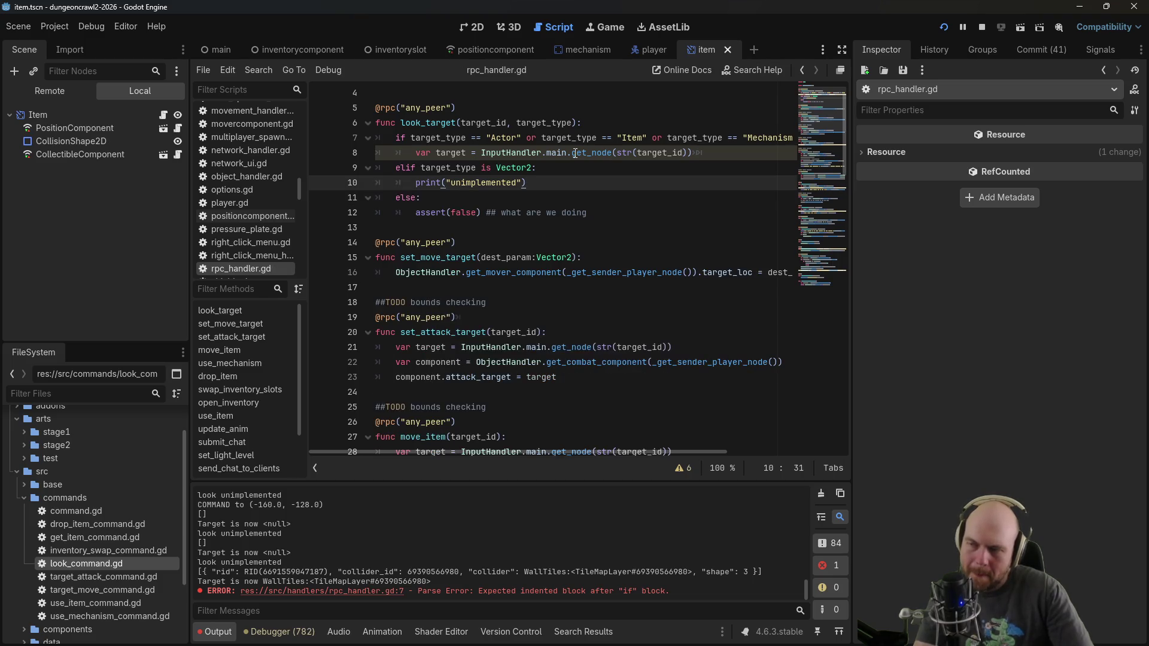
pyautogui.press('Left')
pyautogui.press('Left')
pyautogui.write('look')
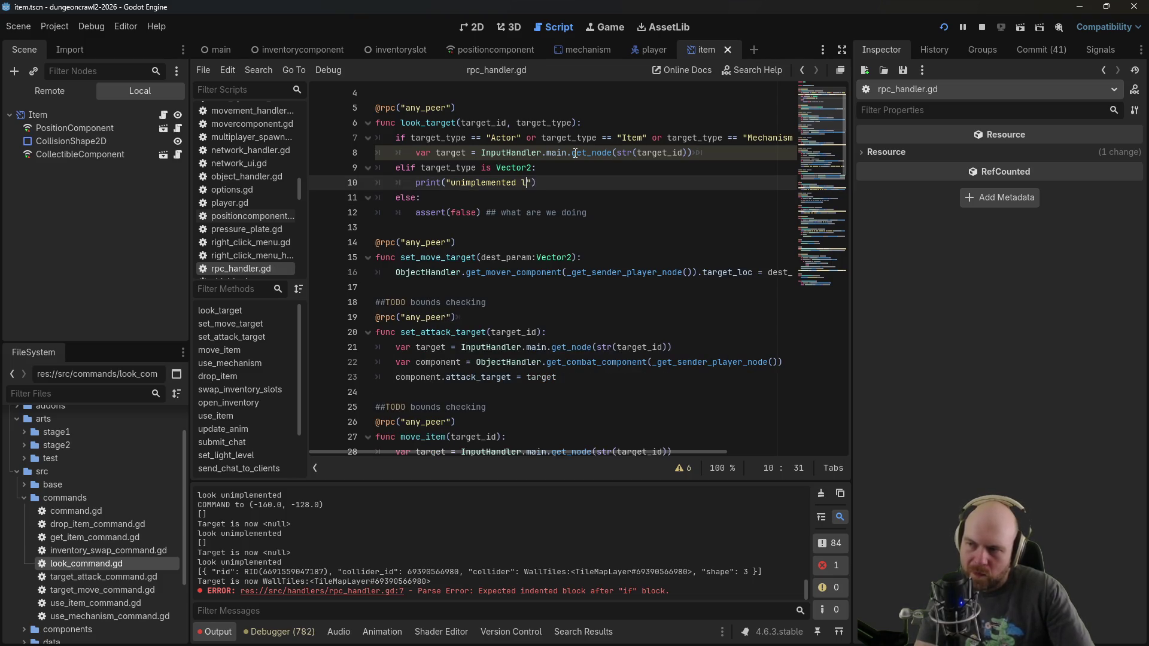
# Add a new empty line after the target lookup line.
pyautogui.press('Up')
pyautogui.press('Up')
pyautogui.press('Right')
pyautogui.press('Right')
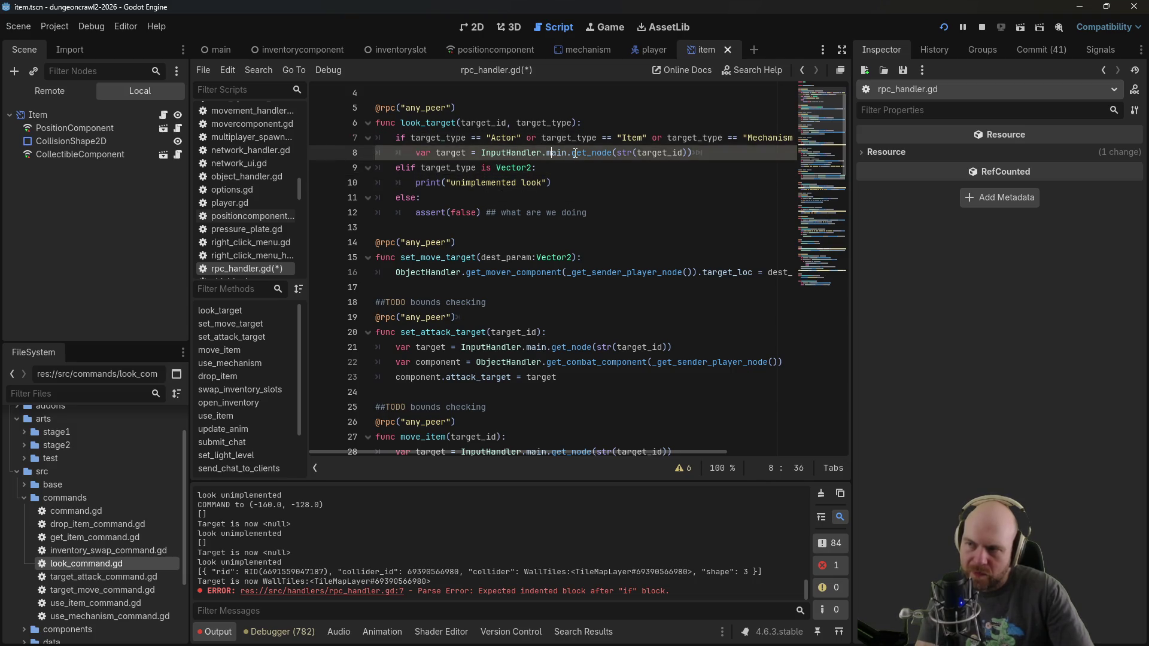
pyautogui.press('Return')
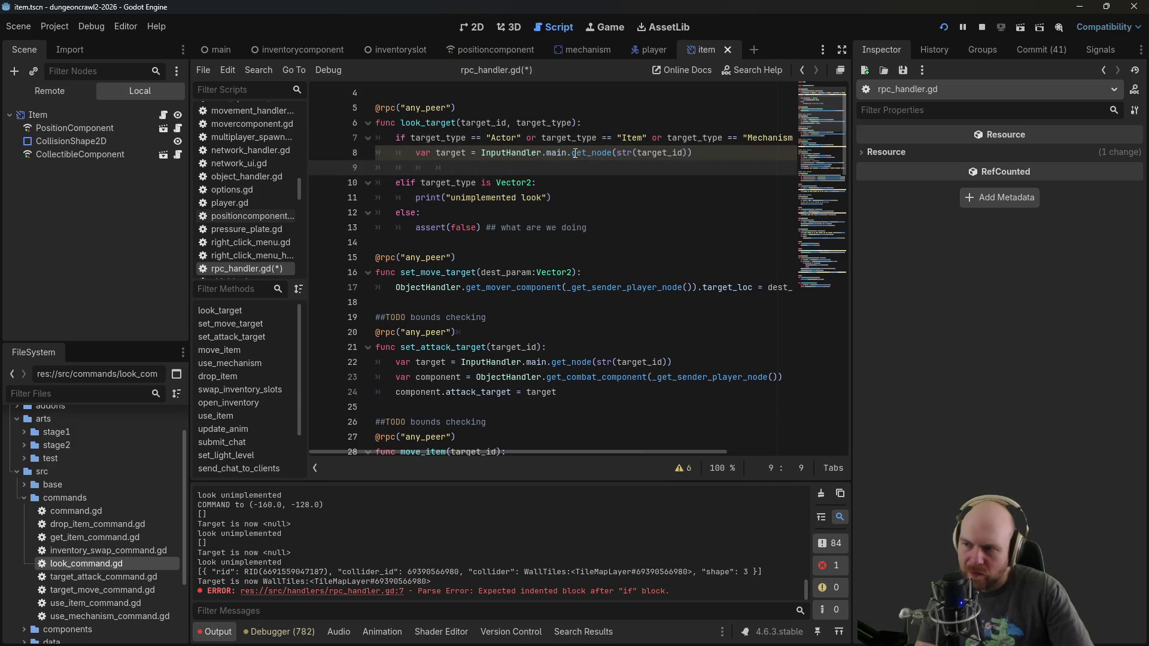
pyautogui.scroll(-7, 549, 347)
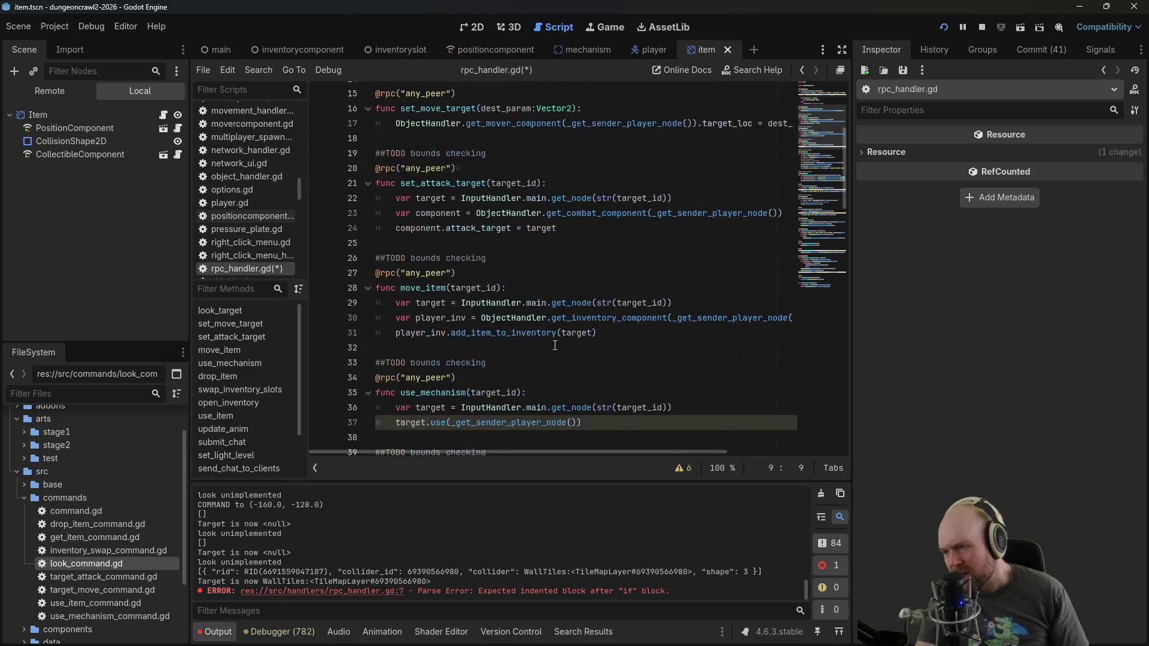
# Scroll to send_chat_to_clients and follow the ChatHandler reference on line 92 into chat_handler.gd.
pyautogui.moveTo(844, 216); pyautogui.dragTo(845, 377)
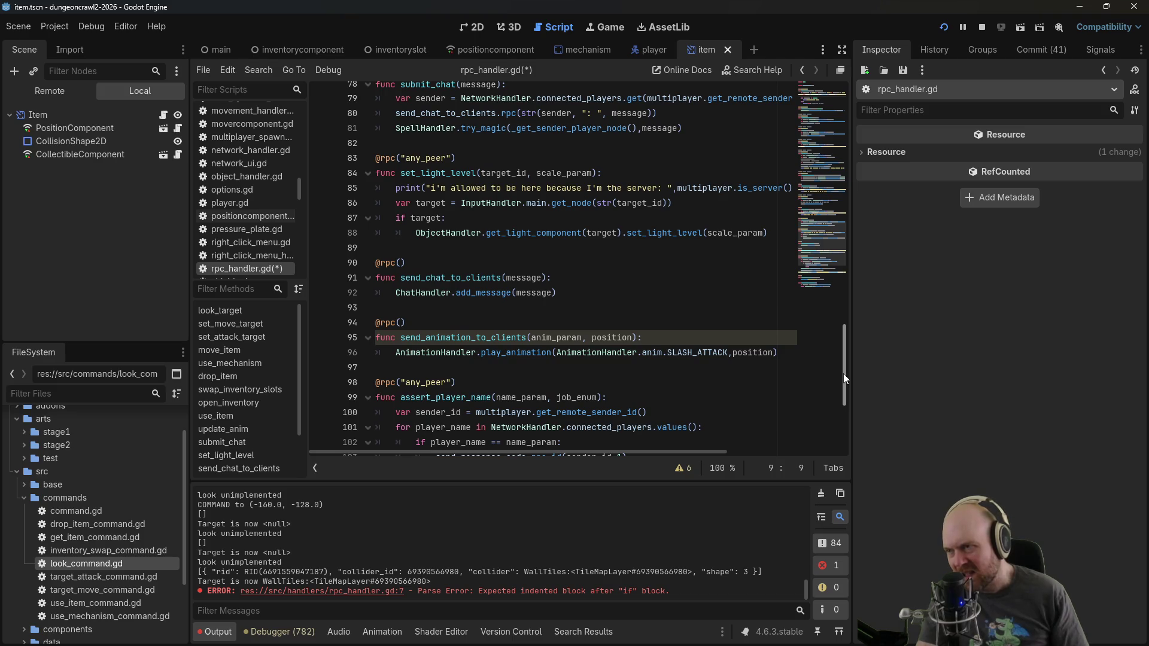
pyautogui.moveTo(845, 377)
pyautogui.mouseDown()
pyautogui.moveTo(838, 353)
pyautogui.moveTo(828, 424)
pyautogui.mouseUp()
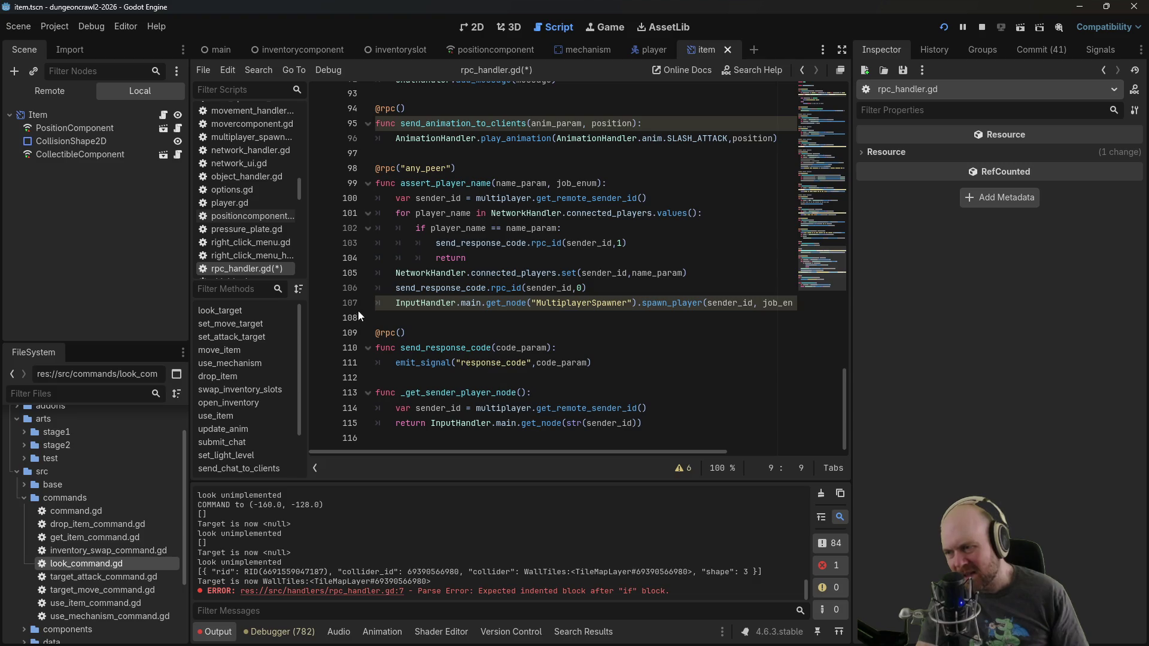
pyautogui.scroll(5, 597, 382)
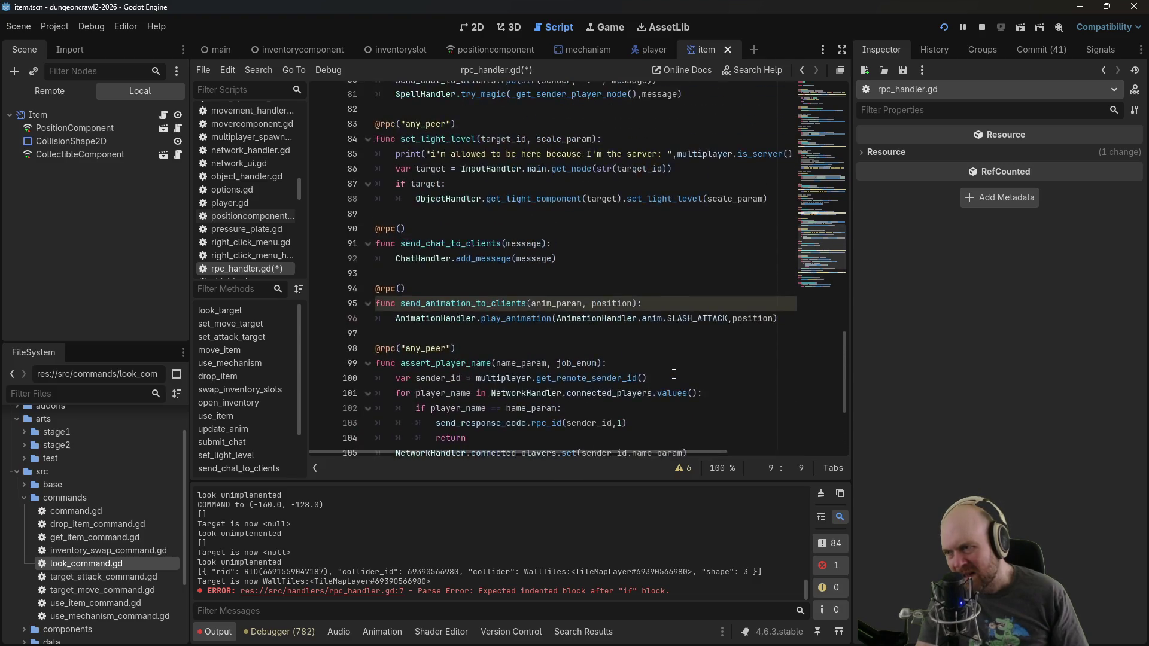
pyautogui.click(430, 289)
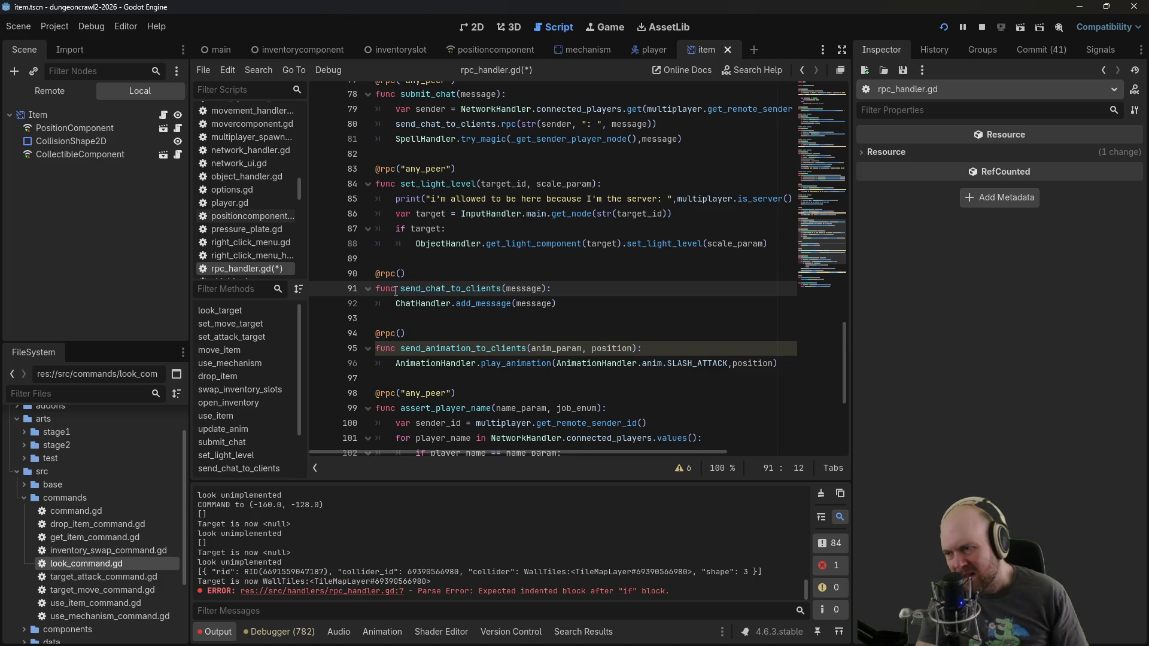
pyautogui.keyDown('ctrl'); pyautogui.click(435, 304); pyautogui.keyUp('ctrl')
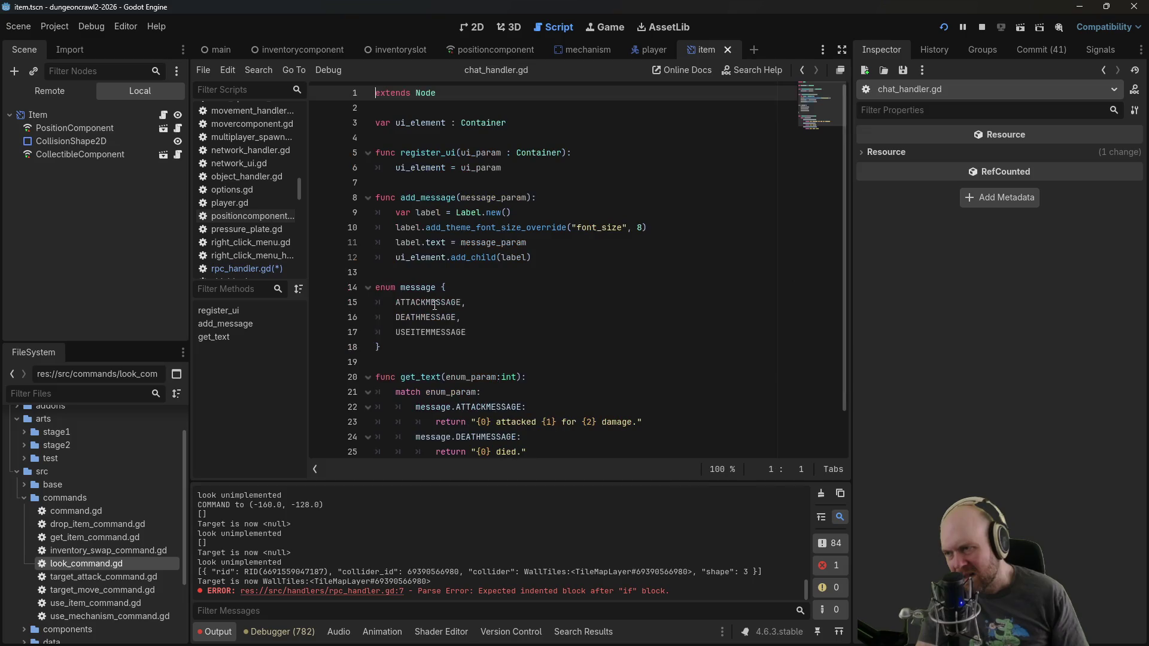
# Look through chat_handler.gd's add_message, then go back to rpc_handler.gd at line 92.
pyautogui.scroll(-1, 536, 244)
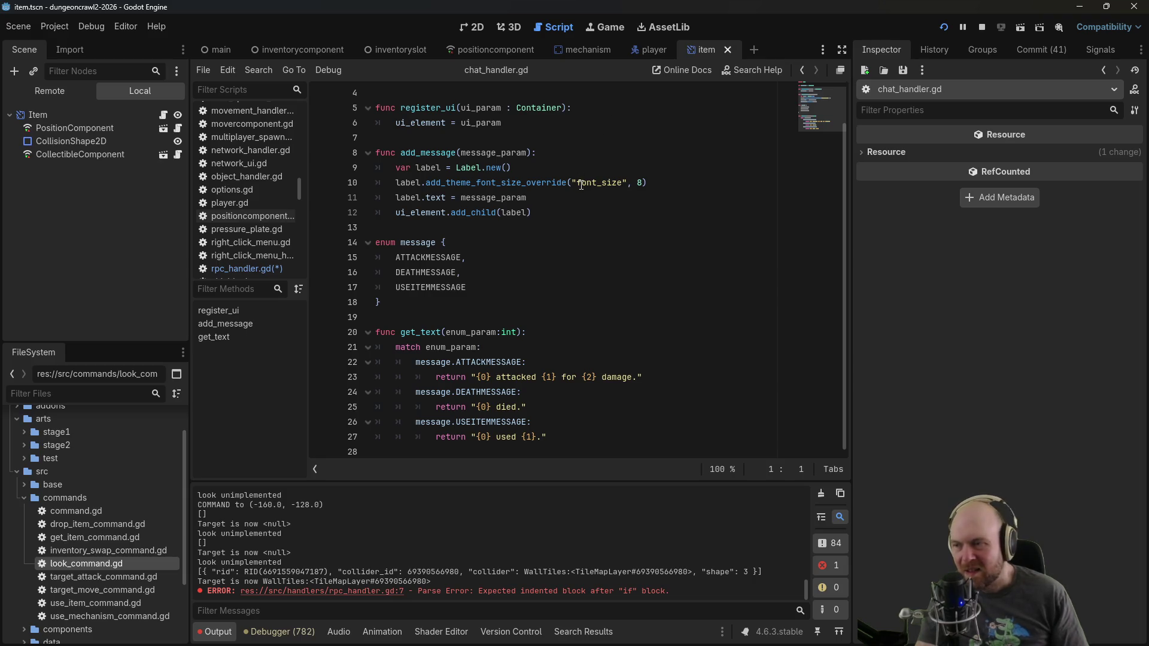
pyautogui.scroll(1, 501, 310)
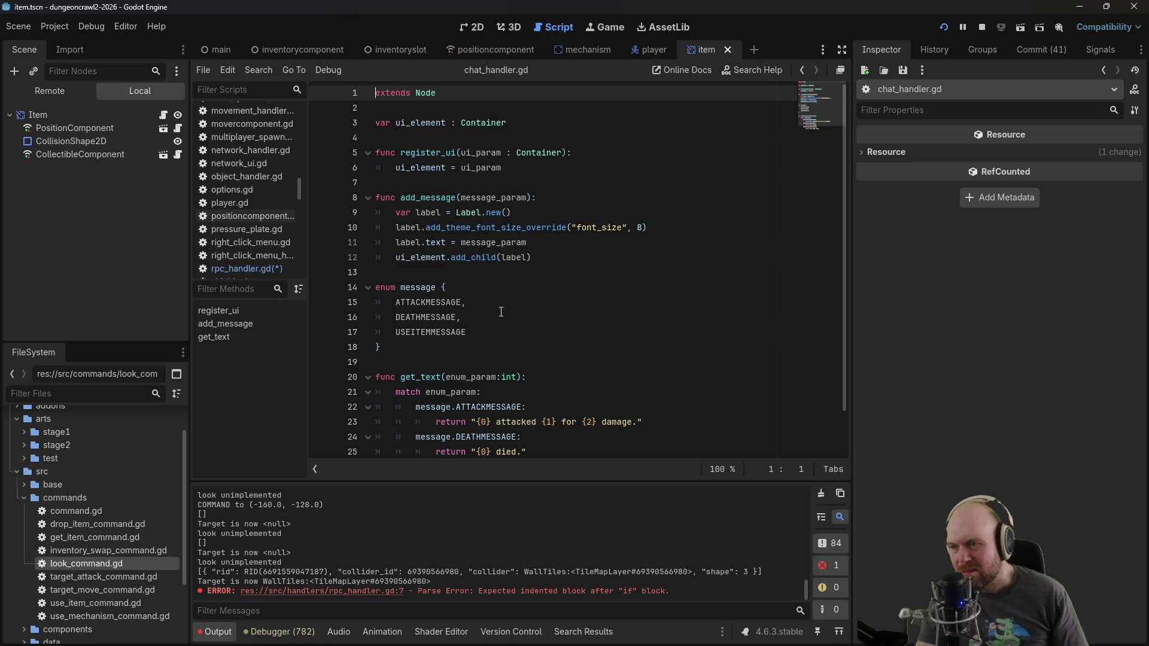
pyautogui.scroll(-1, 501, 312)
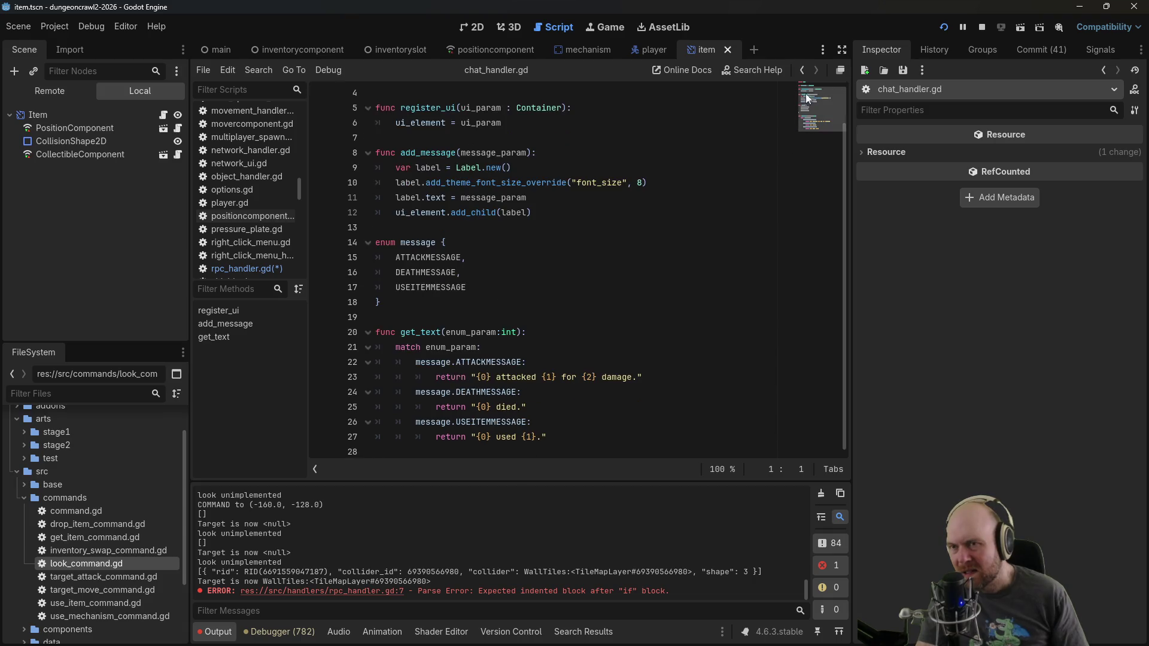
pyautogui.click(802, 72)
pyautogui.click(802, 72)
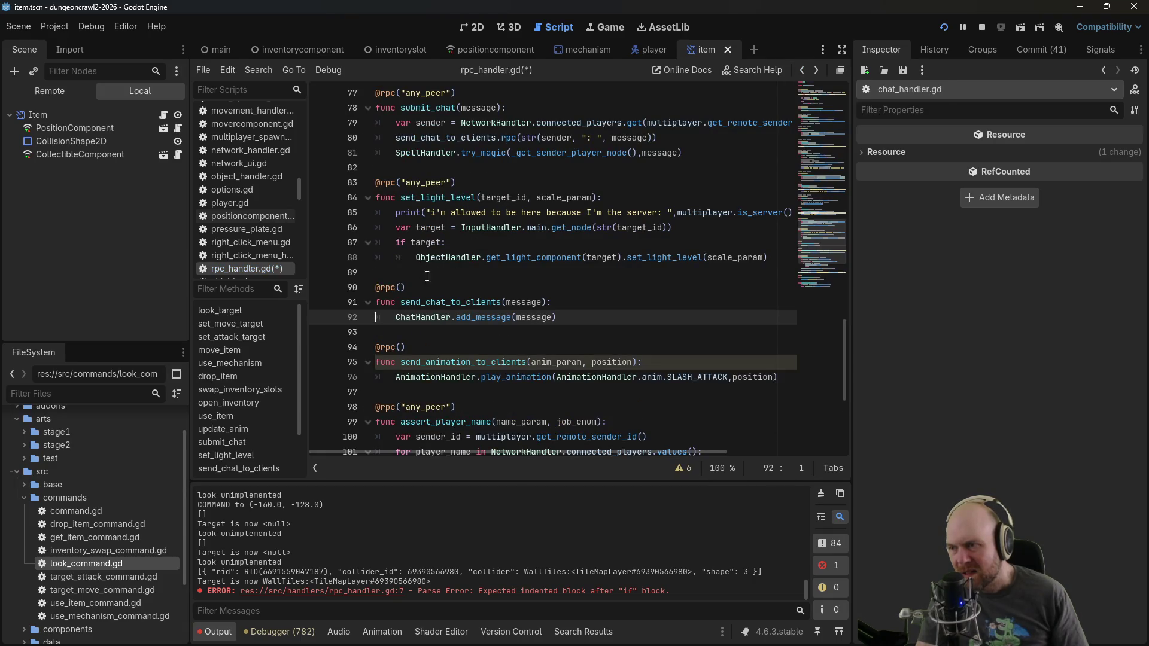
pyautogui.click(444, 302)
pyautogui.click(495, 288)
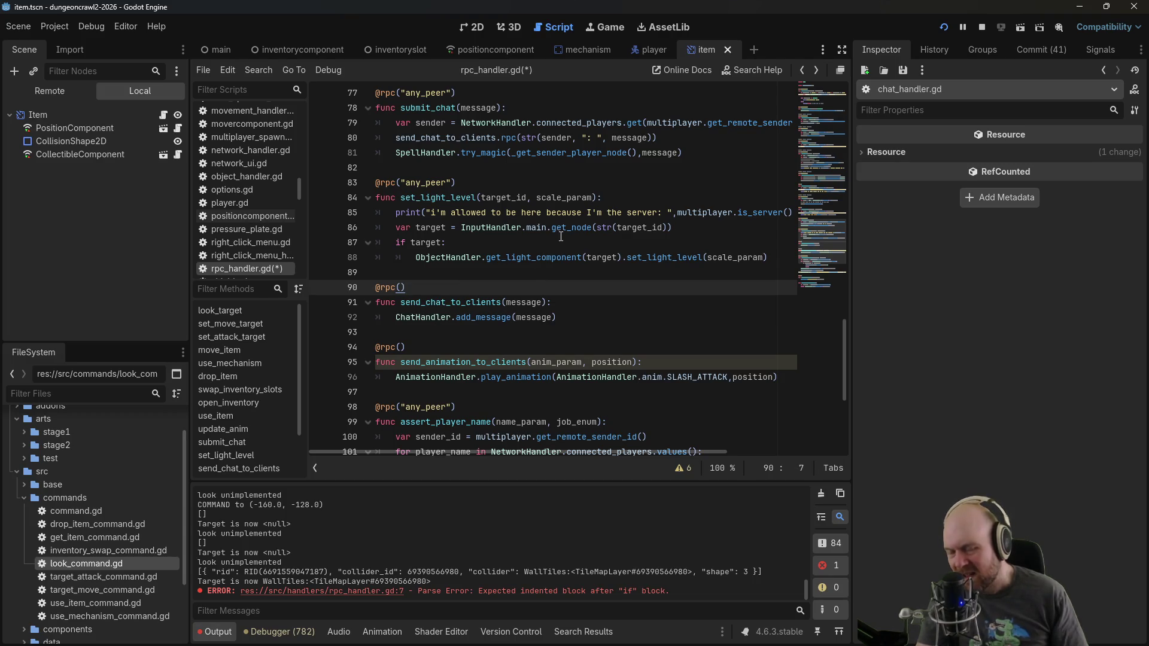
pyautogui.scroll(10, 561, 237)
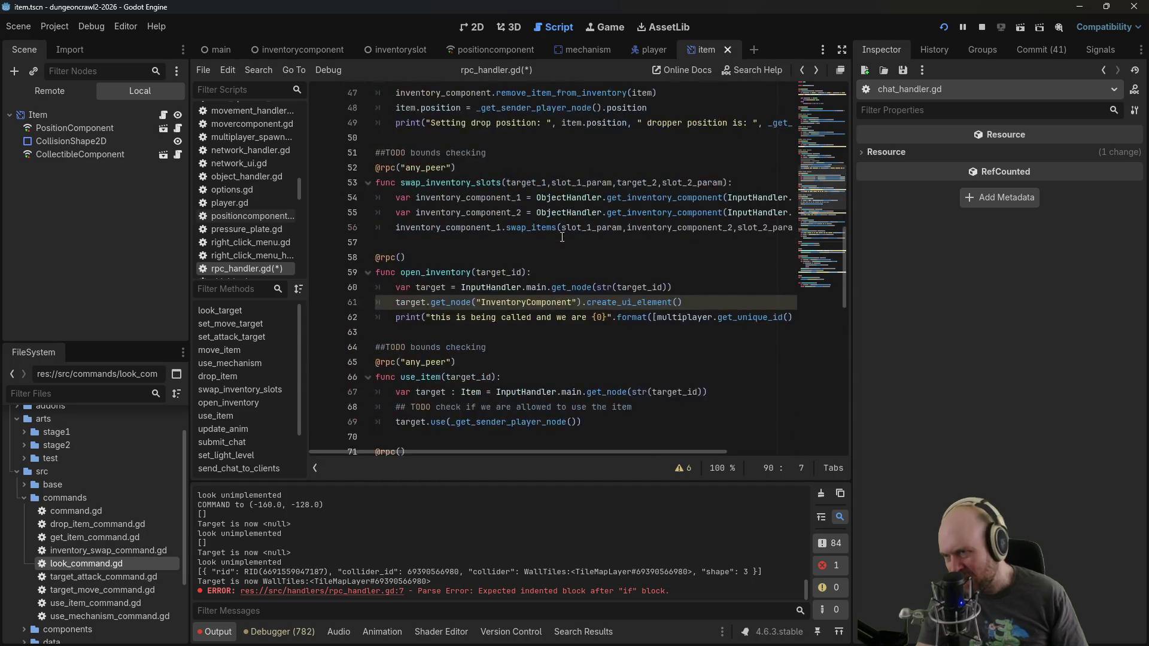
pyautogui.scroll(14, 562, 237)
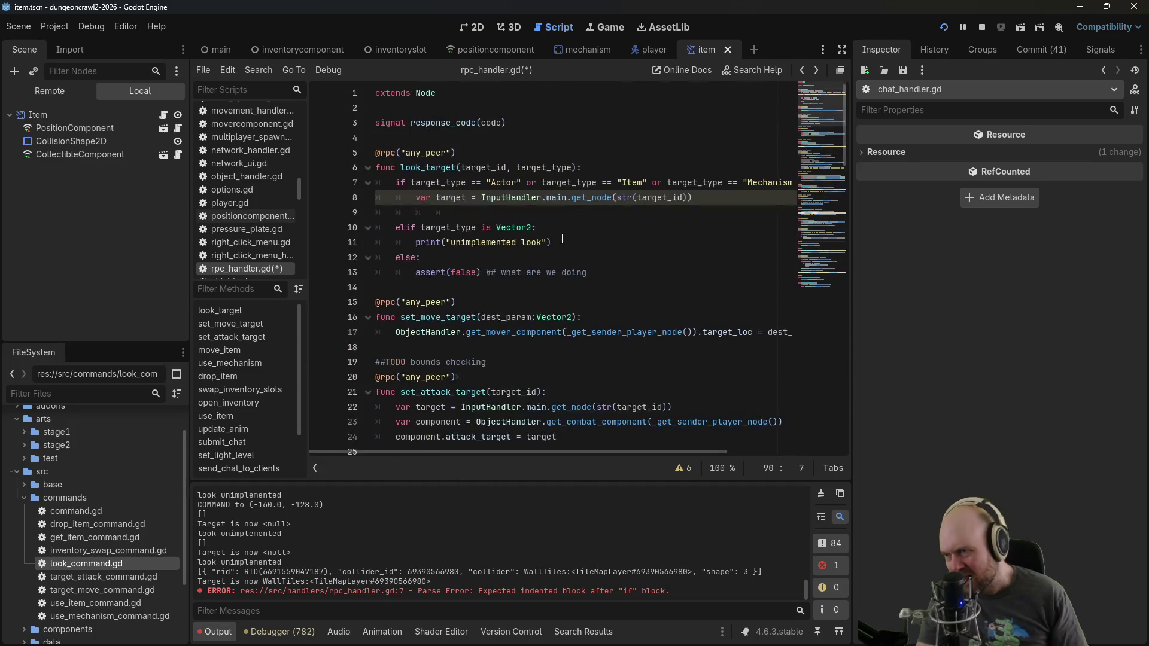
pyautogui.click(700, 193)
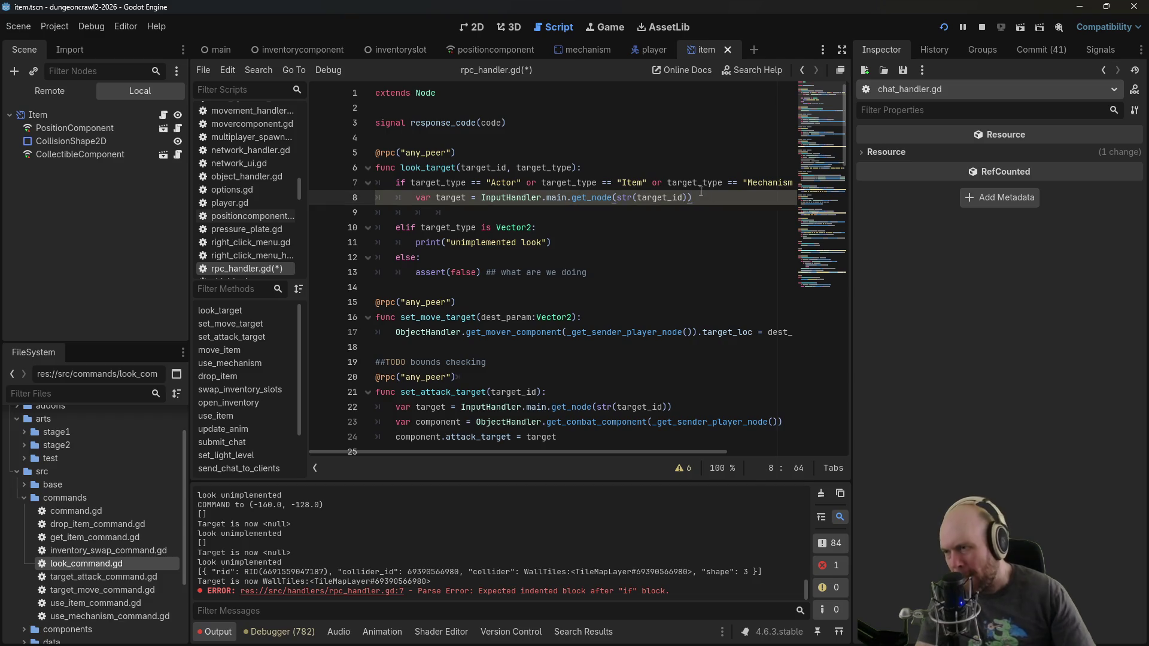
pyautogui.press('Return')
pyautogui.write('target.look')
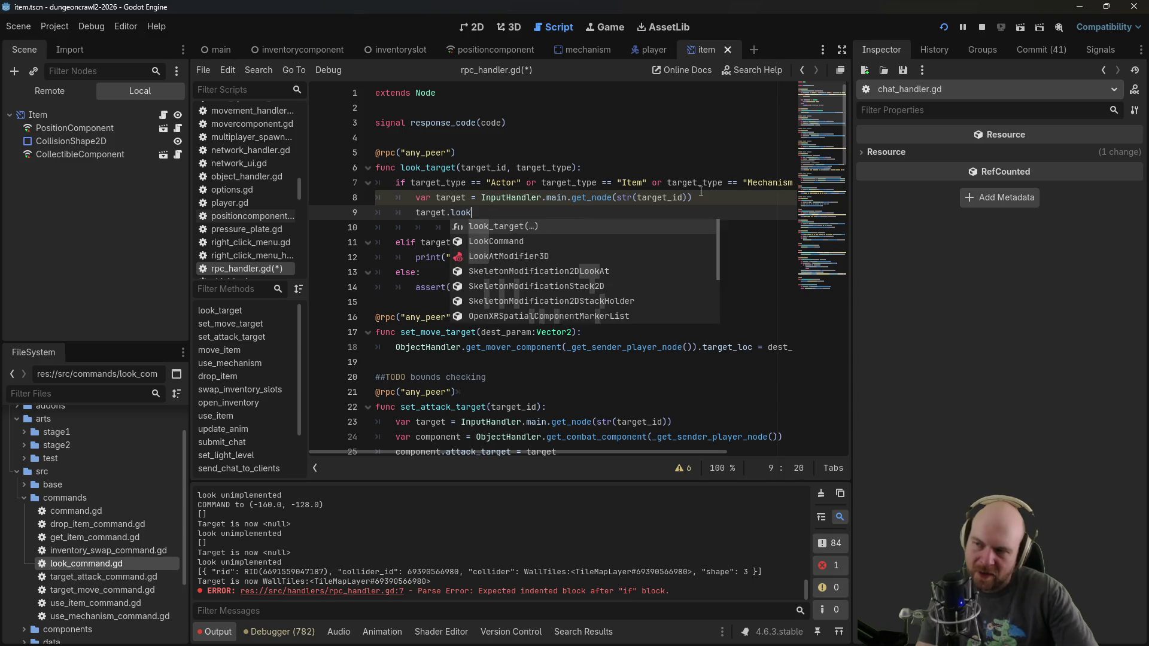
pyautogui.write('(')
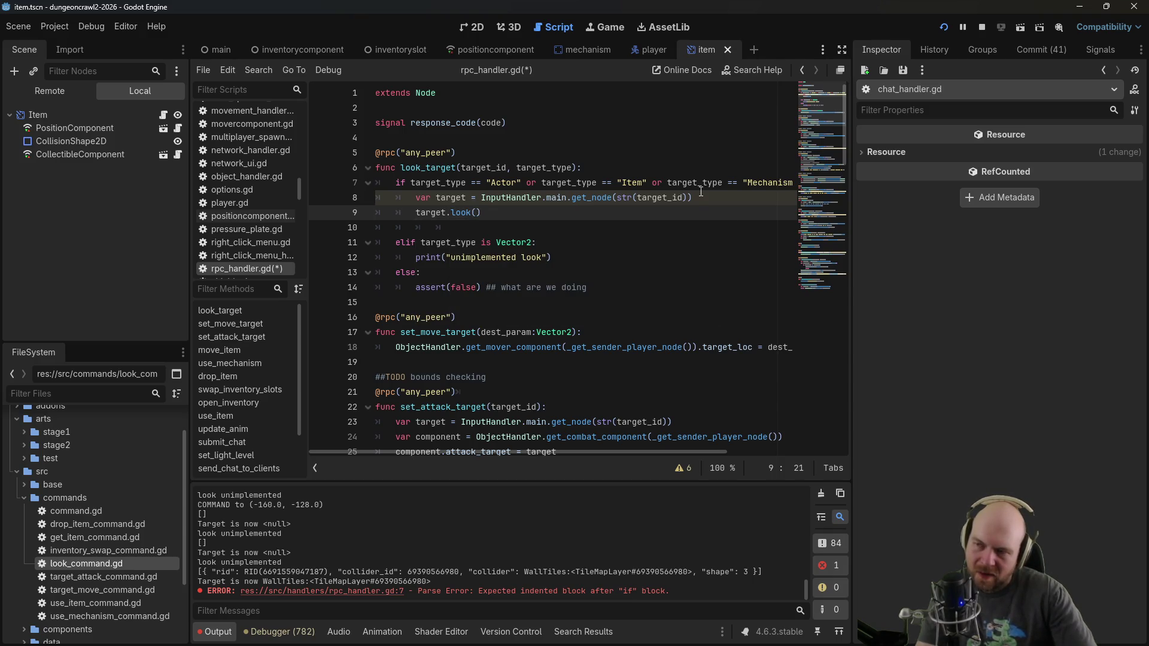
pyautogui.hotkey('ctrl', 'Left')
pyautogui.write('quick')
pyautogui.press('Right')
pyautogui.press('Right')
pyautogui.write('_')
pyautogui.press('Right')
# Wrap the quick_look call in send_chat_to_clients.rpc_id( on that line.
pyautogui.press('Return')
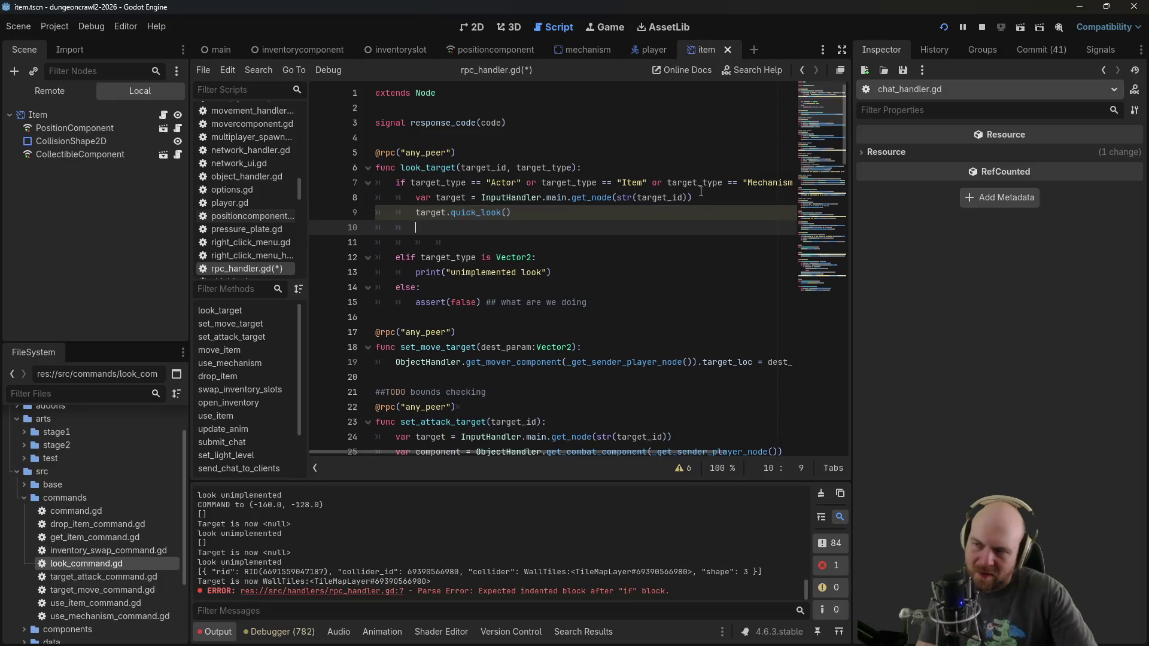
pyautogui.press('Up')
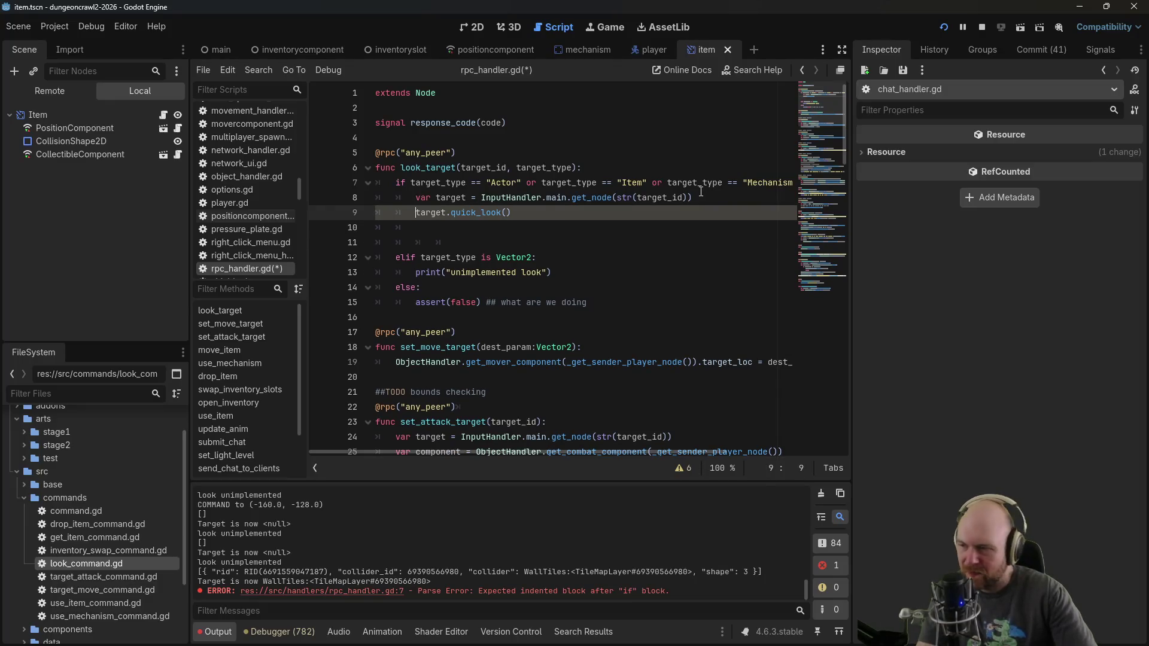
pyautogui.hotkey('ctrl', 'space')
pyautogui.press('Escape')
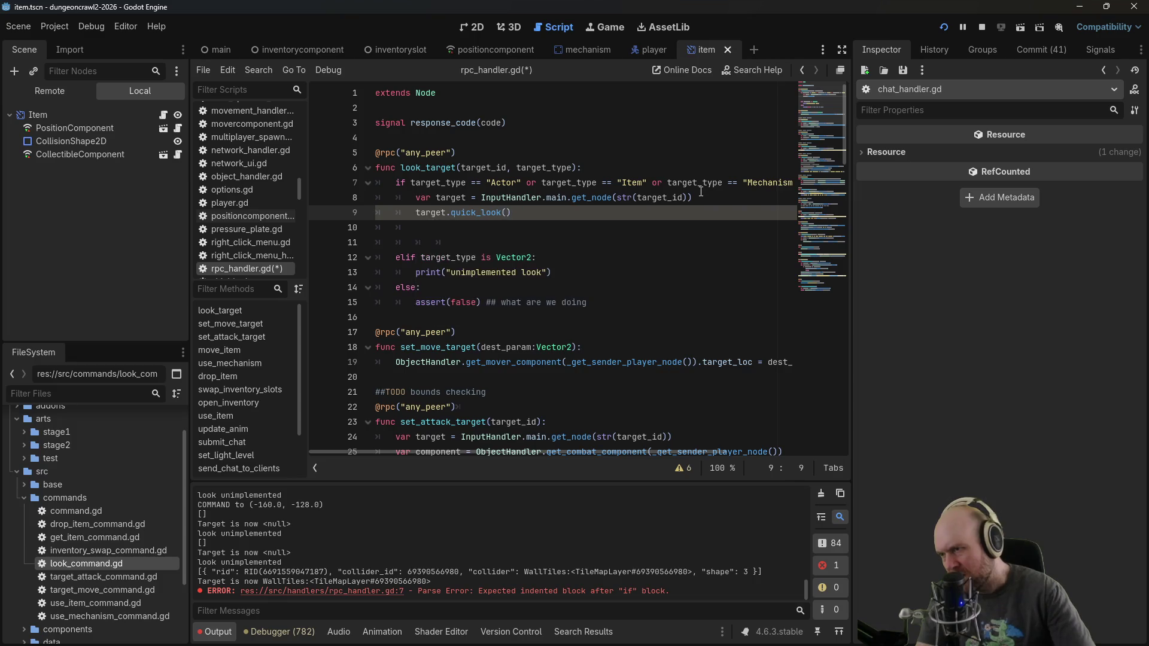
pyautogui.write('send_chat_to_clients()')
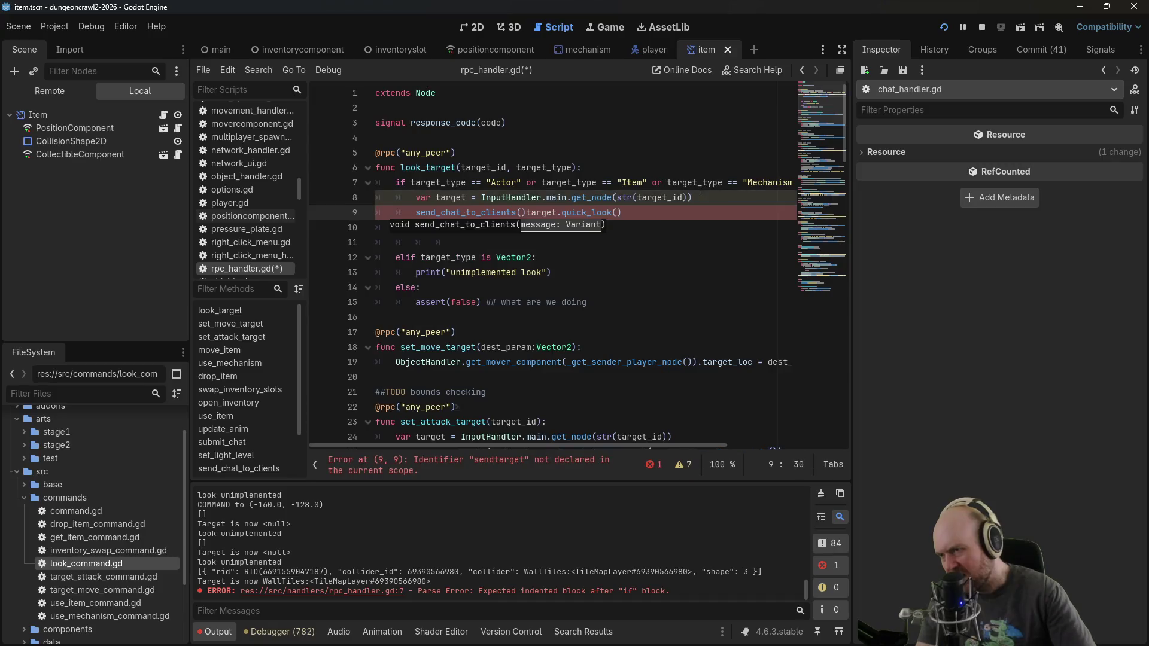
pyautogui.press('BackSpace')
pyautogui.press('BackSpace')
pyautogui.write('.rpc_i')
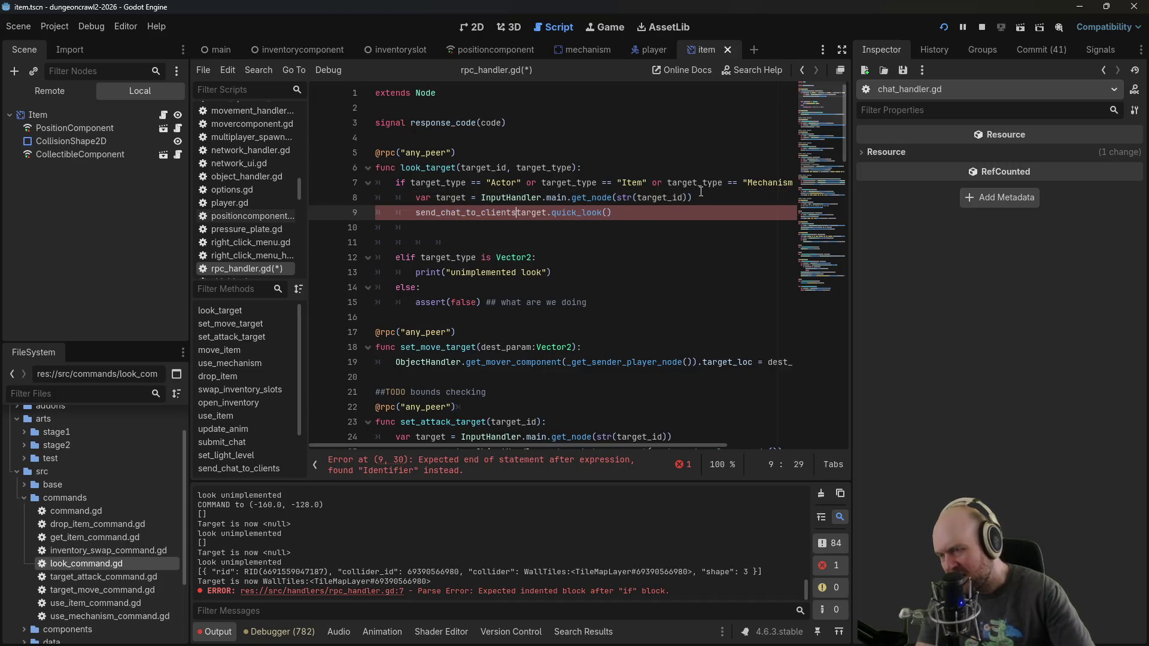
pyautogui.write('d(')
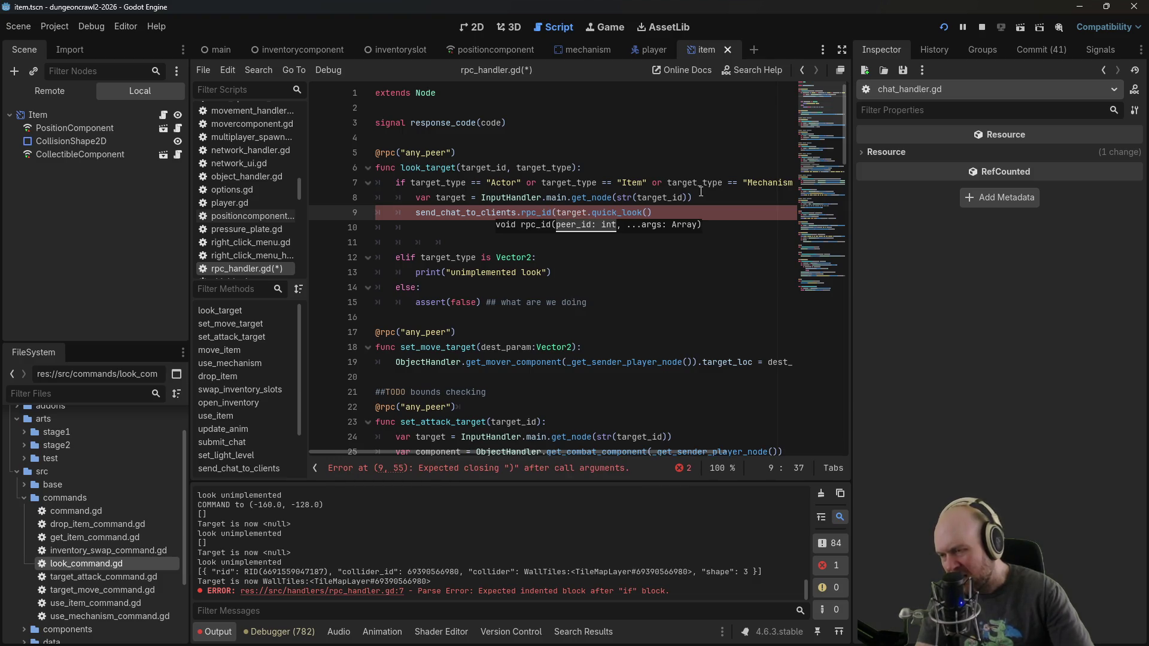
pyautogui.write('target_id')
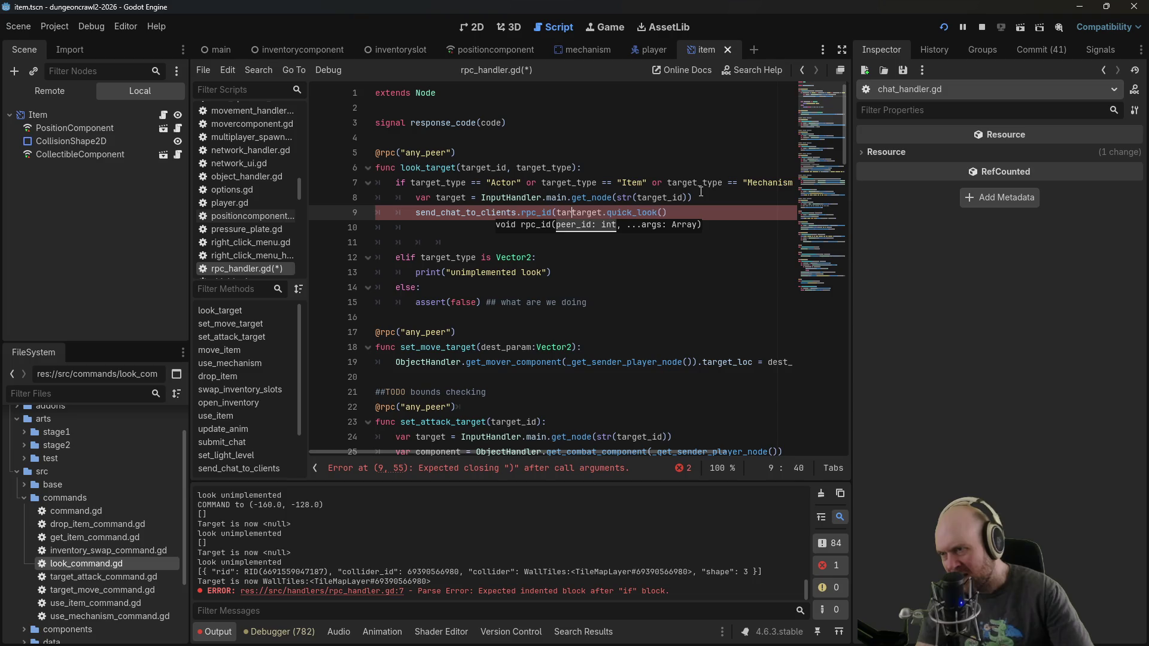
pyautogui.press('BackSpace')
pyautogui.press('BackSpace')
pyautogui.press('BackSpace')
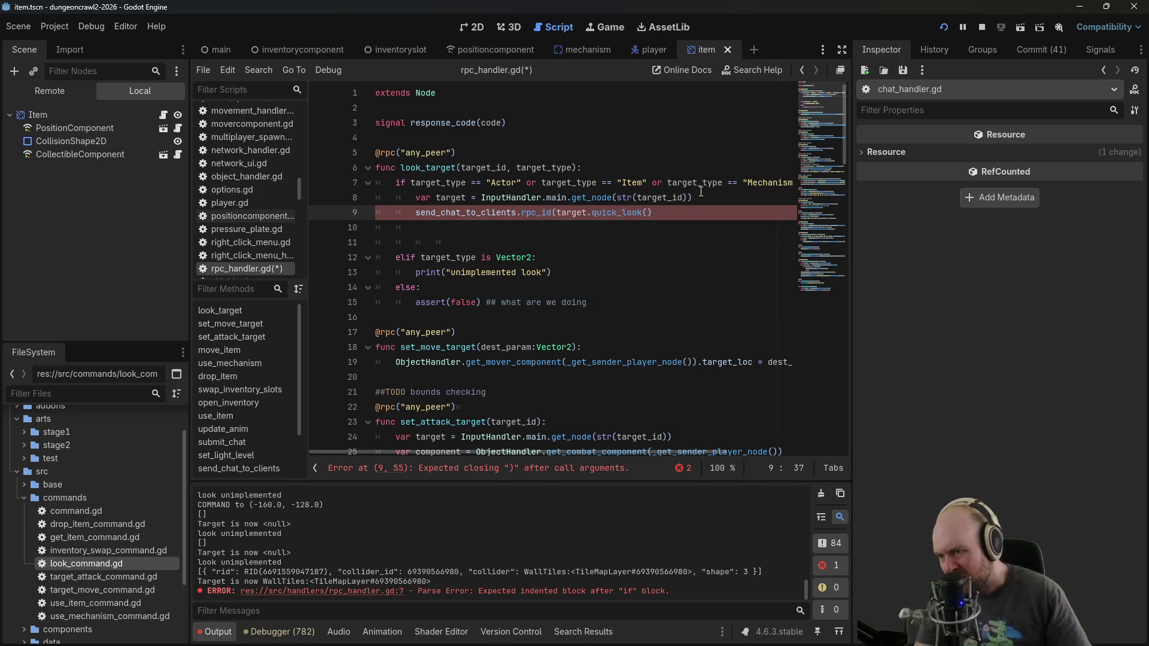
# Pass multiplayer.get_remote_sender_id() as rpc_id's first argument, close the call, and save.
pyautogui.moveTo(844, 148); pyautogui.dragTo(834, 462)
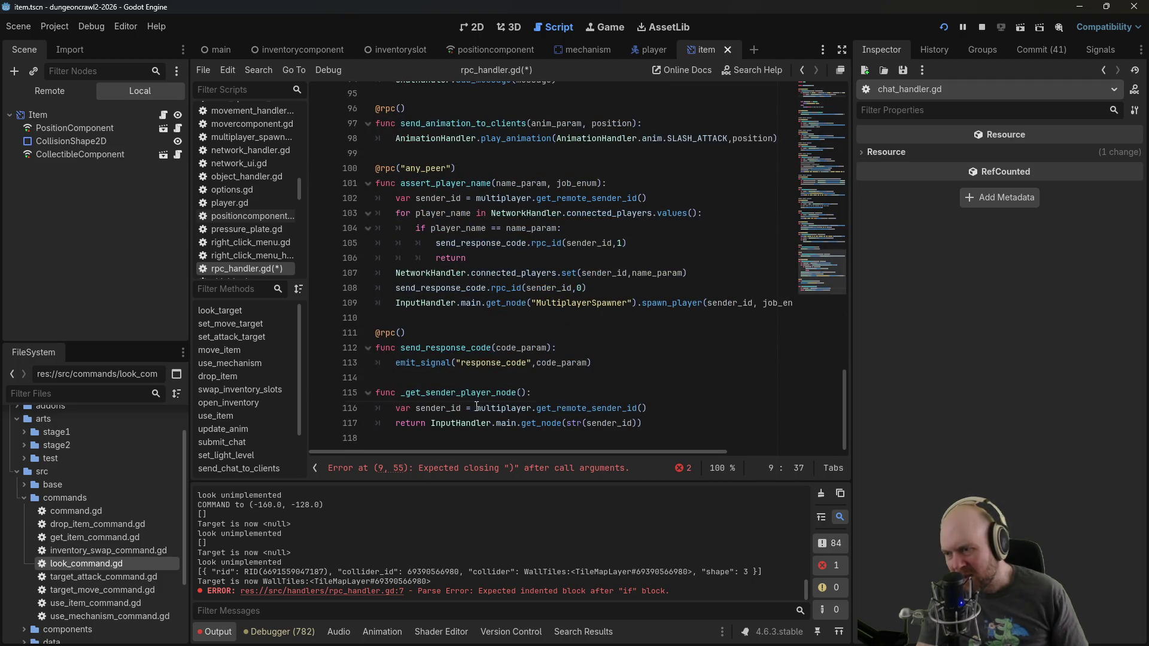
pyautogui.moveTo(476, 408); pyautogui.dragTo(657, 412)
pyautogui.moveTo(844, 378); pyautogui.dragTo(824, 84)
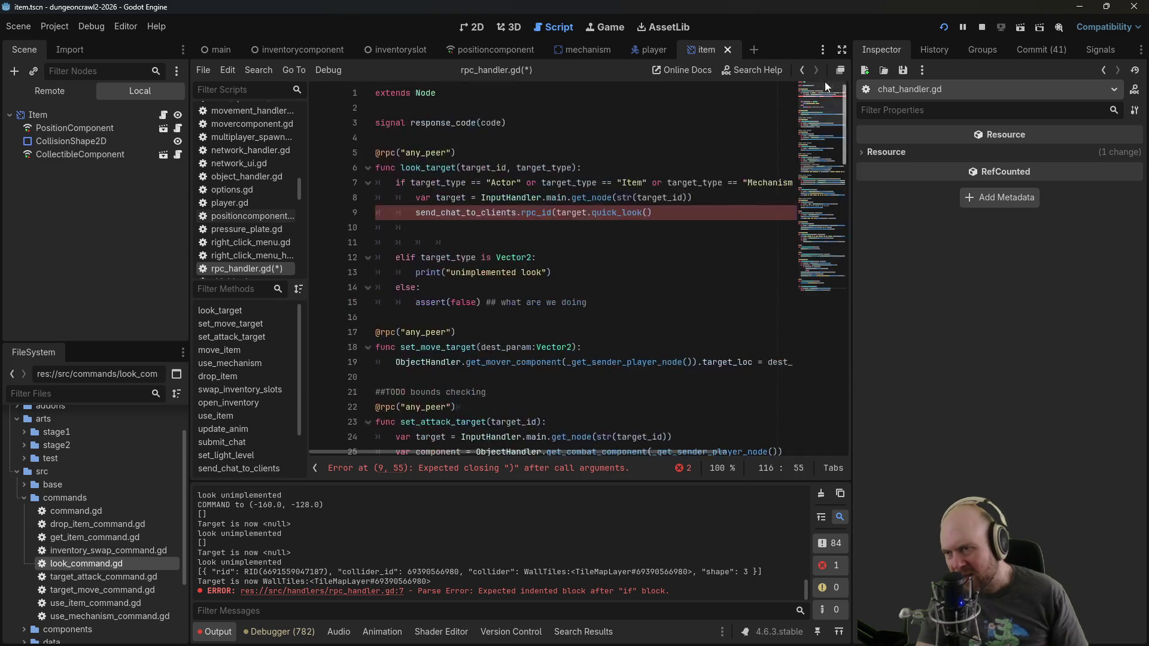
pyautogui.click(556, 214)
pyautogui.write('multiplayer.get_remote_sender_id()')
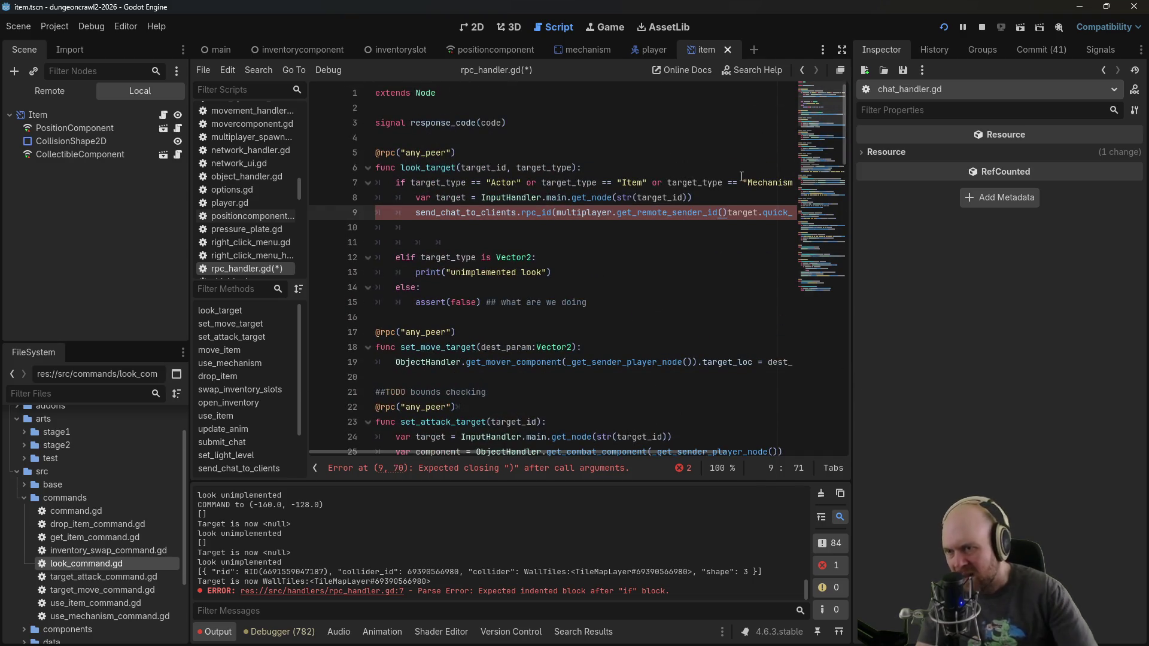
pyautogui.write(',')
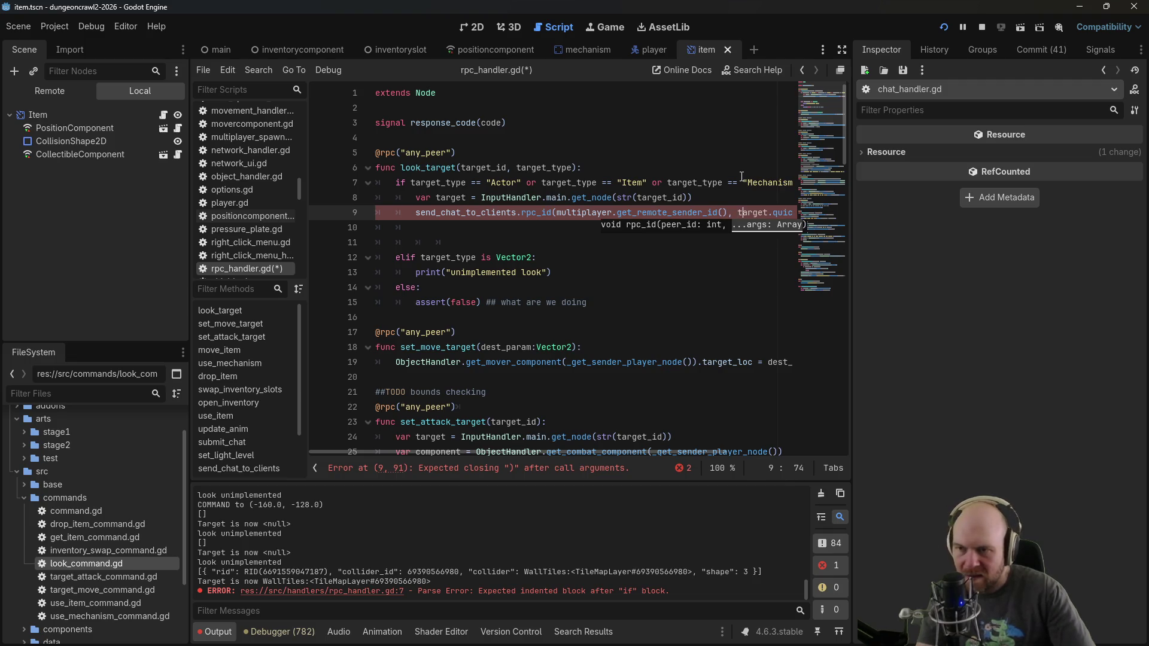
pyautogui.press('Down')
pyautogui.press('Up')
pyautogui.press('End')
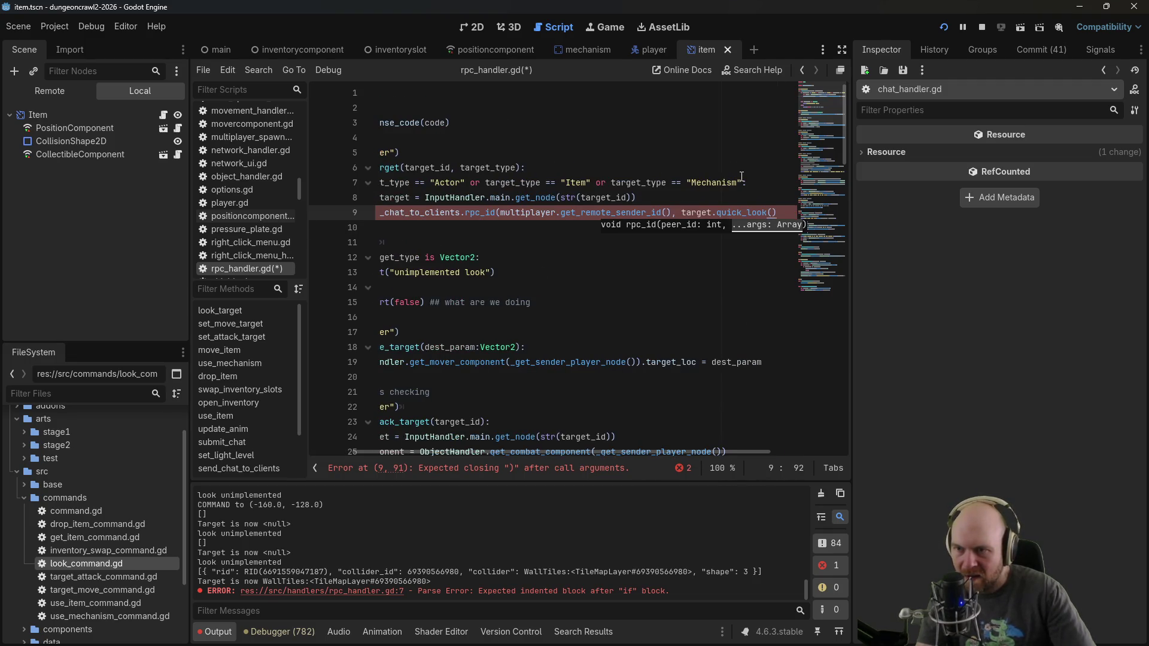
pyautogui.write(')')
pyautogui.hotkey('ctrl', 's')
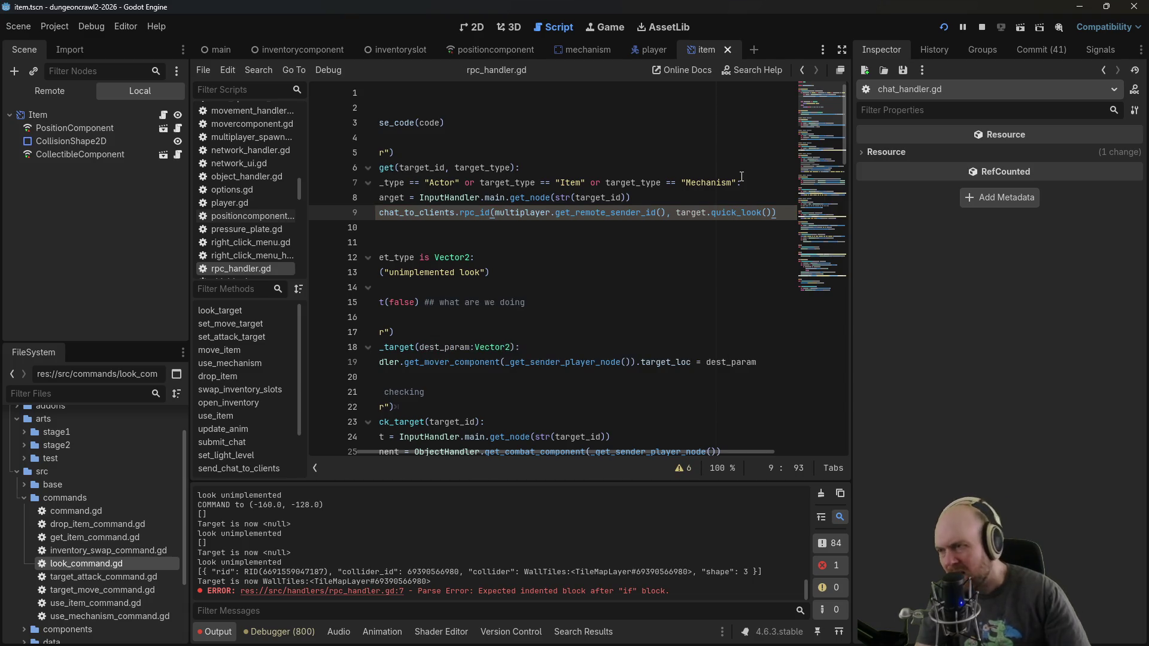
# Append ', quick_look' to look_target's parameters, save rpc_handler.gd, and open commands/look_command.gd.
pyautogui.click(462, 183)
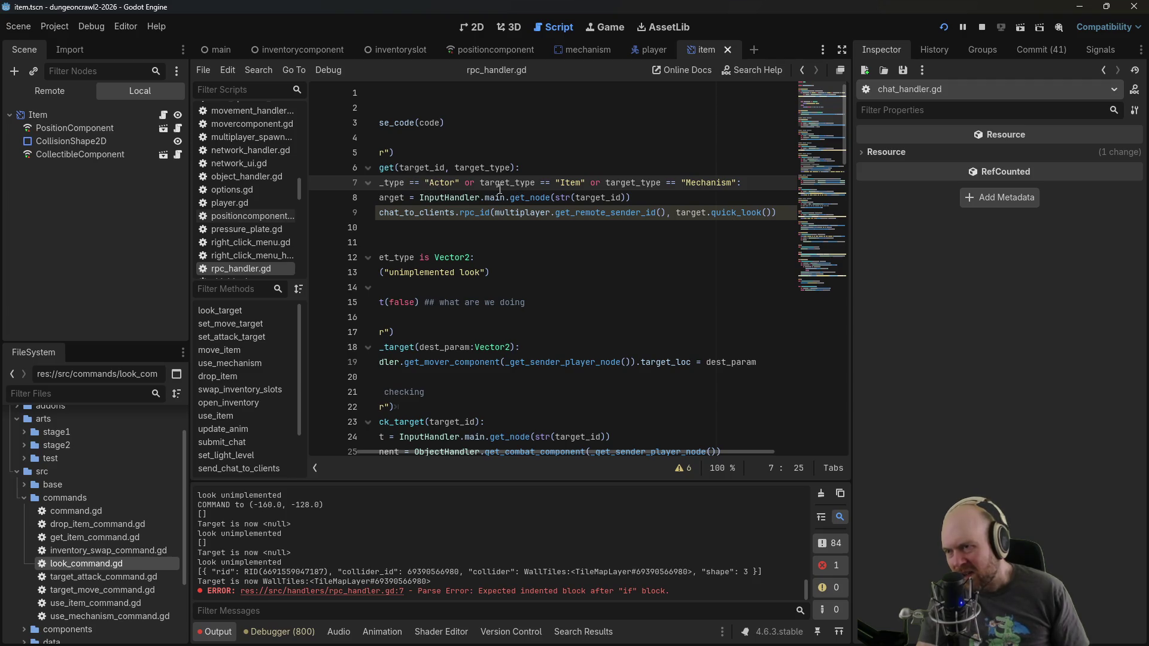
pyautogui.scroll(3, 272, 231)
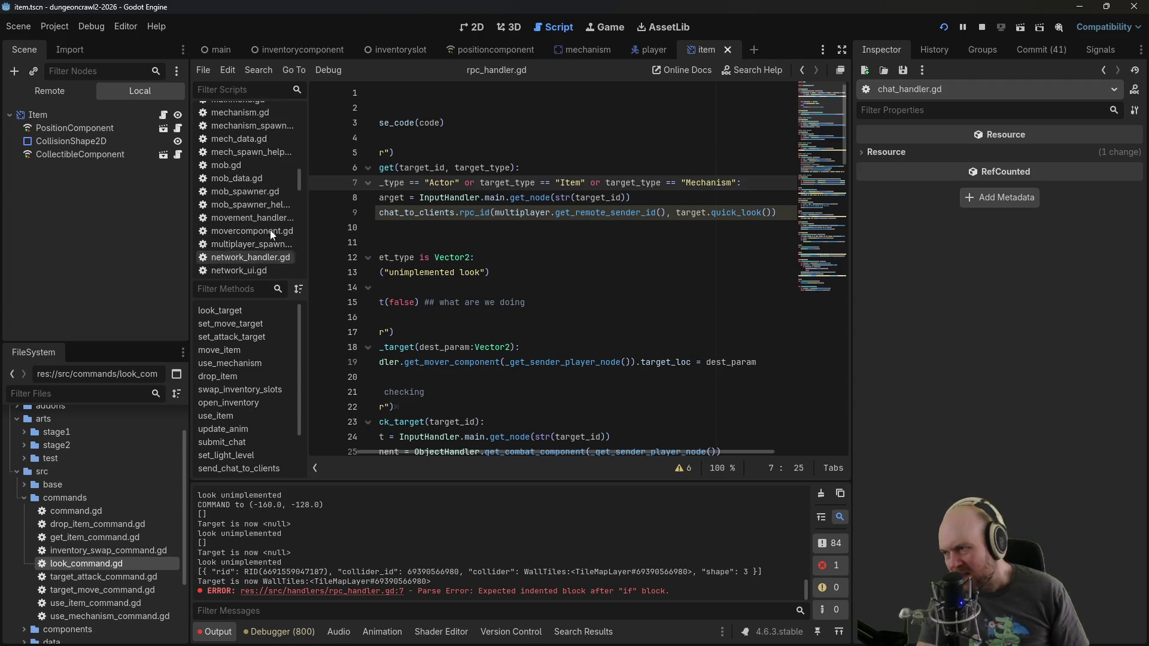
pyautogui.click(22, 498)
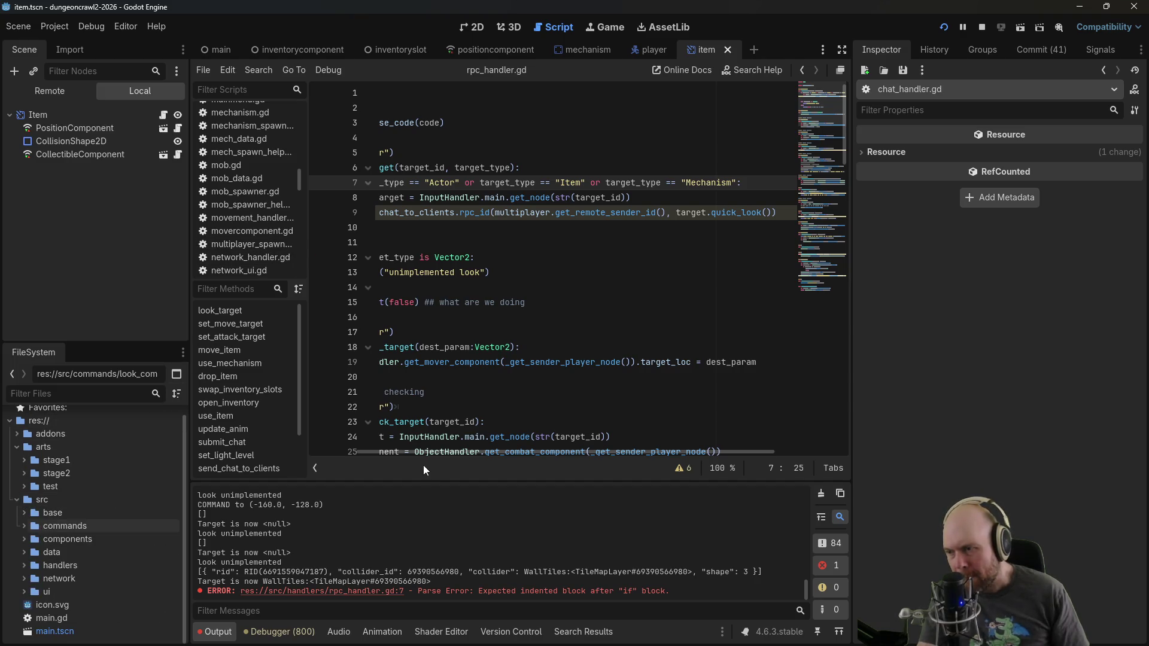
pyautogui.moveTo(457, 452); pyautogui.dragTo(375, 441)
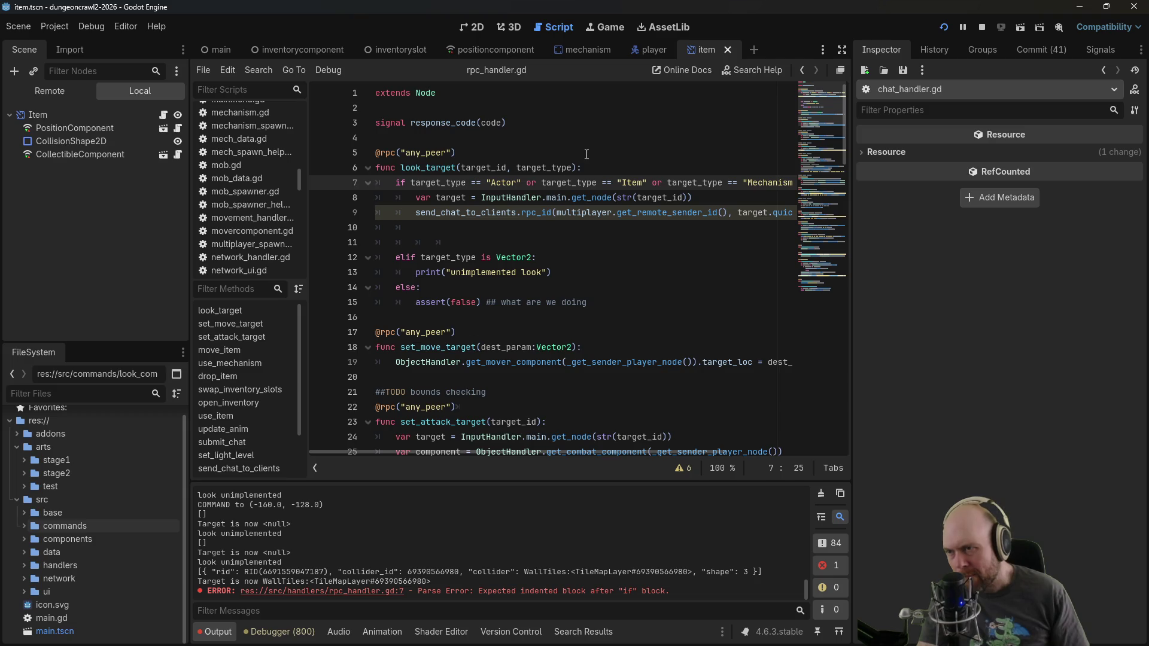
pyautogui.click(572, 167)
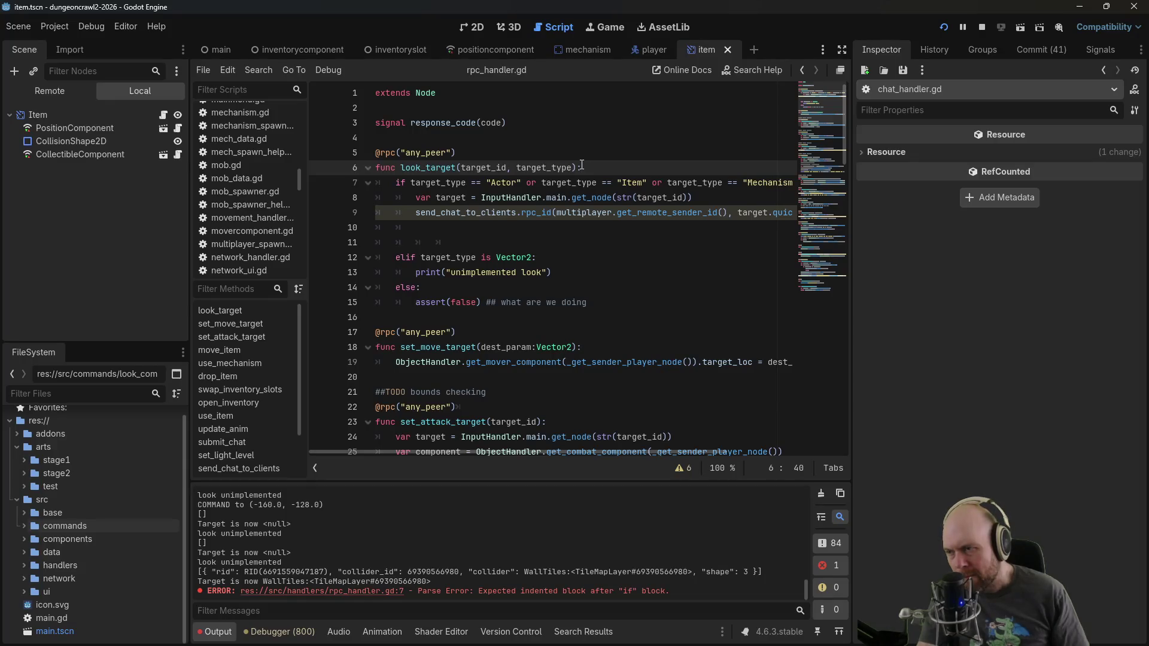
pyautogui.write(', quic')
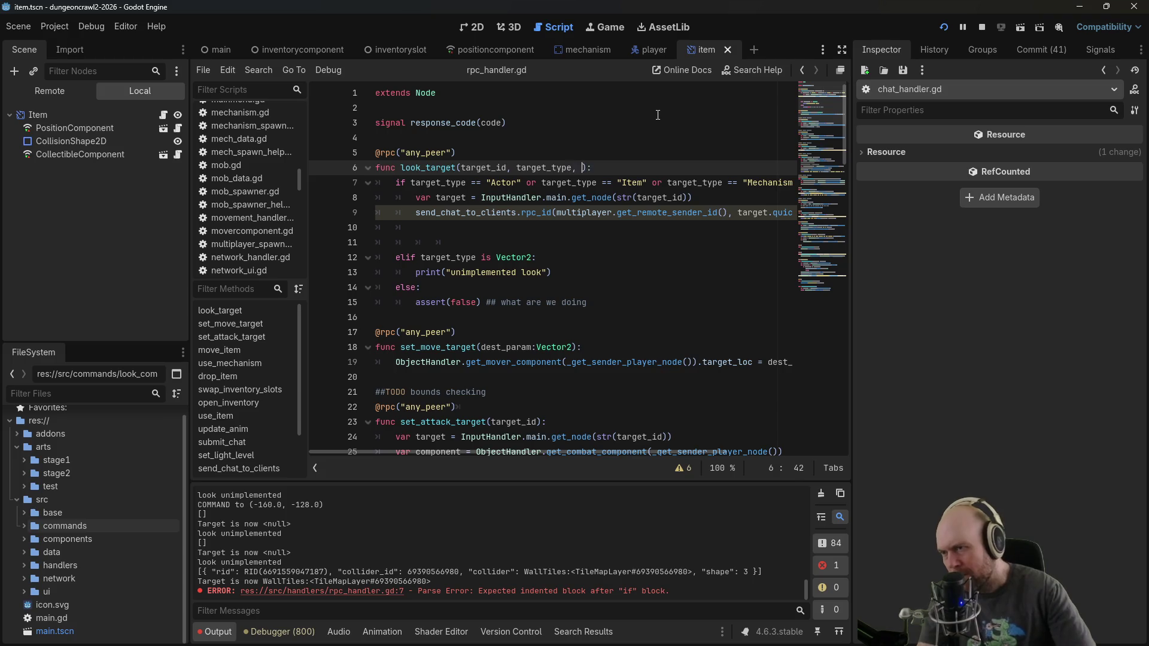
pyautogui.write('k_look')
pyautogui.hotkey('ctrl', 's')
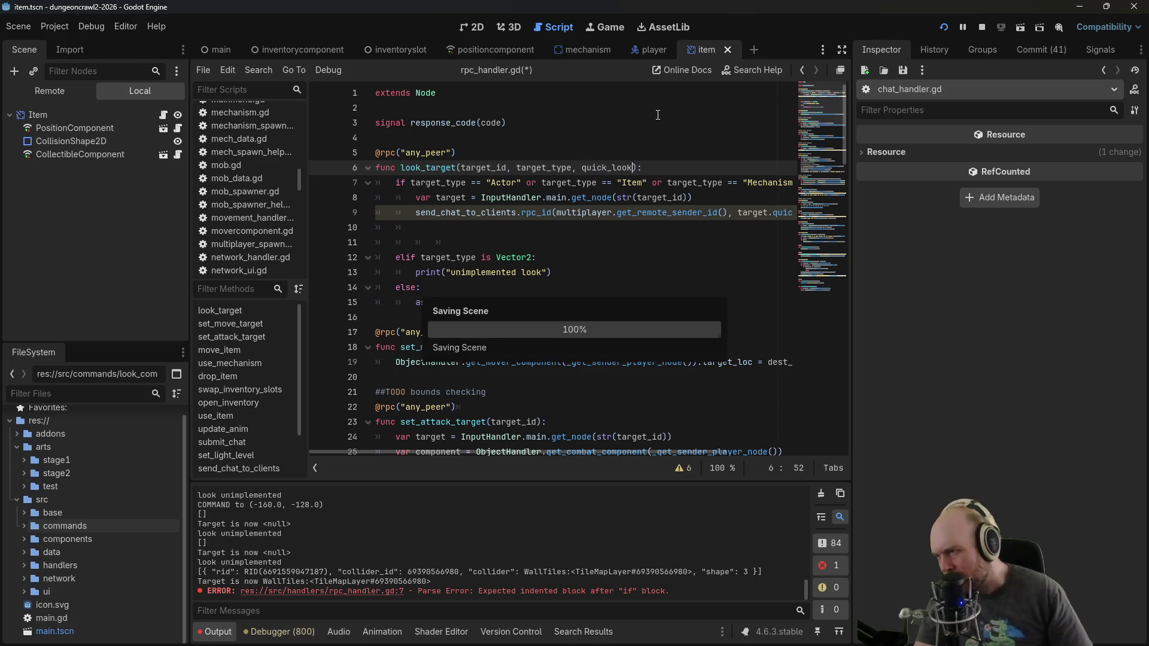
pyautogui.click(25, 525)
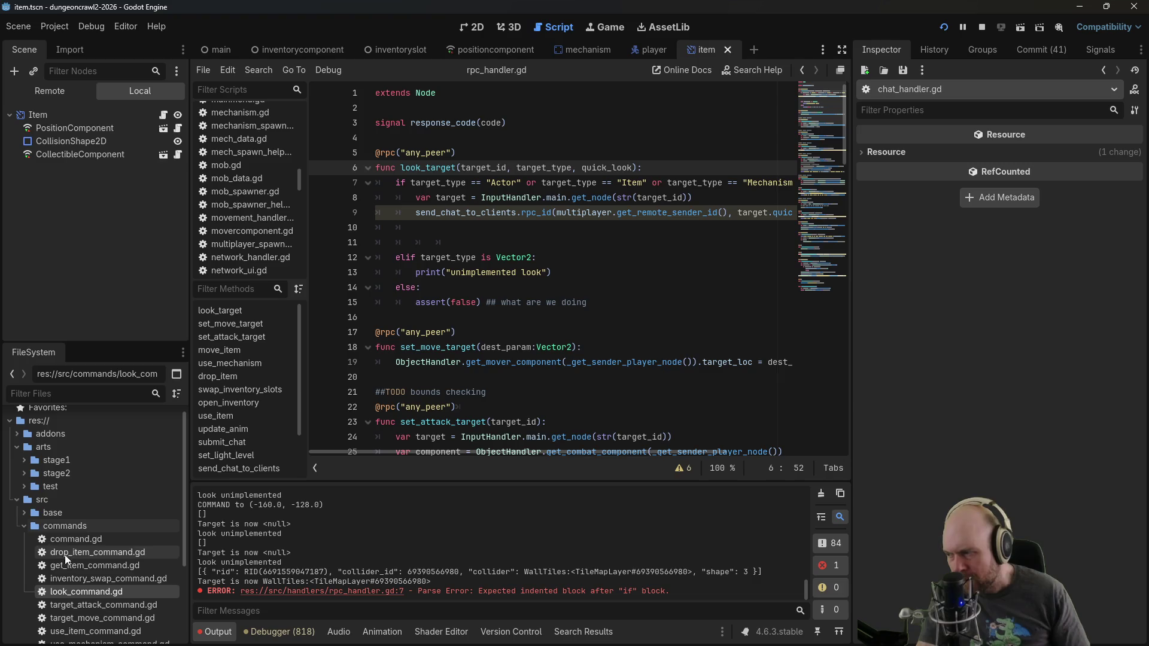
pyautogui.doubleClick(91, 593)
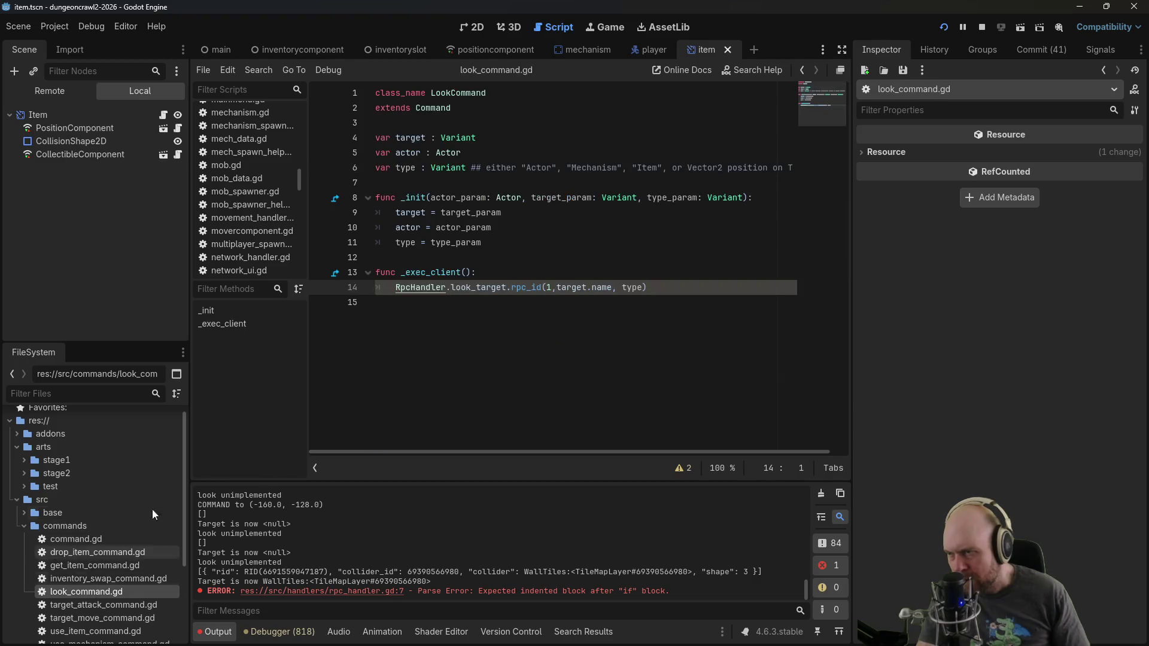
# Declare 'var quick_look : bool' below the type variable in LookCommand.
pyautogui.click(745, 197)
pyautogui.click(768, 172)
pyautogui.press('Return')
pyautogui.write('var quick_look : bool')
pyautogui.press('Escape')
# Add a quick_look parameter to _init with a default of true.
pyautogui.press('Down')
pyautogui.press('Down')
pyautogui.press('Down')
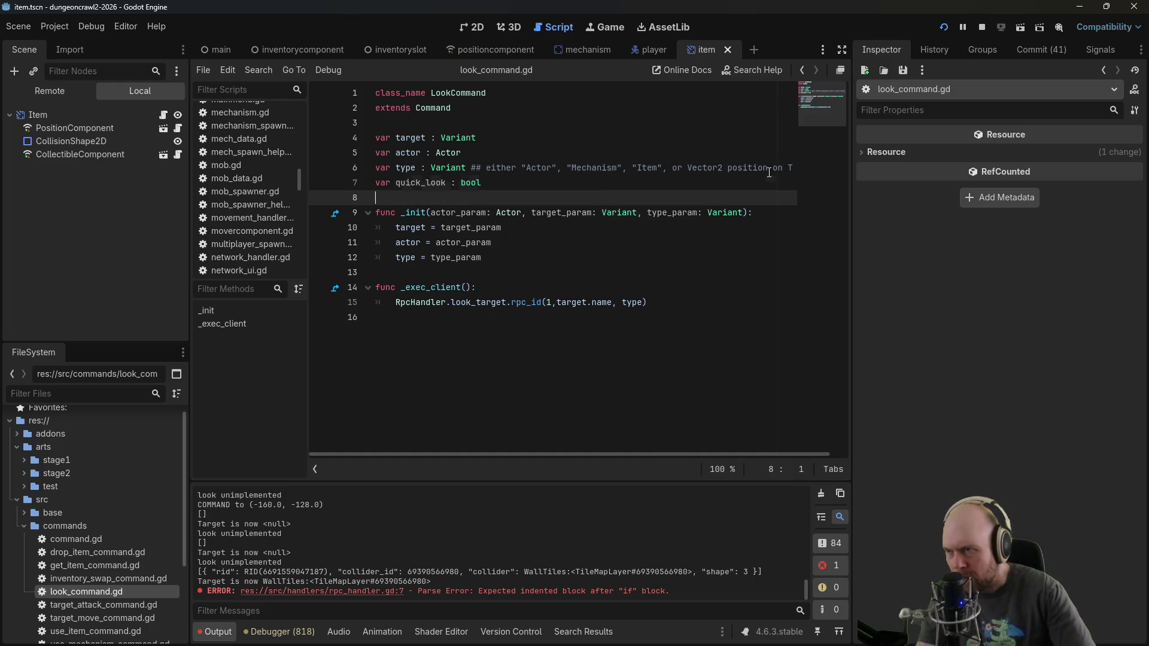
pyautogui.press('Left')
pyautogui.press('Left')
pyautogui.press('Left')
pyautogui.press('Left')
pyautogui.press('Left')
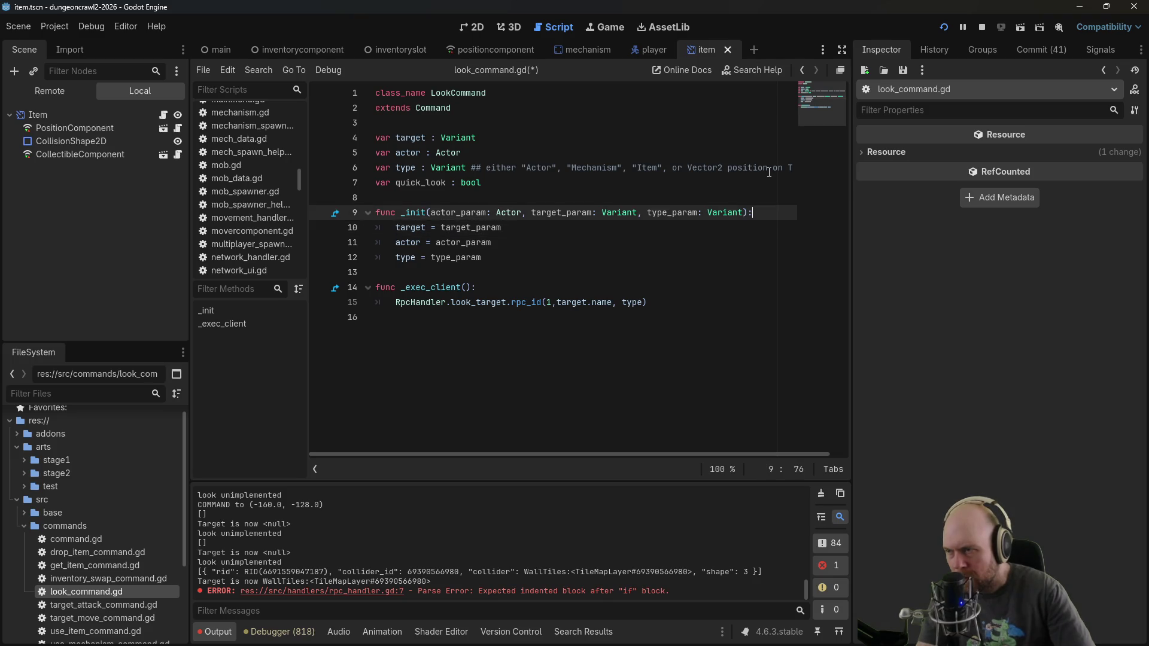
pyautogui.write(', quick_look')
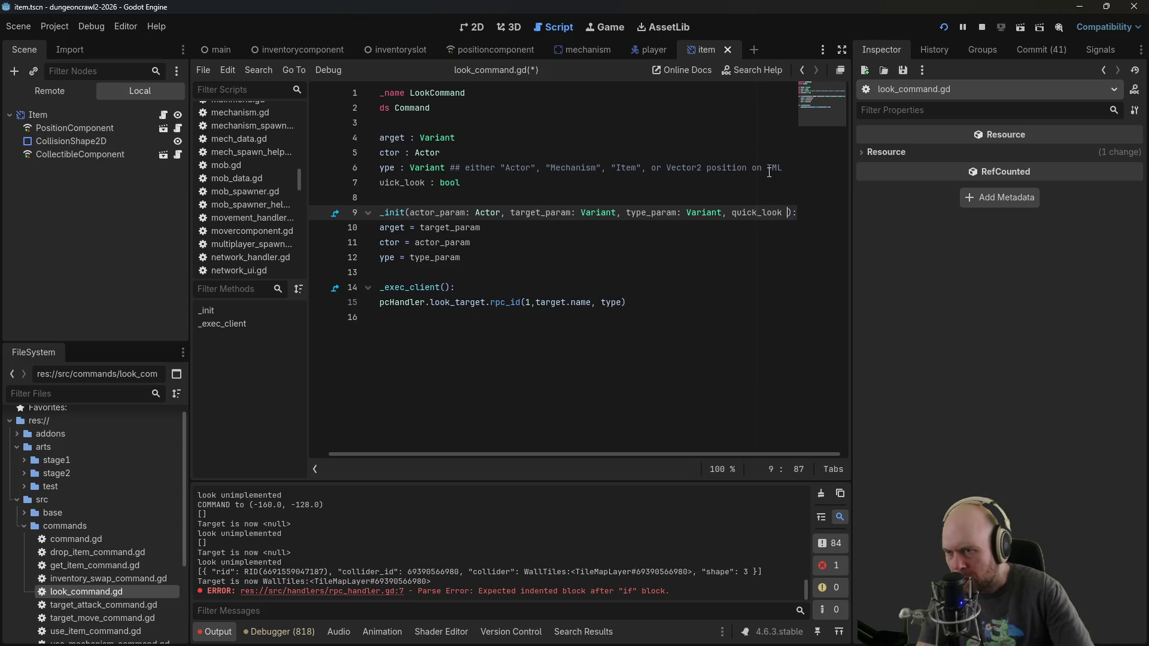
pyautogui.press('BackSpace')
pyautogui.write('=false')
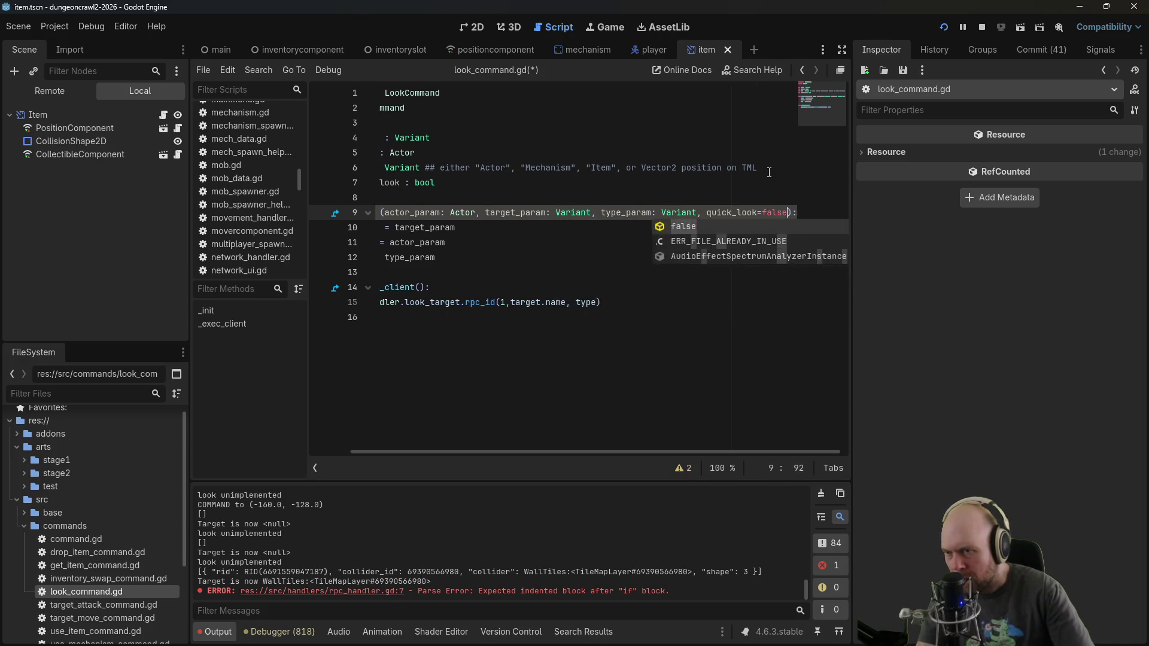
pyautogui.write(' : bool')
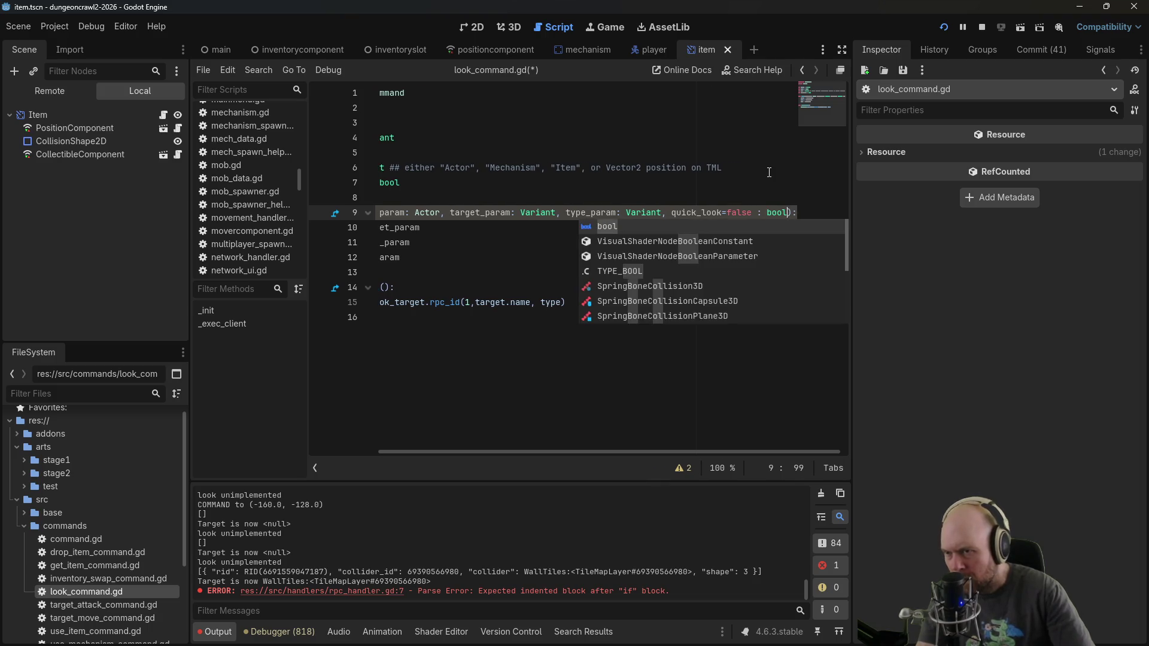
pyautogui.press('Left')
pyautogui.press('Left')
pyautogui.press('Left')
pyautogui.press('BackSpace')
pyautogui.press('BackSpace')
pyautogui.press('BackSpace')
pyautogui.write('true')
# Rename the parameter and fix the signature to quick_look_param:bool=true.
pyautogui.press('Left')
pyautogui.press('Left')
pyautogui.press('Left')
pyautogui.write('_param')
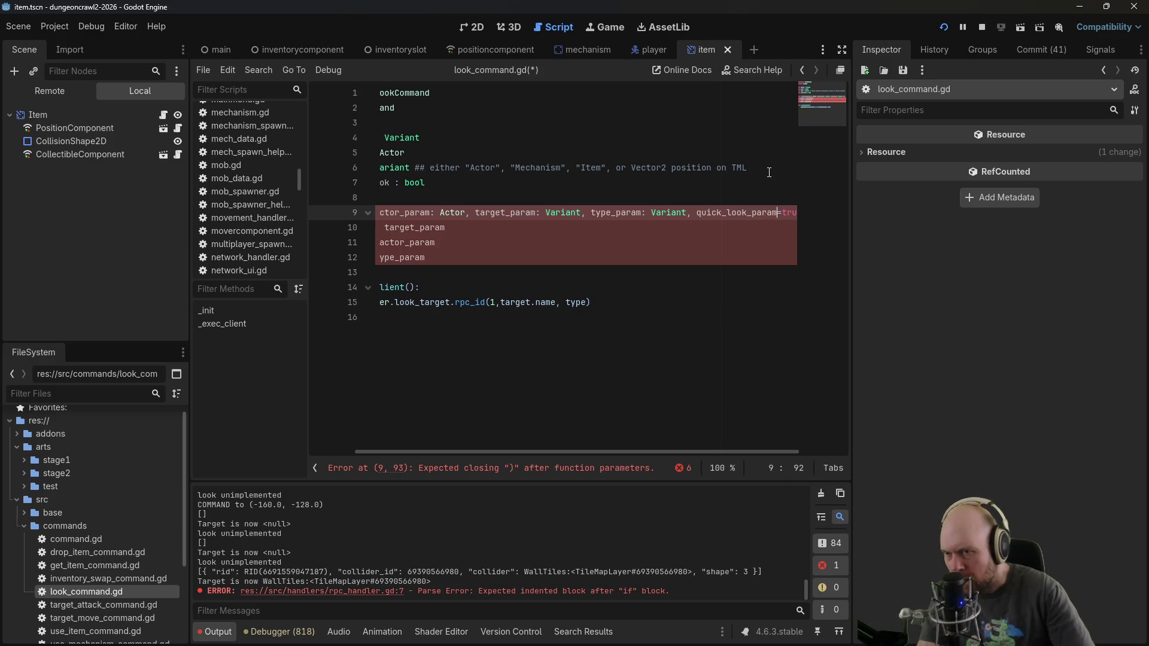
pyautogui.press('End')
pyautogui.press('Left')
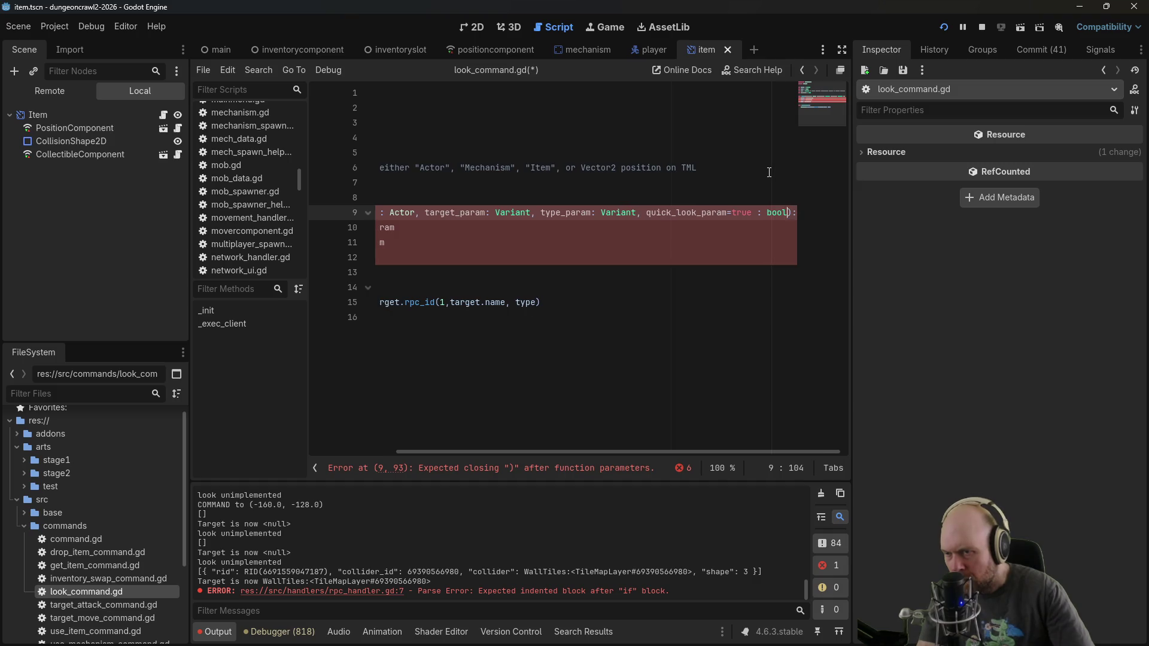
pyautogui.press('BackSpace')
pyautogui.press('BackSpace')
pyautogui.press('BackSpace')
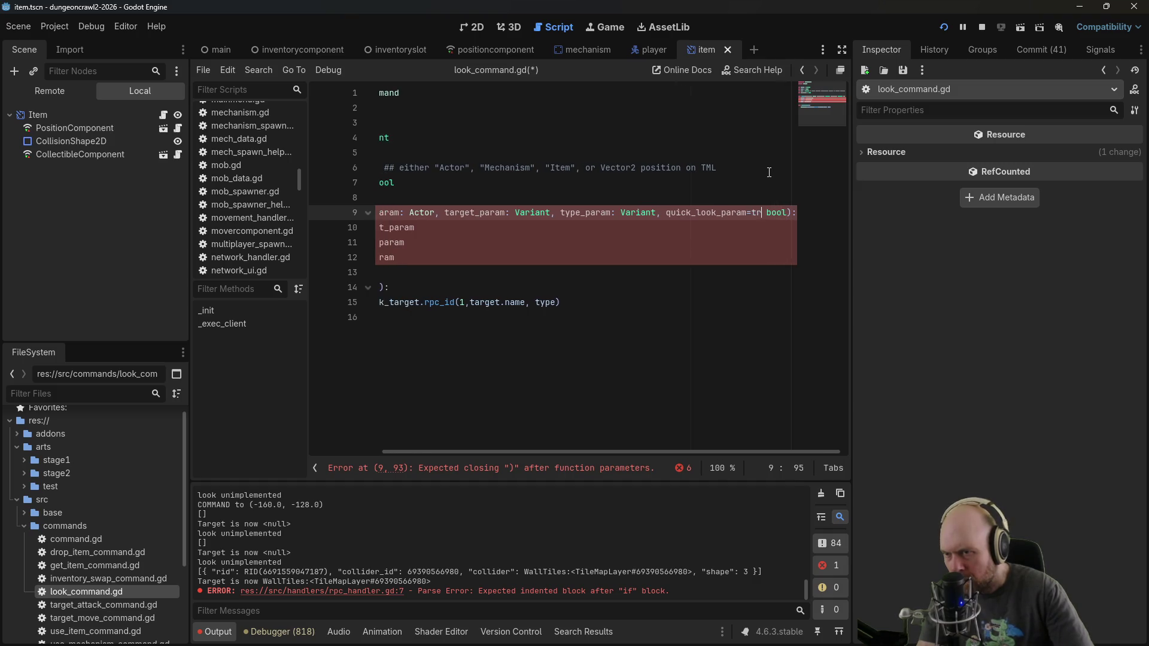
pyautogui.press('Delete')
pyautogui.write(':')
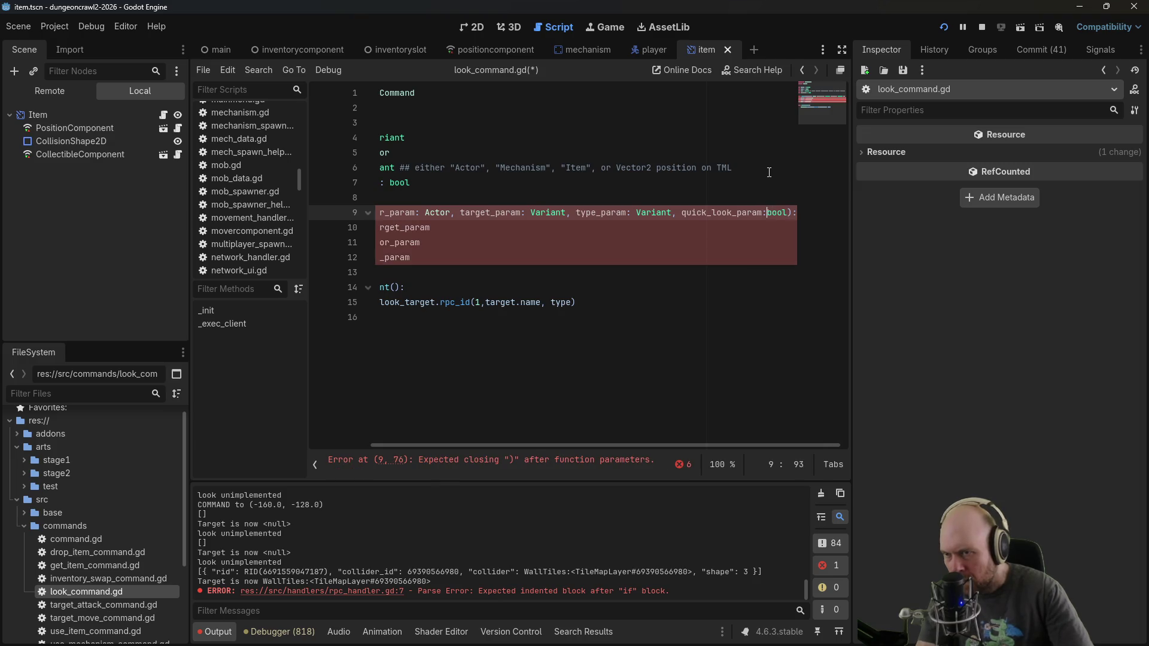
pyautogui.press('Right')
pyautogui.press('Right')
pyautogui.press('Right')
pyautogui.write('=true')
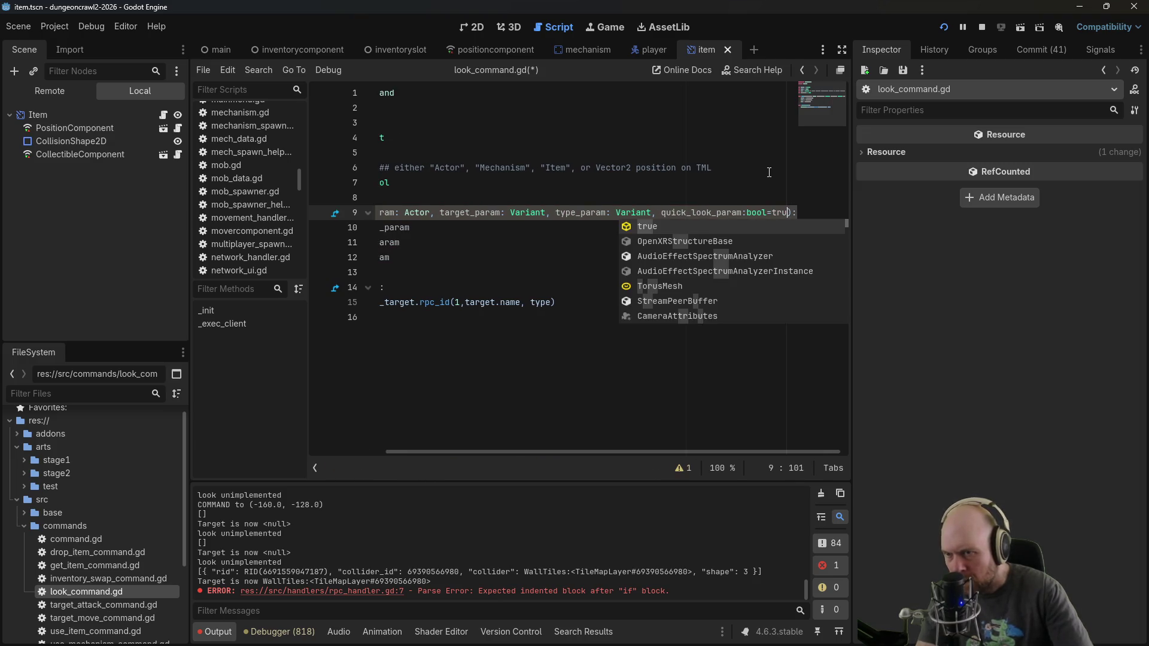
# Assign quick_look = quick_look_param in the _init body.
pyautogui.press('Down')
pyautogui.press('Down')
pyautogui.press('Down')
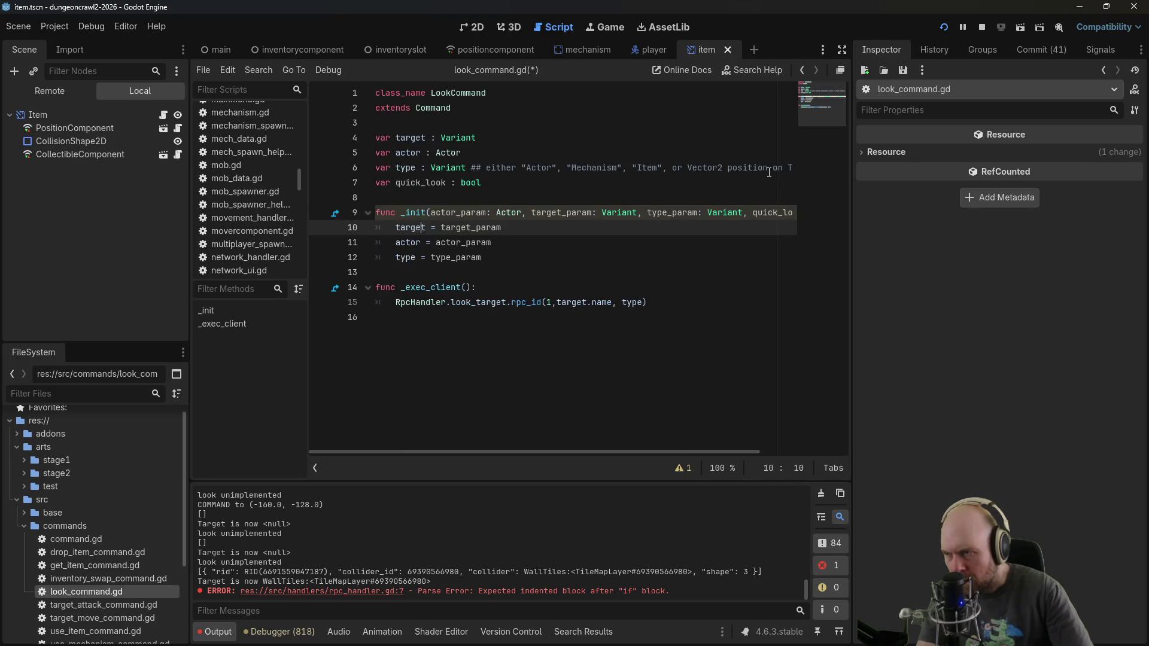
pyautogui.press('Return')
pyautogui.press('Up')
pyautogui.write('uick_l')
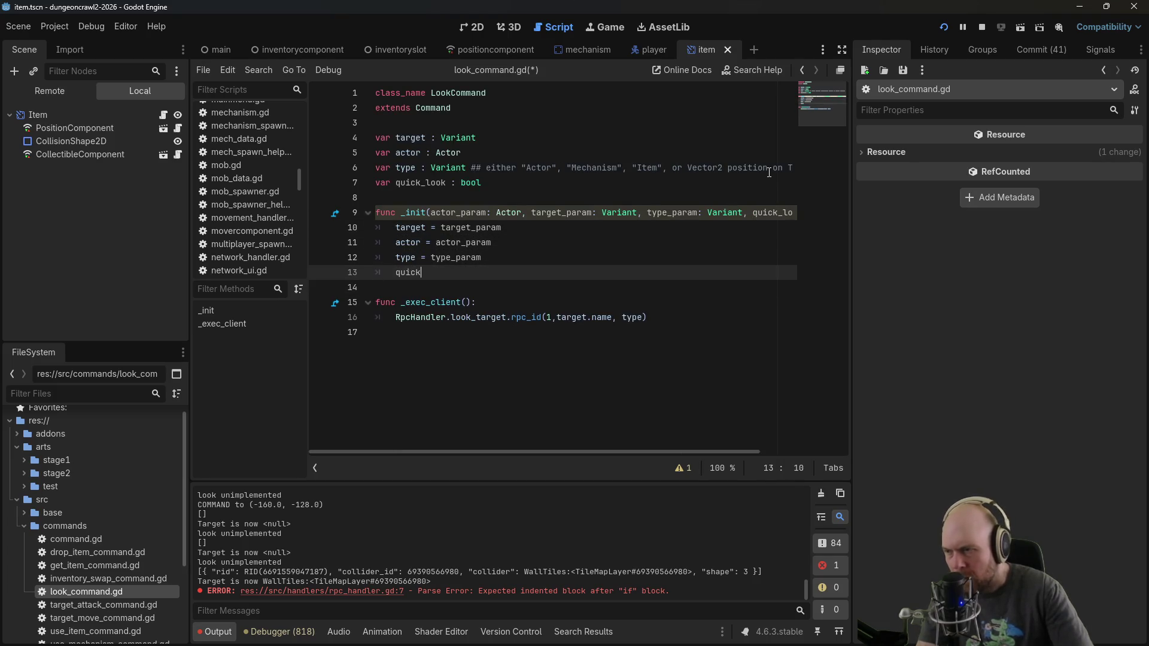
pyautogui.write('ook = quick_l')
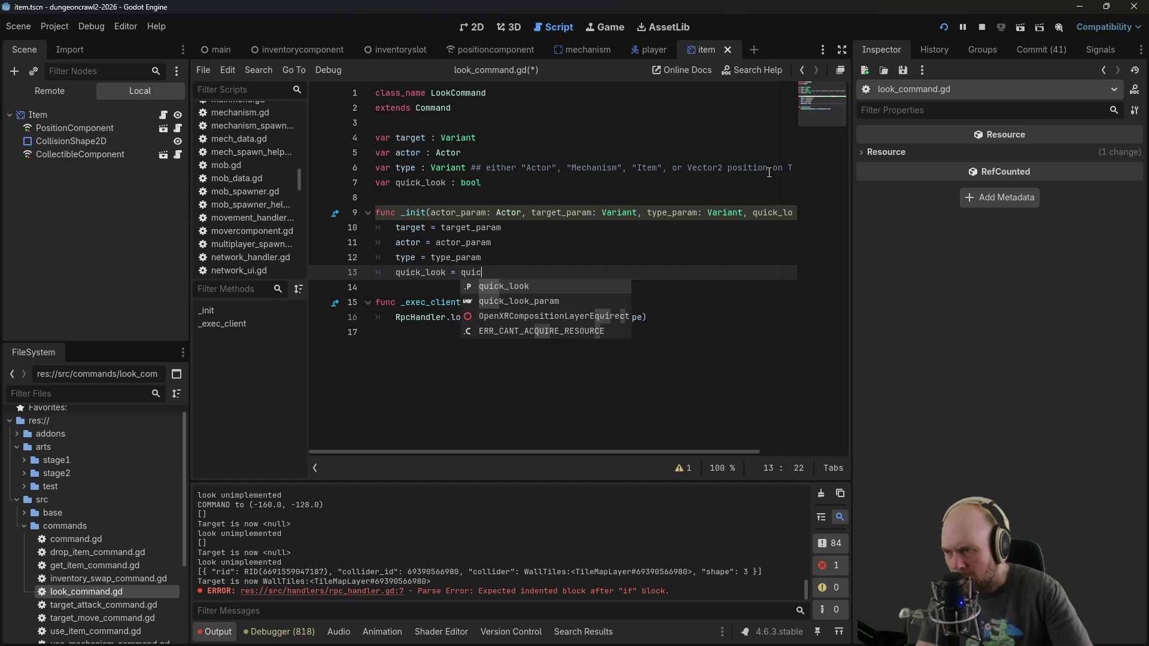
pyautogui.write('ook_pa')
pyautogui.press('Return')
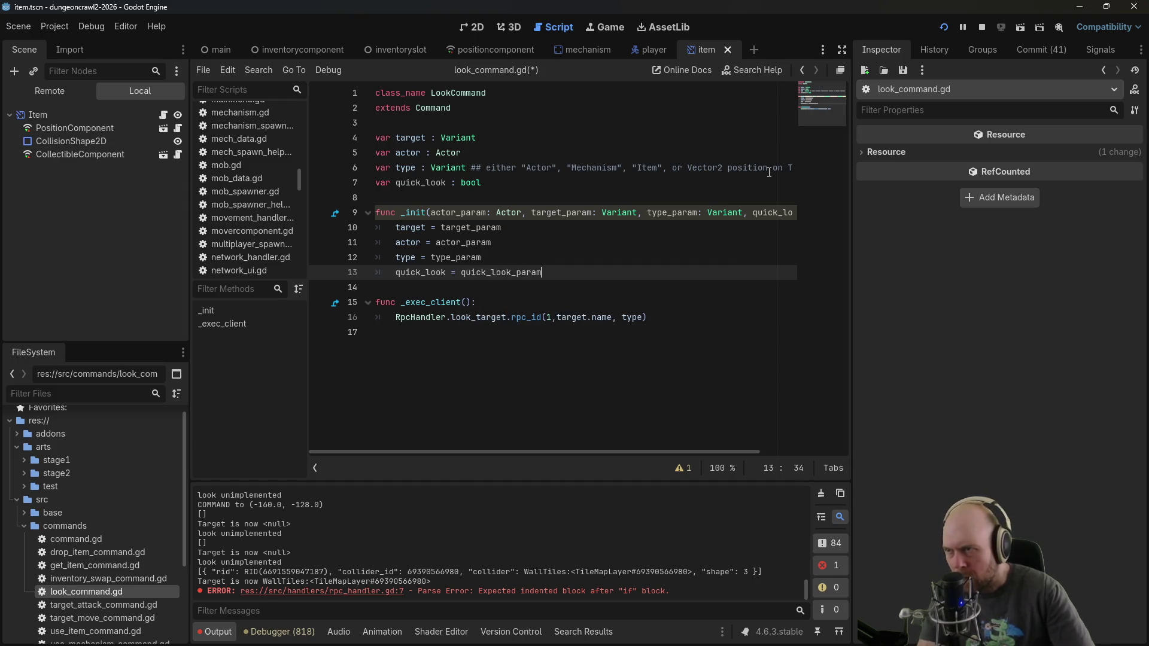
# Pass quick_look as the last rpc_id argument, save, and go back to rpc_handler.gd.
pyautogui.press('Down')
pyautogui.press('Down')
pyautogui.press('Down')
pyautogui.press('Left')
pyautogui.press('End')
pyautogui.press('Left')
pyautogui.write('quick_l')
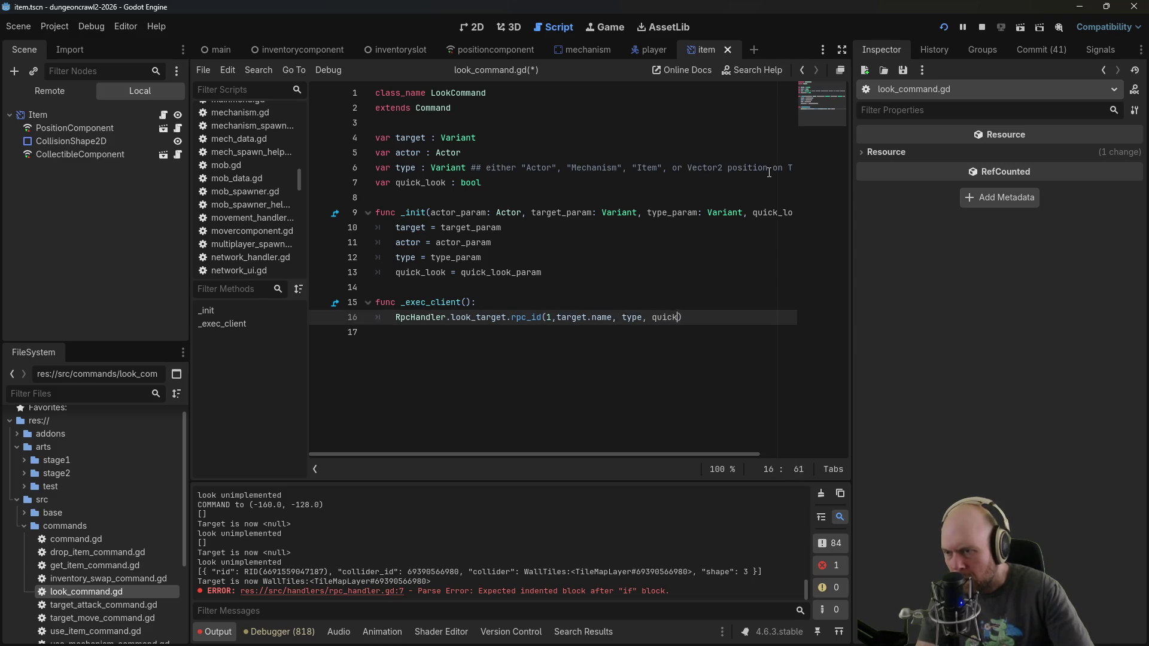
pyautogui.write('ook')
pyautogui.hotkey('ctrl', 's')
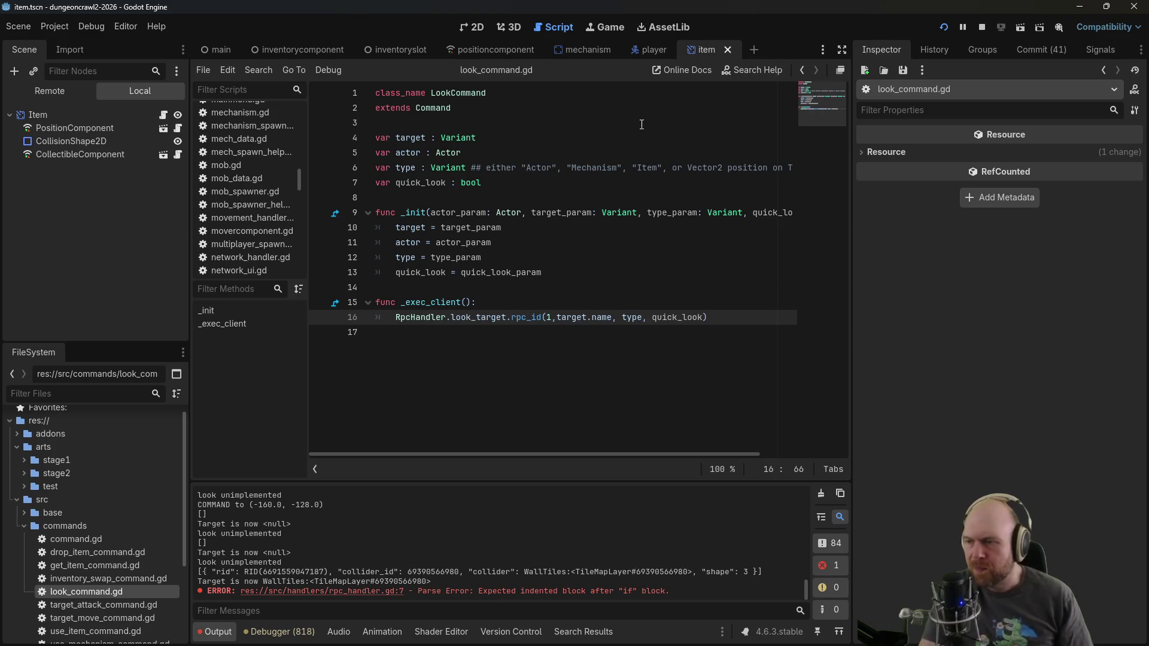
pyautogui.click(496, 197)
pyautogui.keyDown('ctrl'); pyautogui.click(466, 316); pyautogui.keyUp('ctrl')
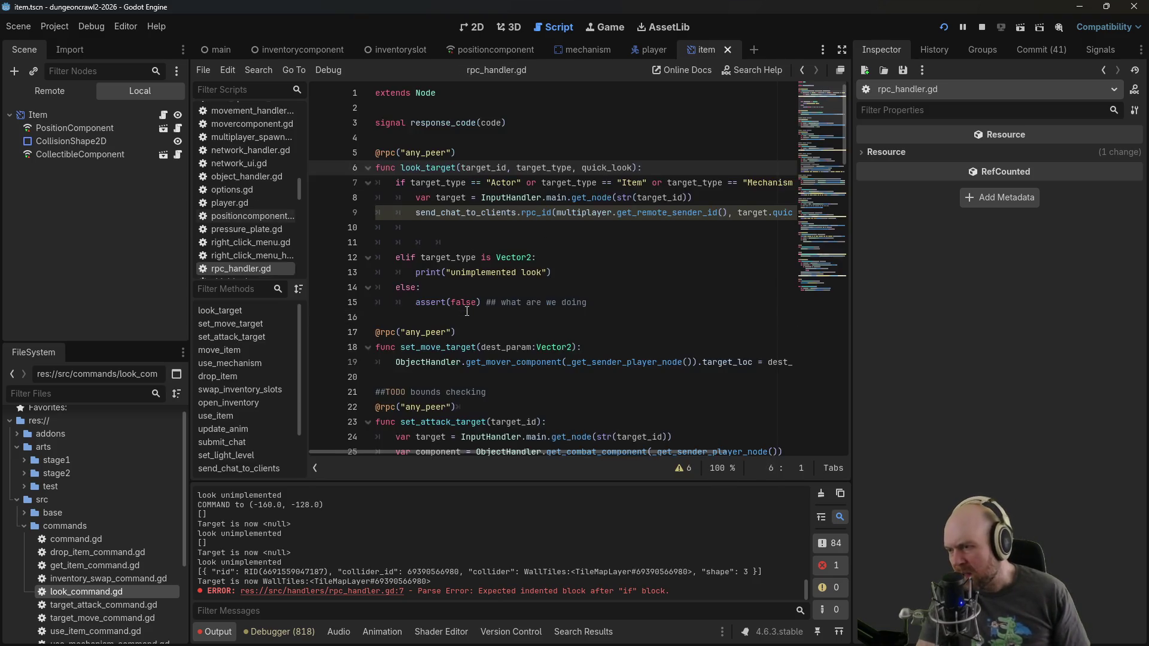
pyautogui.click(504, 213)
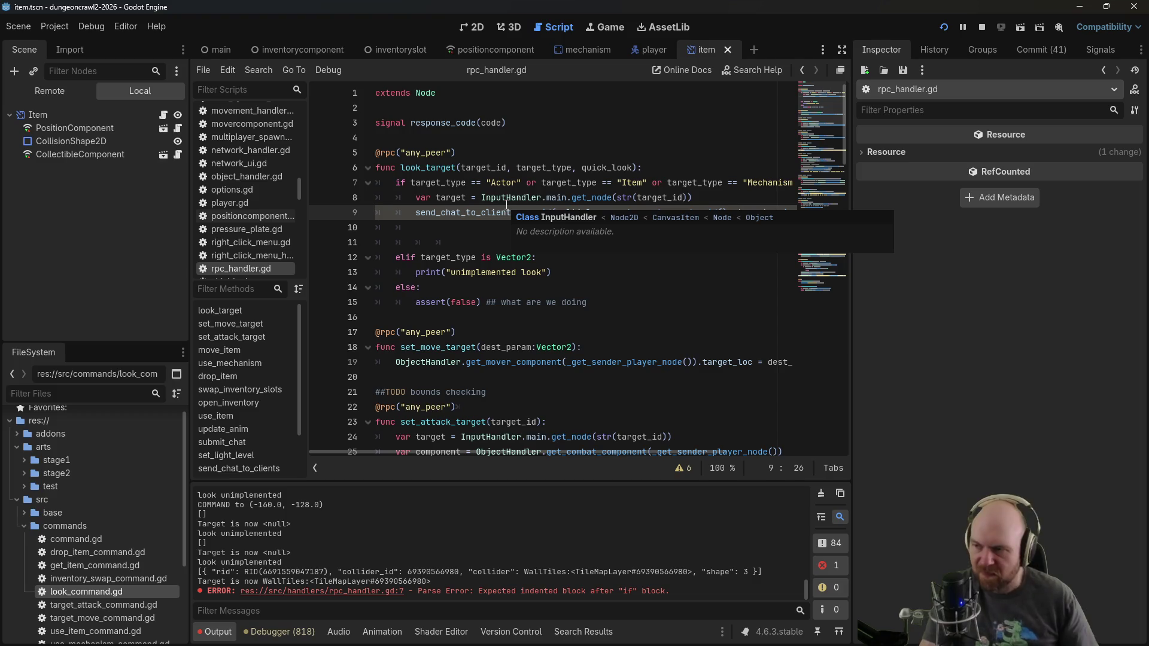
pyautogui.click(436, 230)
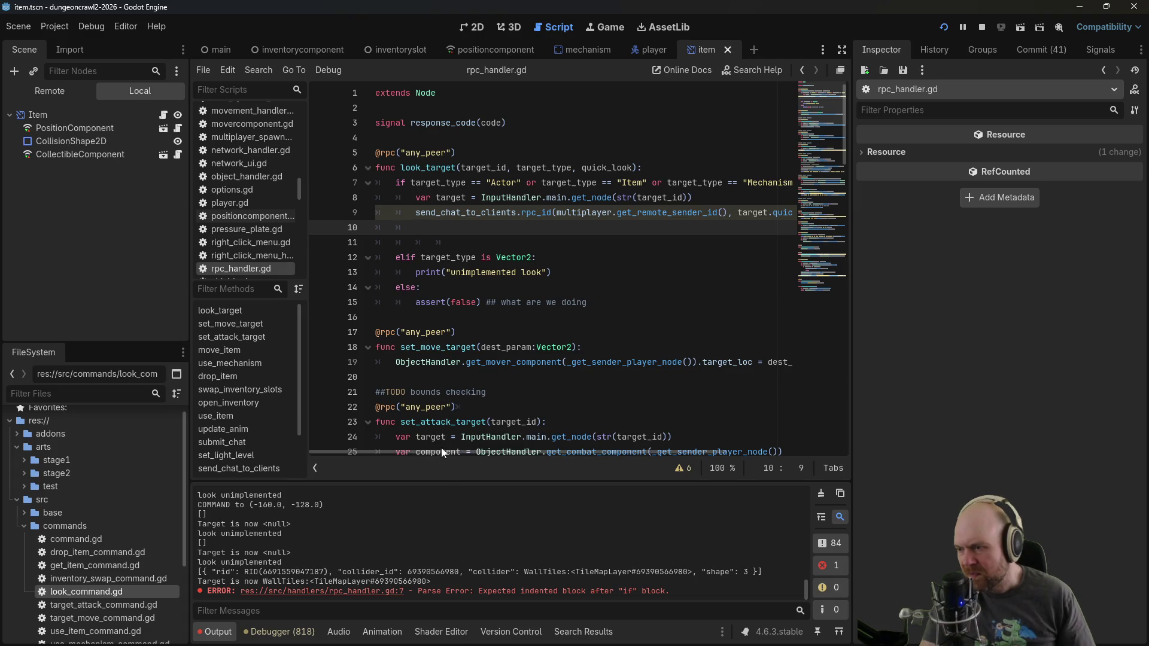
# Wrap the send_chat_to_clients call in look_target inside an 'if quick_look:' check.
pyautogui.press('Up')
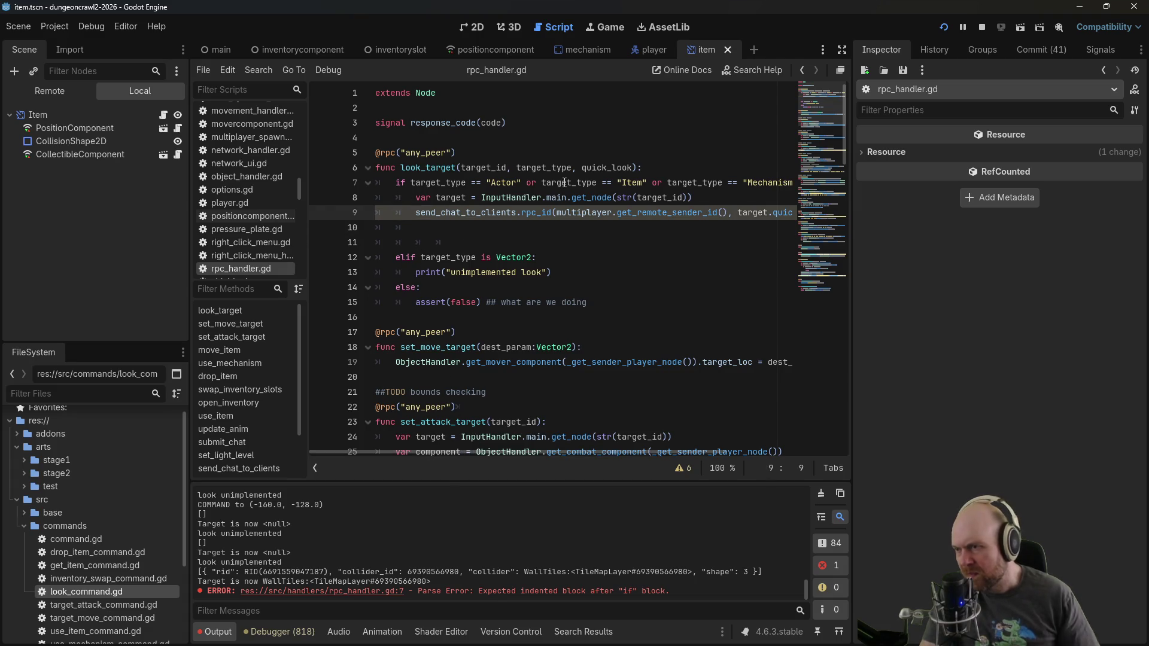
pyautogui.press('Return')
pyautogui.press('Up')
pyautogui.write('i')
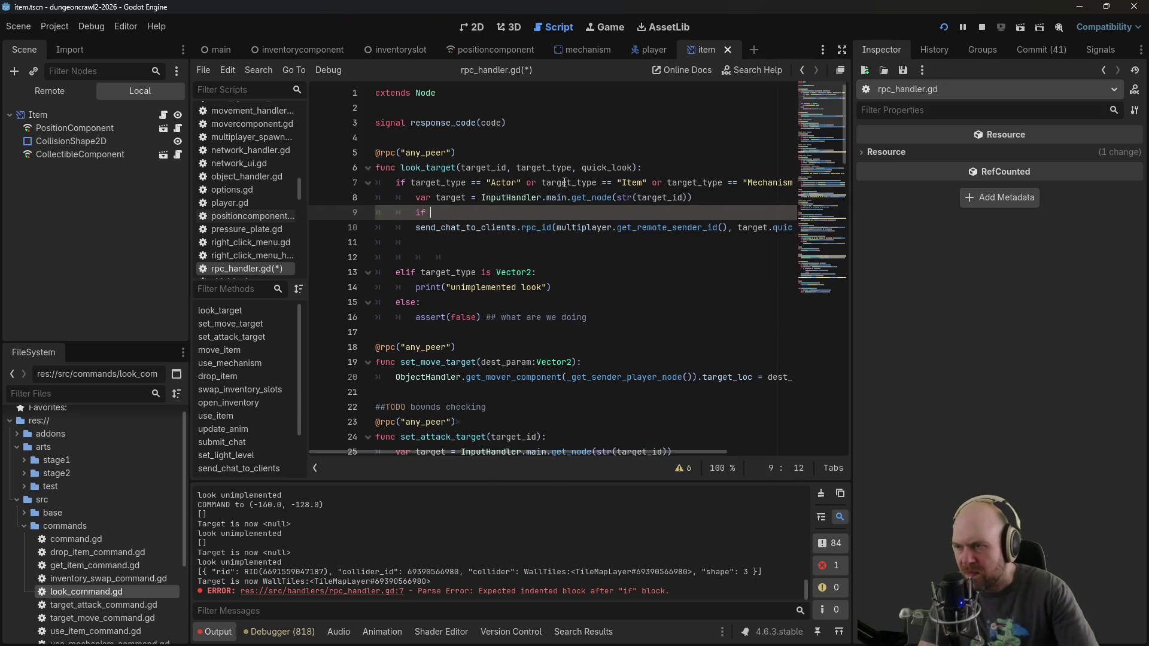
pyautogui.write('f quic')
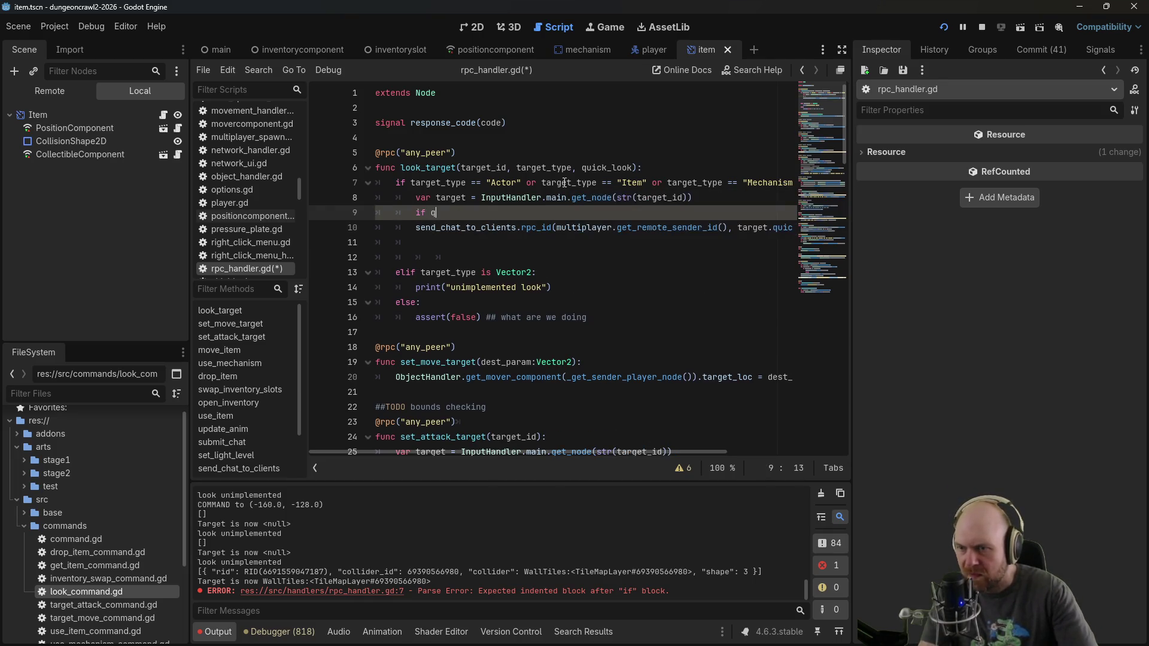
pyautogui.write('k:')
pyautogui.press('Return')
pyautogui.write(':')
pyautogui.press('Down')
pyautogui.press('Home')
pyautogui.press('Tab')
pyautogui.press('End')
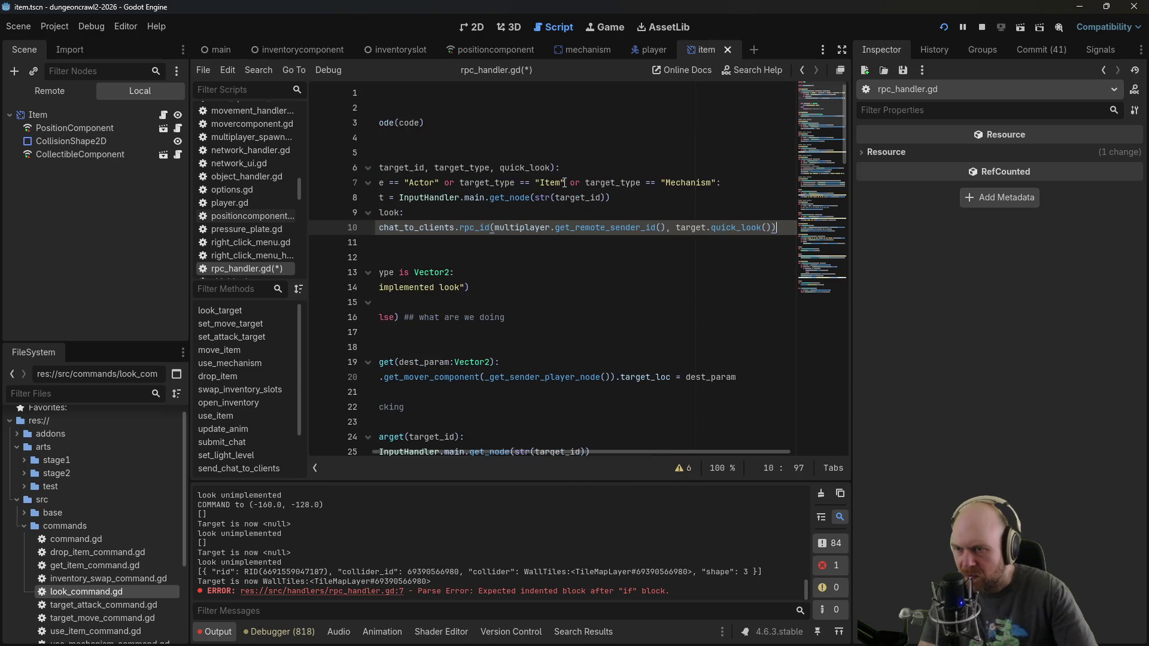
# Remove the blank lines after the chat call and save rpc_handler.gd.
pyautogui.press('Down')
pyautogui.press('Home')
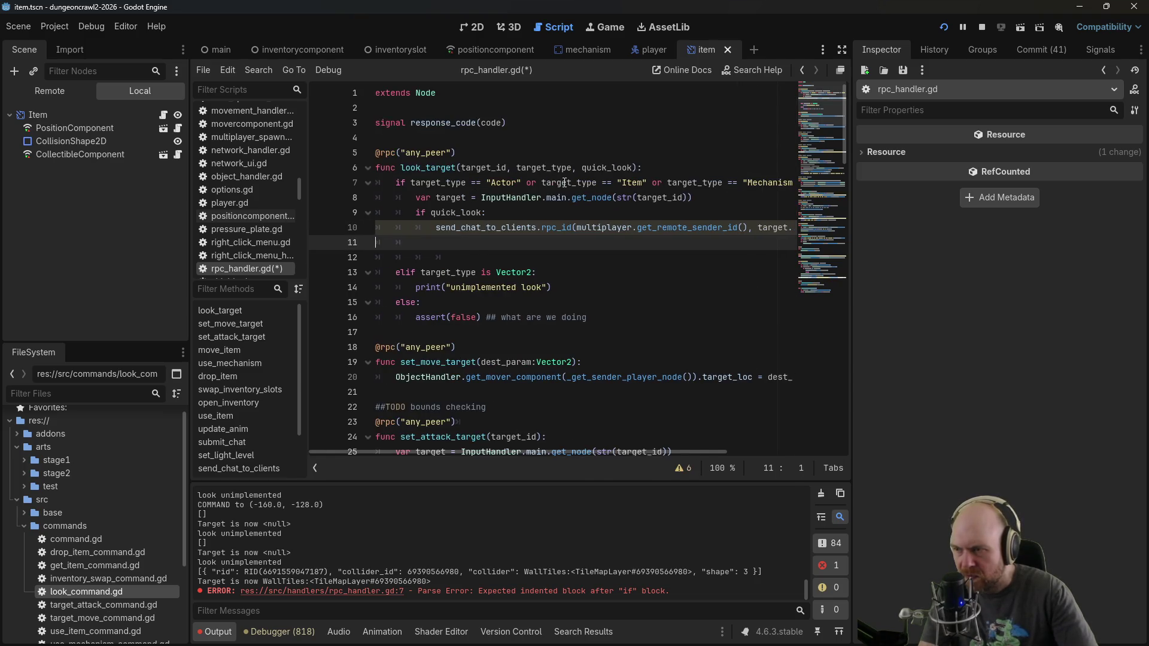
pyautogui.press('BackSpace')
pyautogui.press('Delete')
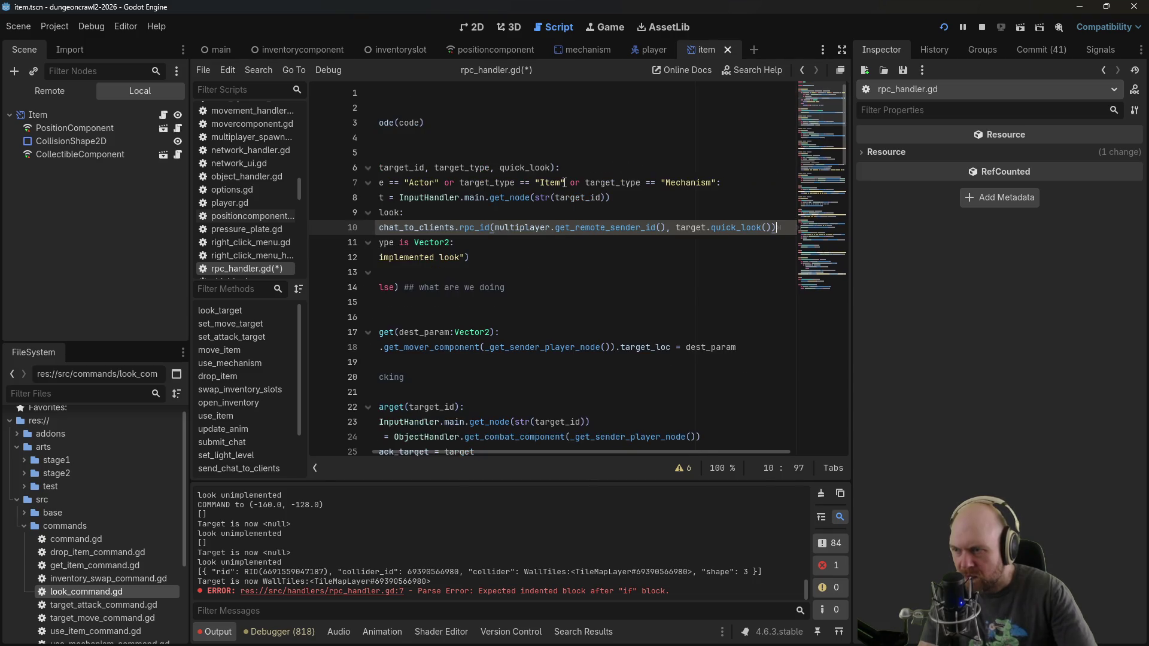
pyautogui.hotkey('ctrl', 's')
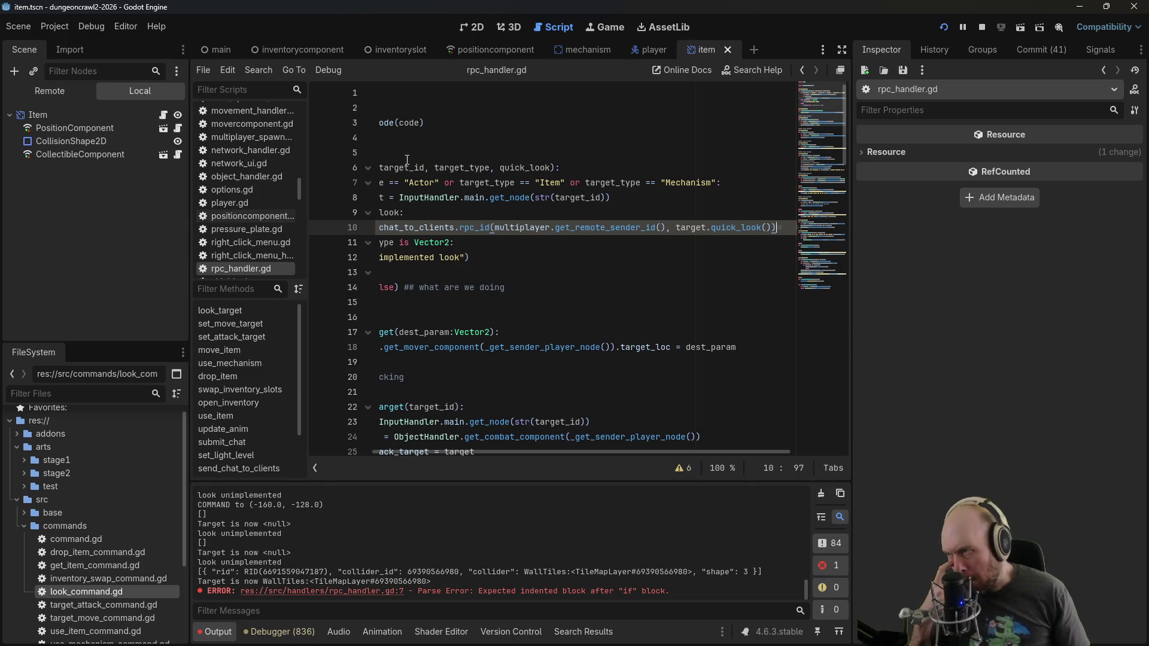
pyautogui.scroll(5, 251, 152)
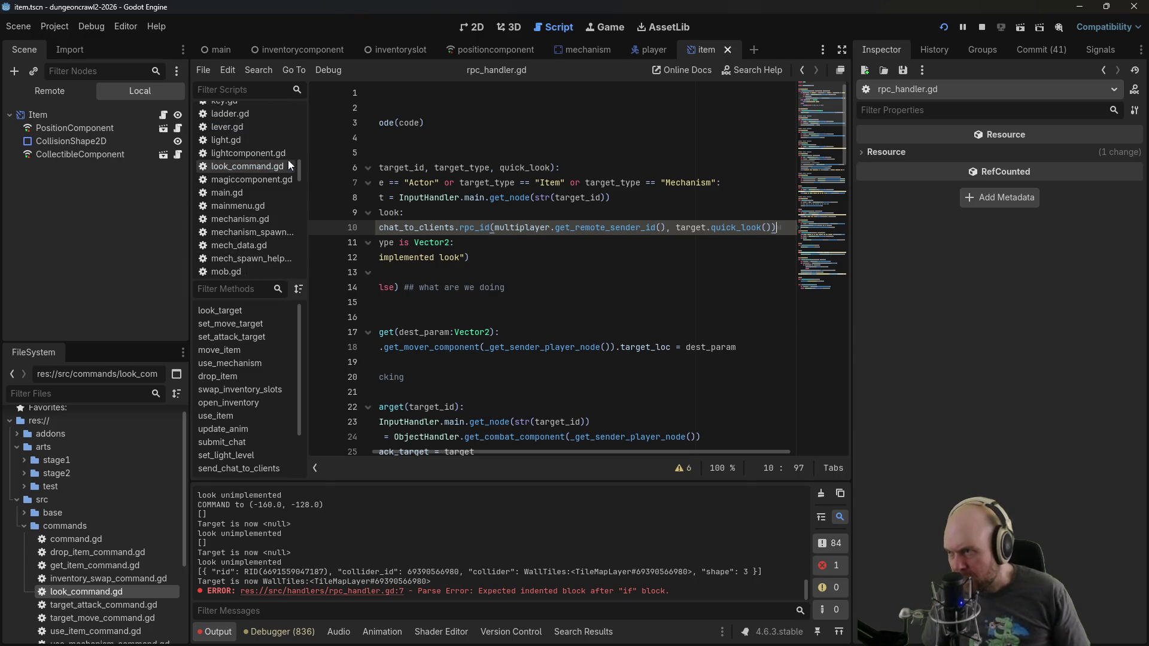
pyautogui.scroll(10, 296, 165)
pyautogui.click(267, 113)
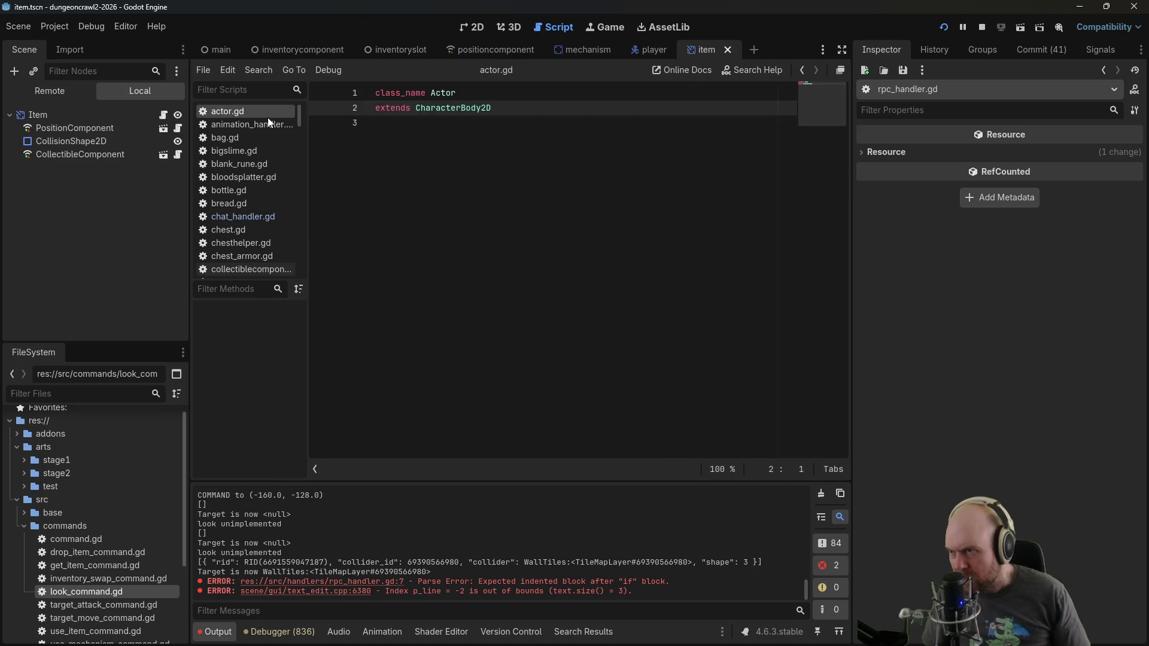
pyautogui.click(460, 154)
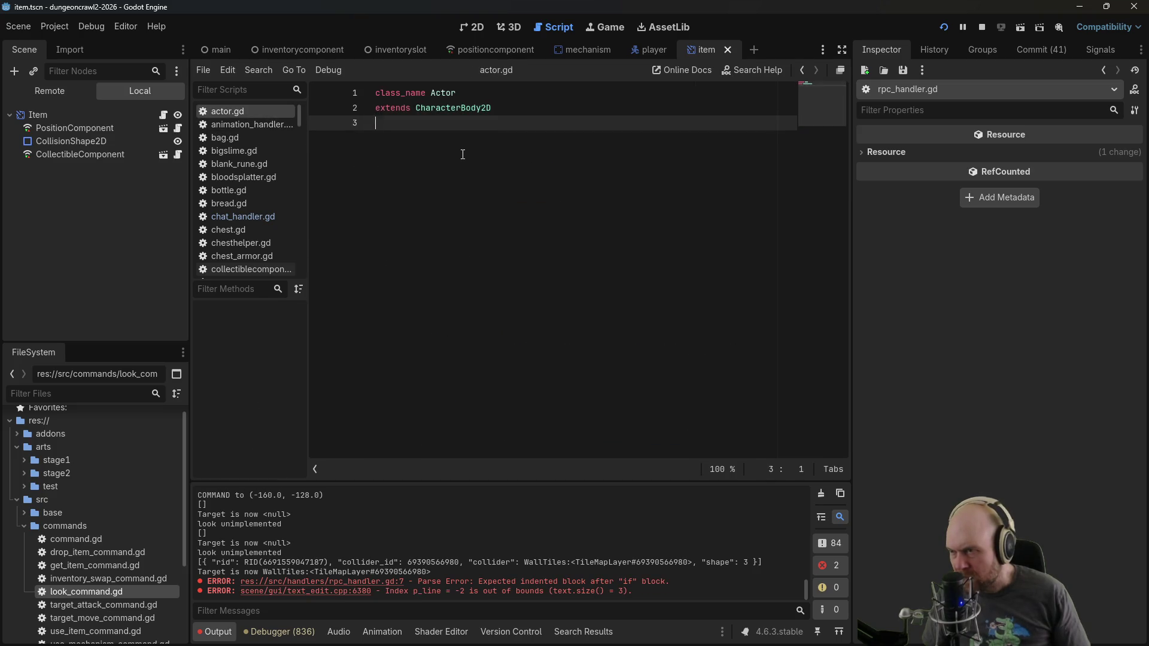
pyautogui.press('Return')
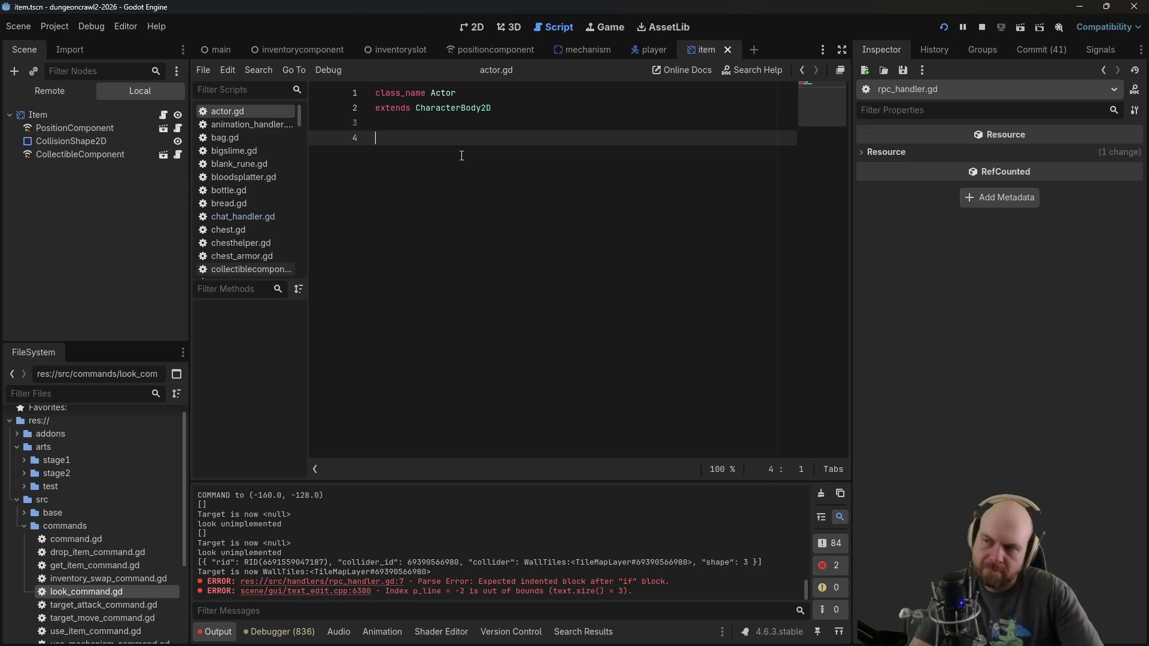
pyautogui.write('@abstra')
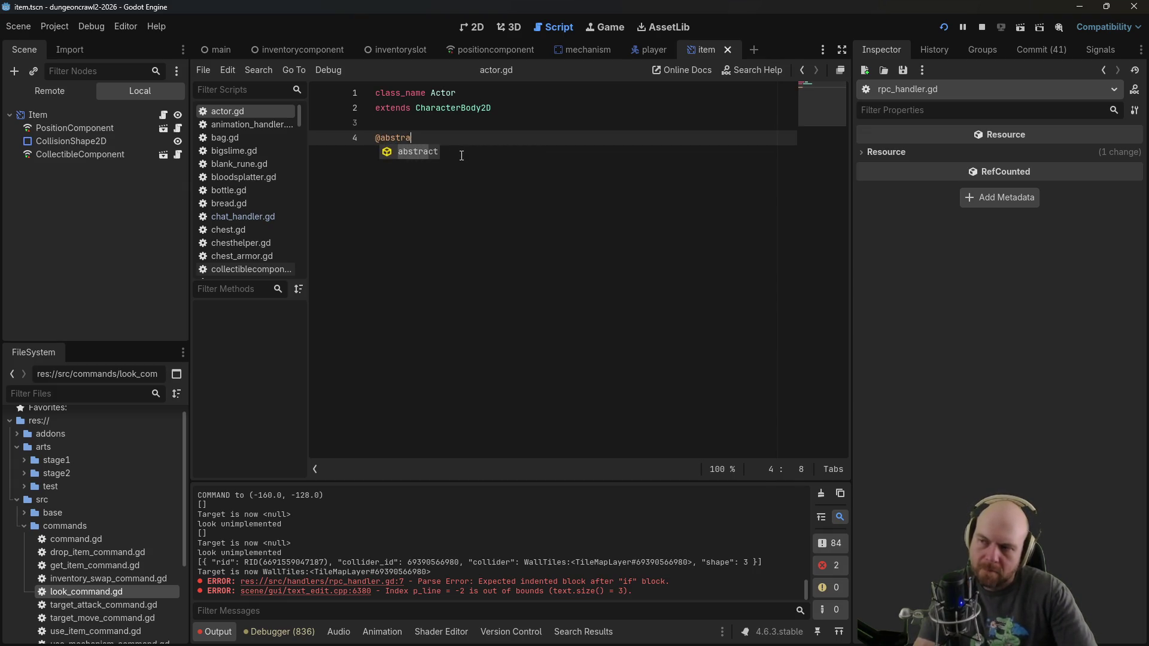
pyautogui.press('Return')
pyautogui.write('func quick_look() -> S')
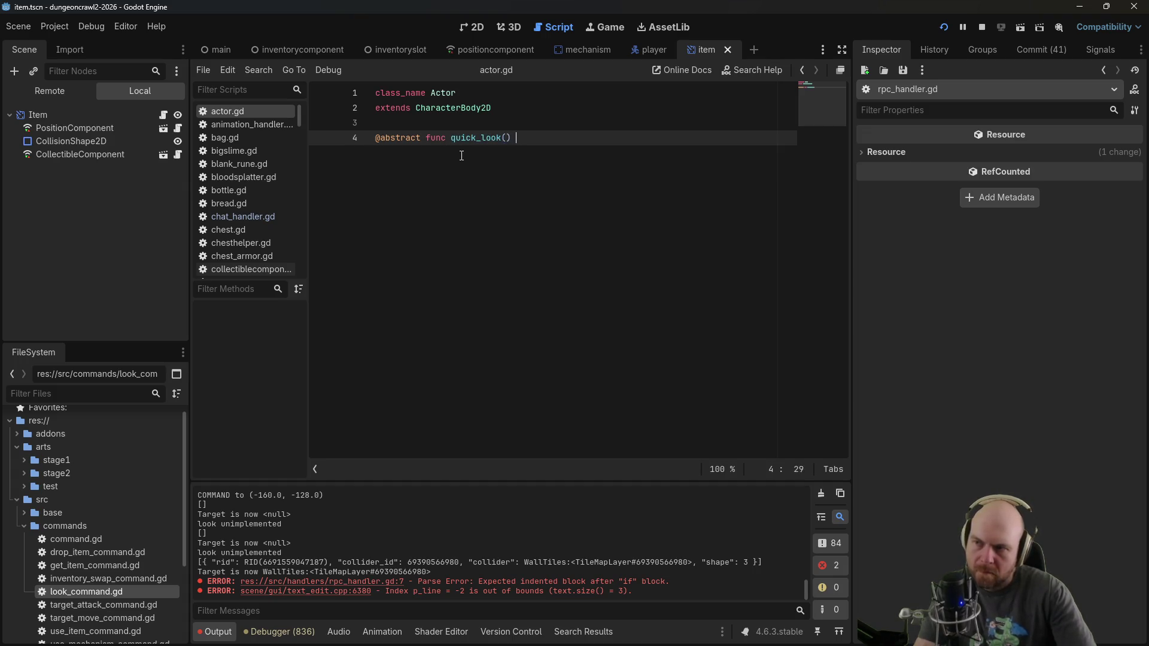
pyautogui.write('tring:')
pyautogui.hotkey('ctrl', 's')
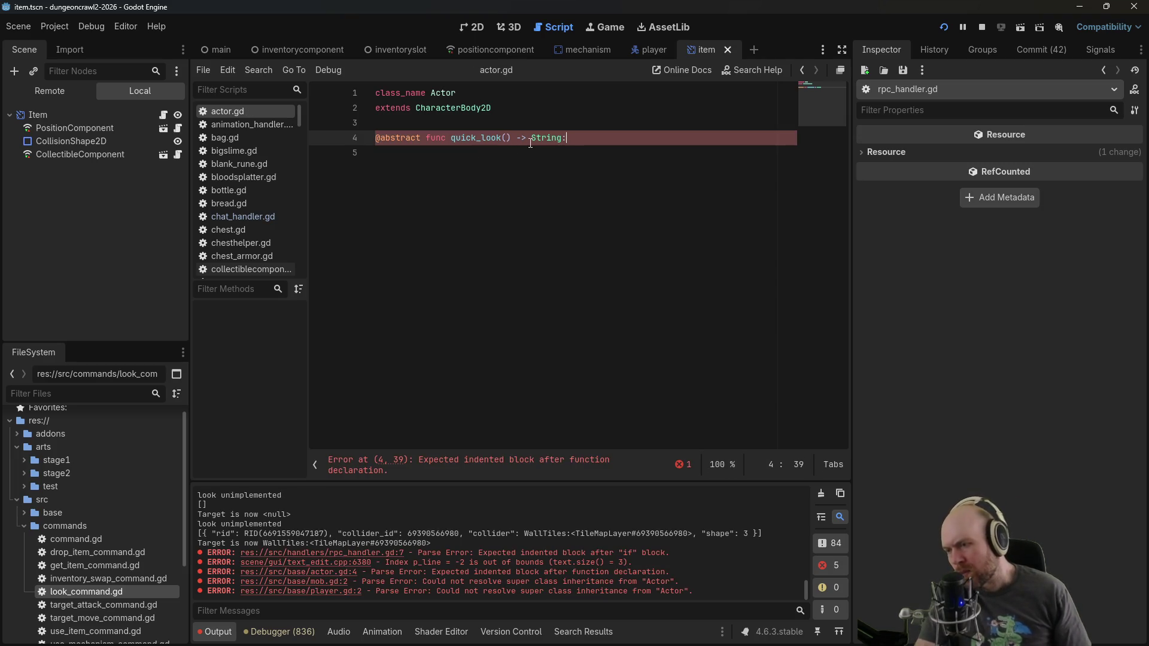
pyautogui.press('BackSpace')
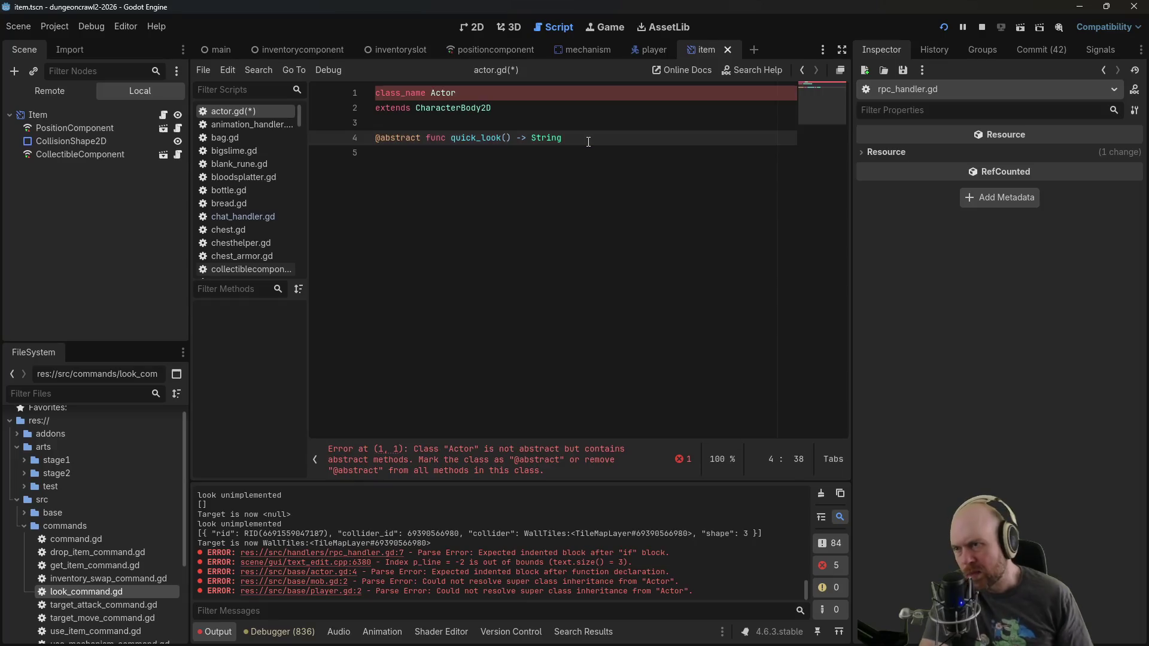
pyautogui.hotkey('ctrl', 's')
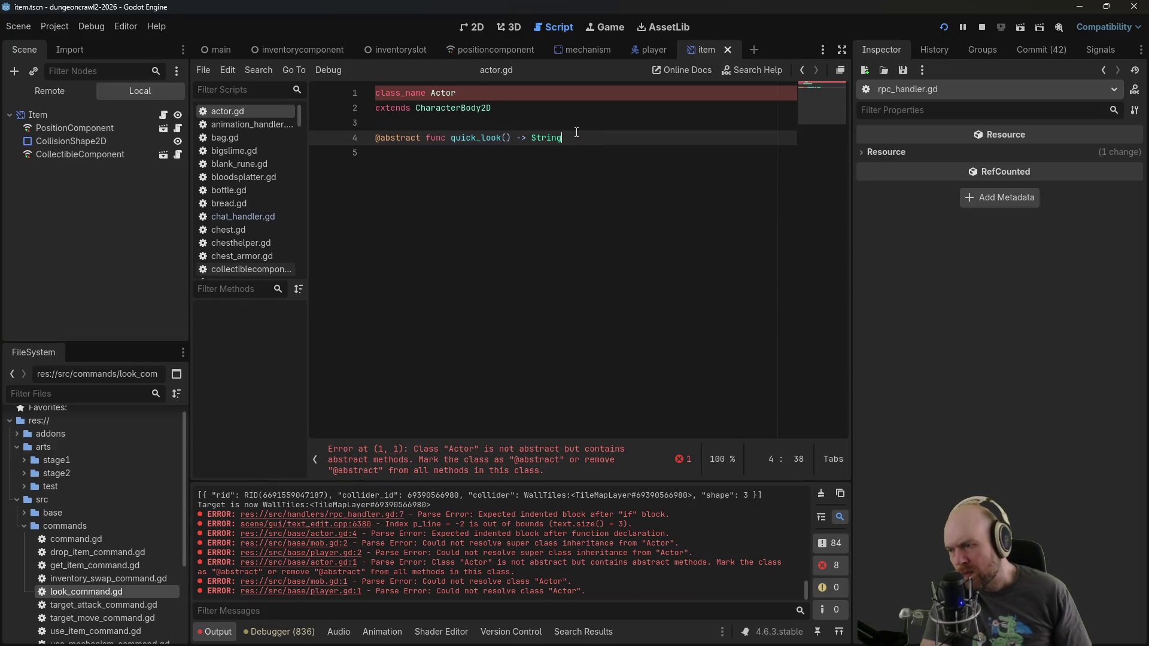
pyautogui.click(377, 93)
pyautogui.write('abstract')
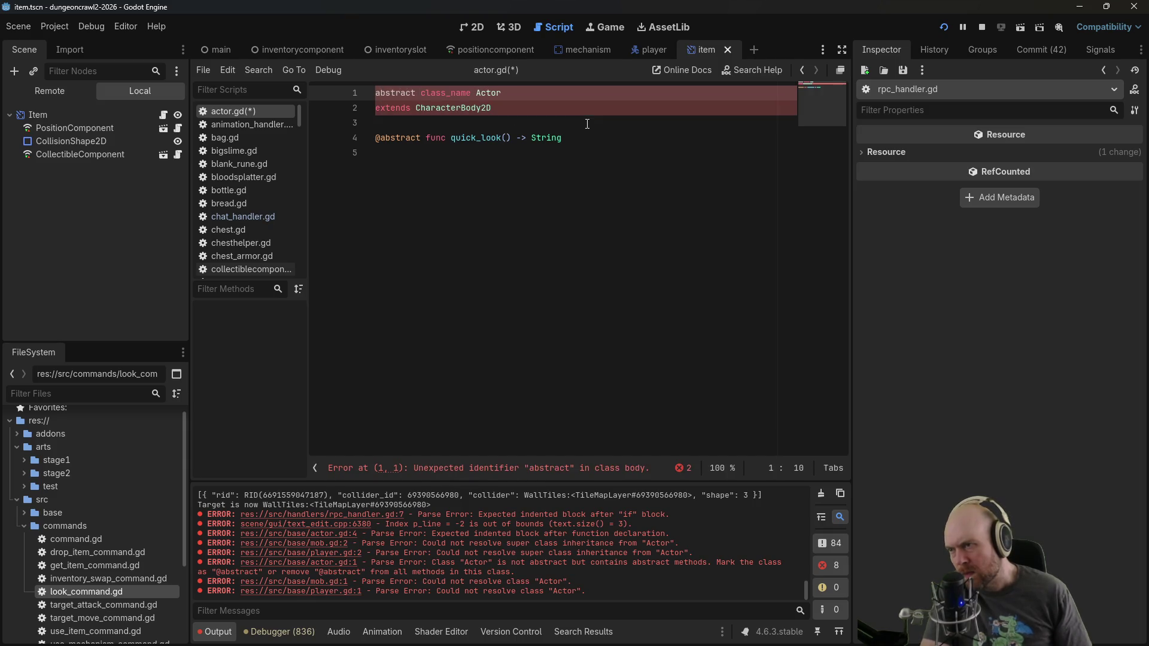
pyautogui.hotkey('ctrl', 's')
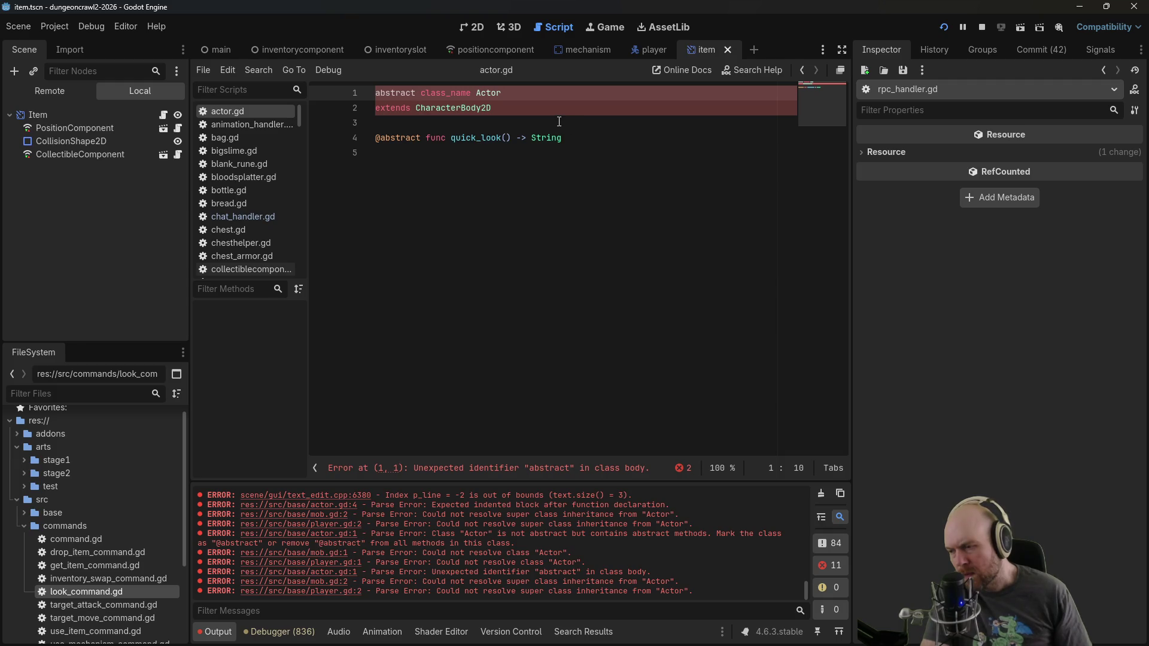
pyautogui.press('Home')
pyautogui.write('@')
pyautogui.press('F5')
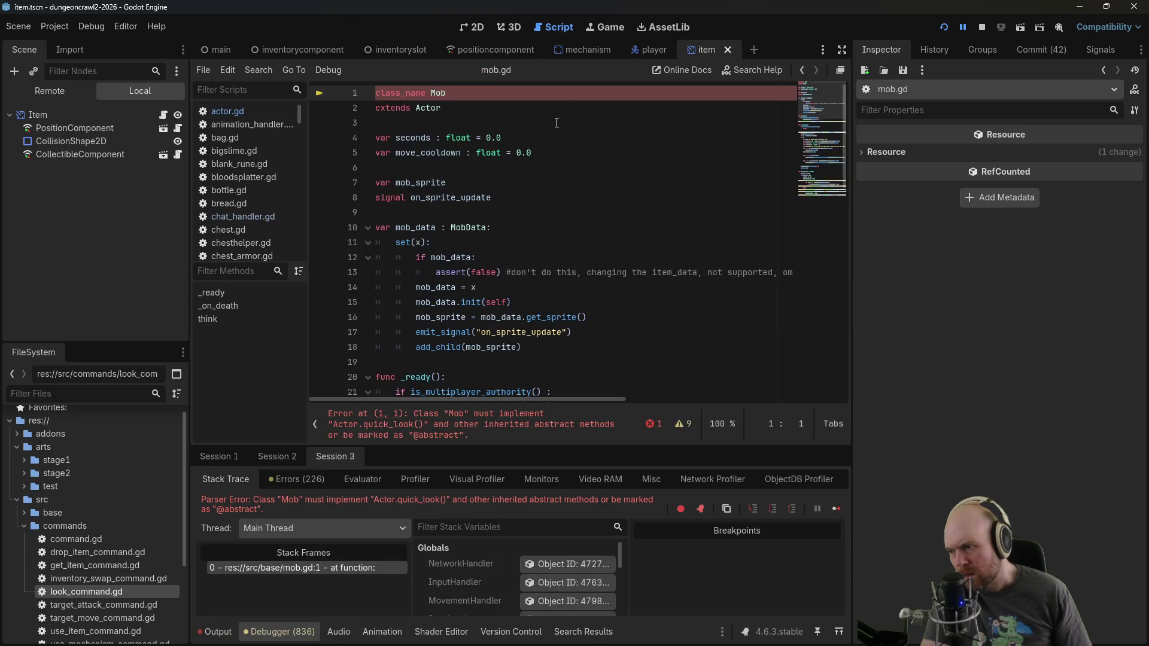
# Start a quick_look function after think in mob.gd, checking actor.gd's abstract signature.
pyautogui.scroll(-12, 509, 171)
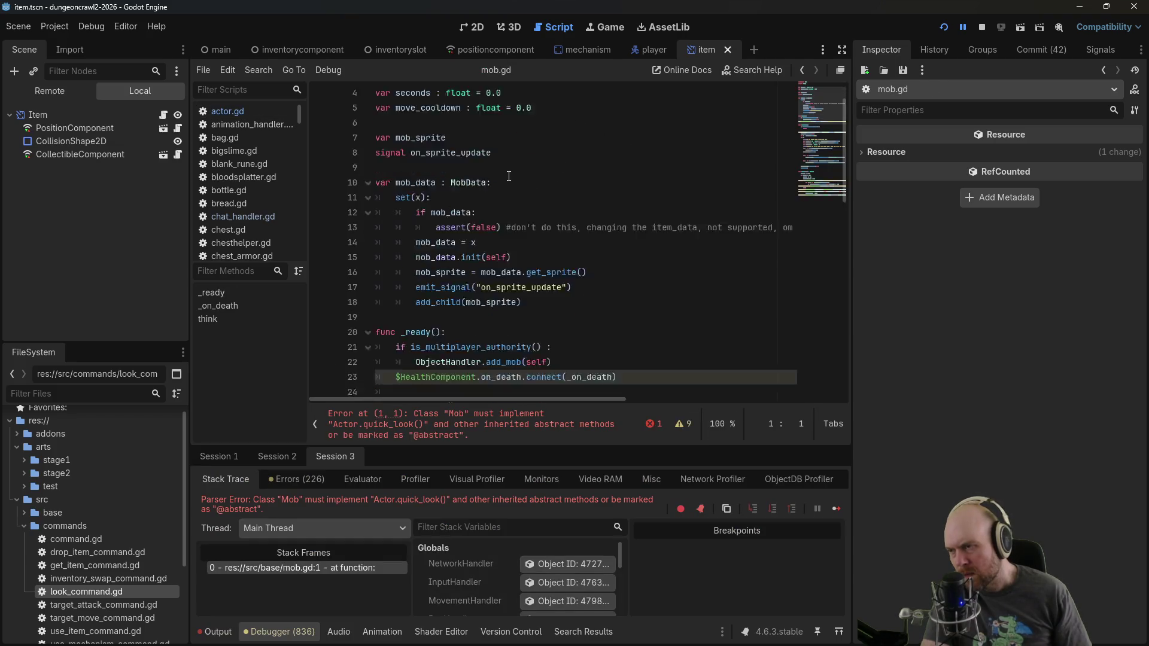
pyautogui.scroll(-2, 513, 169)
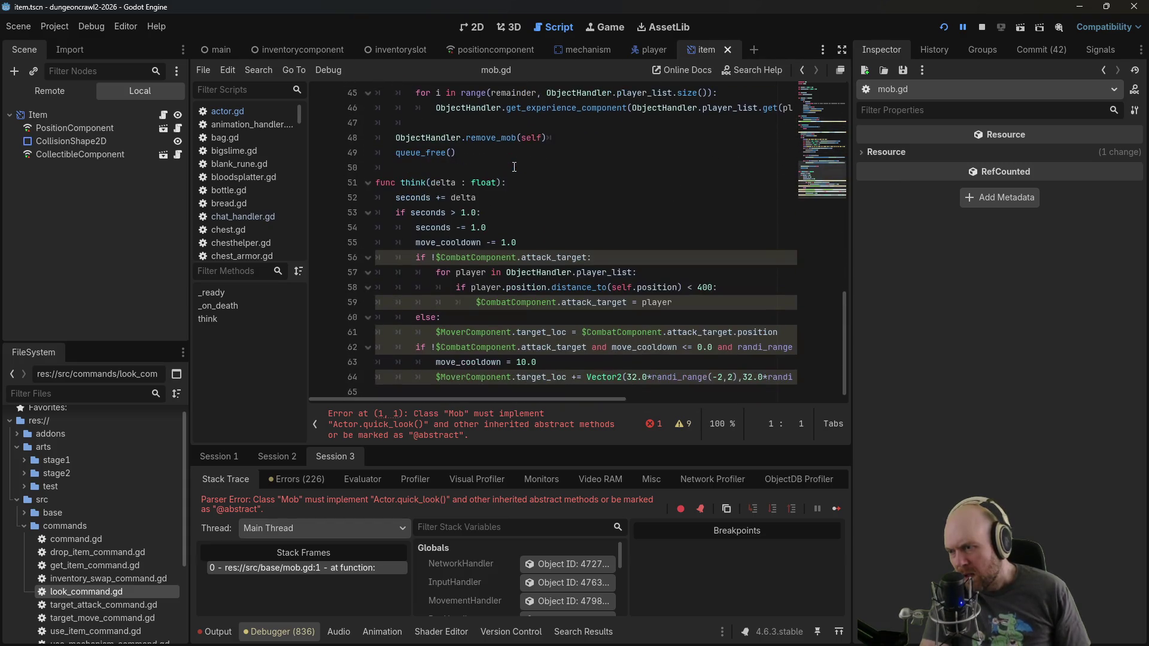
pyautogui.click(418, 386)
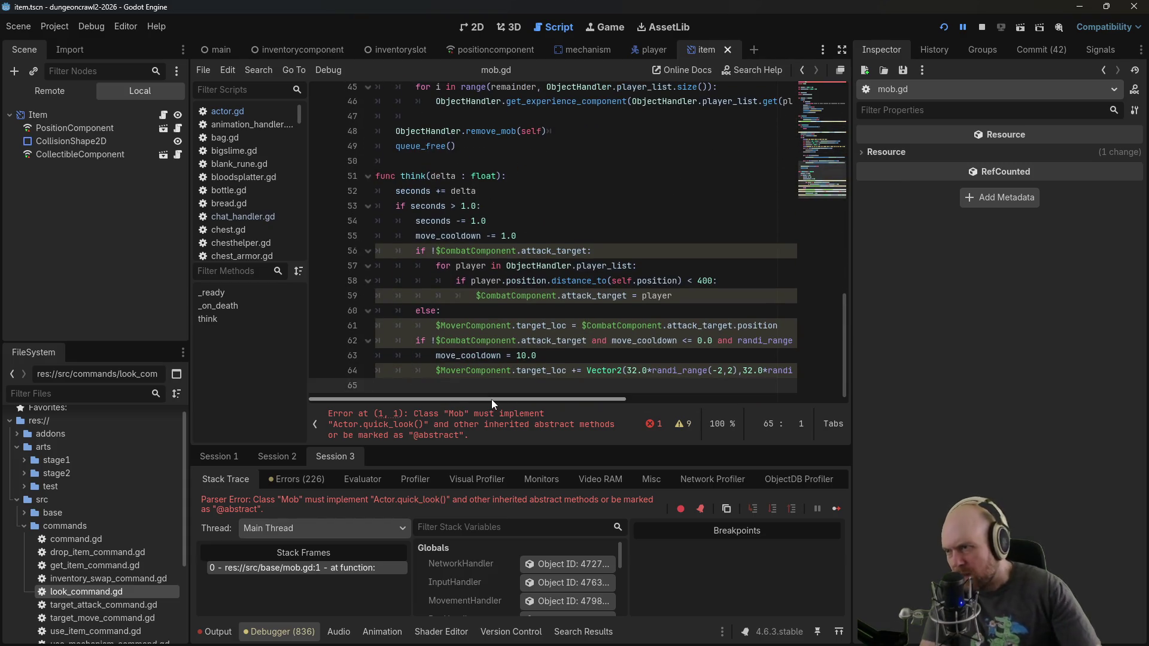
pyautogui.press('Return')
pyautogui.write('func quick_look')
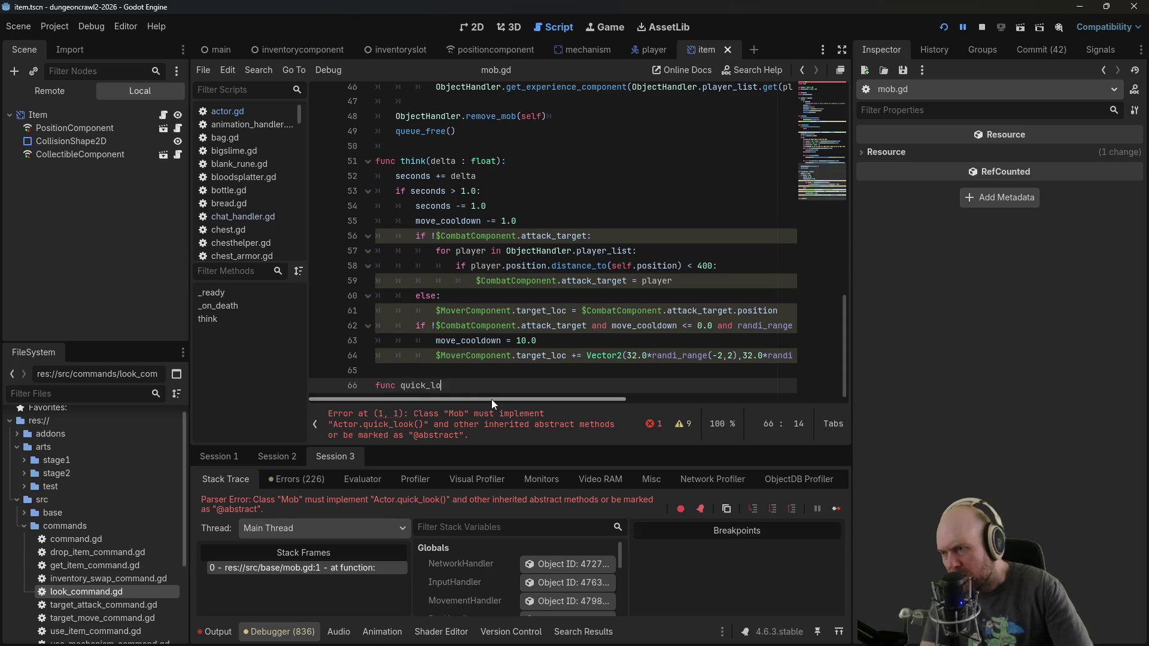
pyautogui.press('Return')
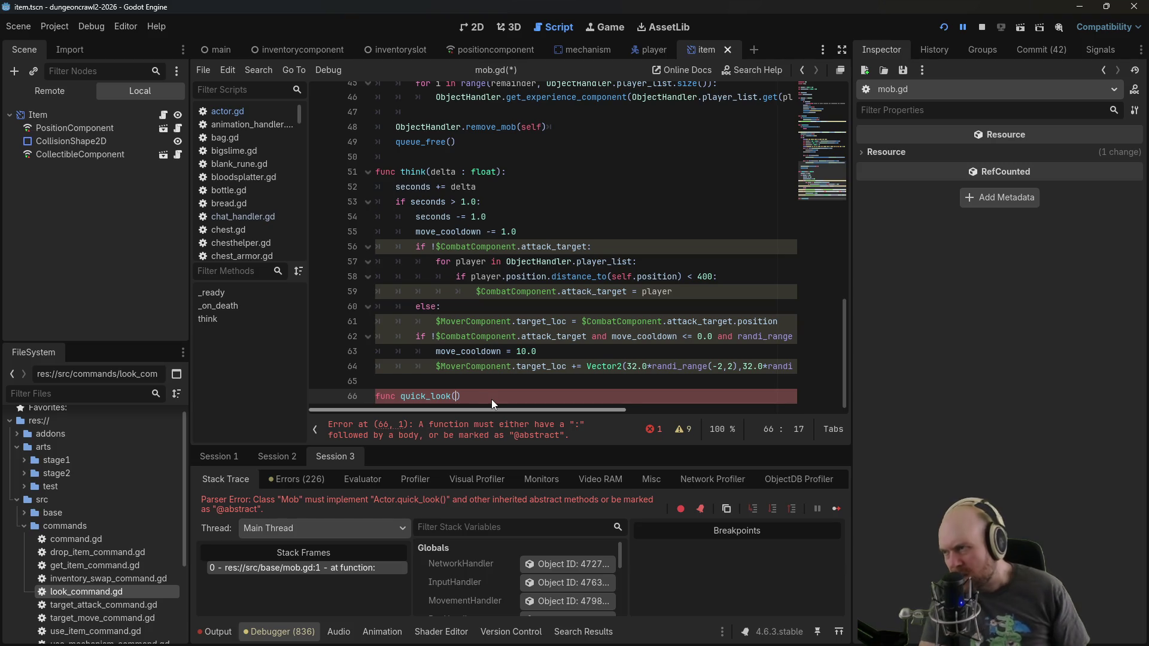
pyautogui.click(240, 112)
pyautogui.moveTo(571, 138); pyautogui.dragTo(586, 120)
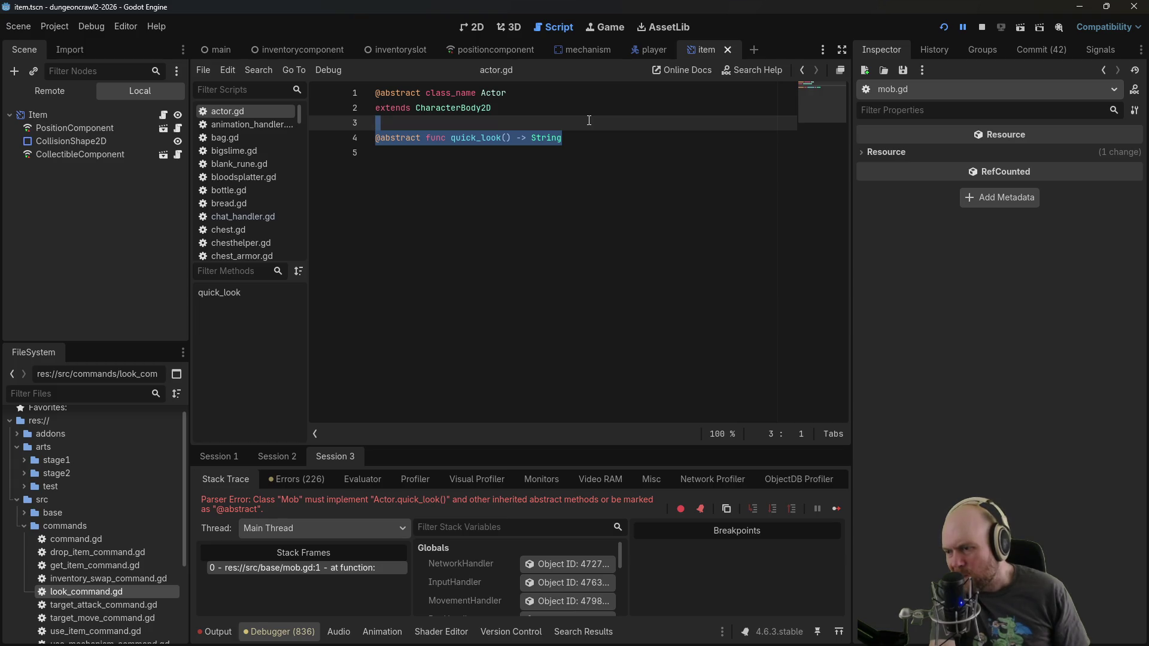
pyautogui.click(801, 70)
# Give mob.gd's quick_look a String return type and return mob_data.quick_look() when mob_data exists.
pyautogui.click(474, 408)
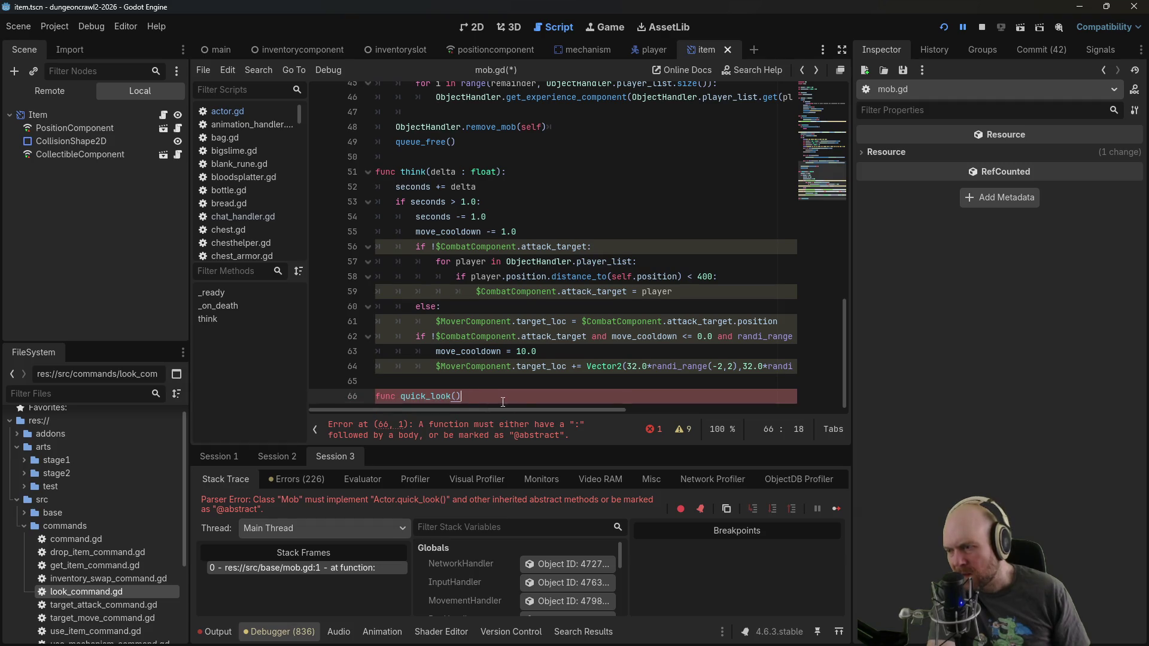
pyautogui.write('-> String:')
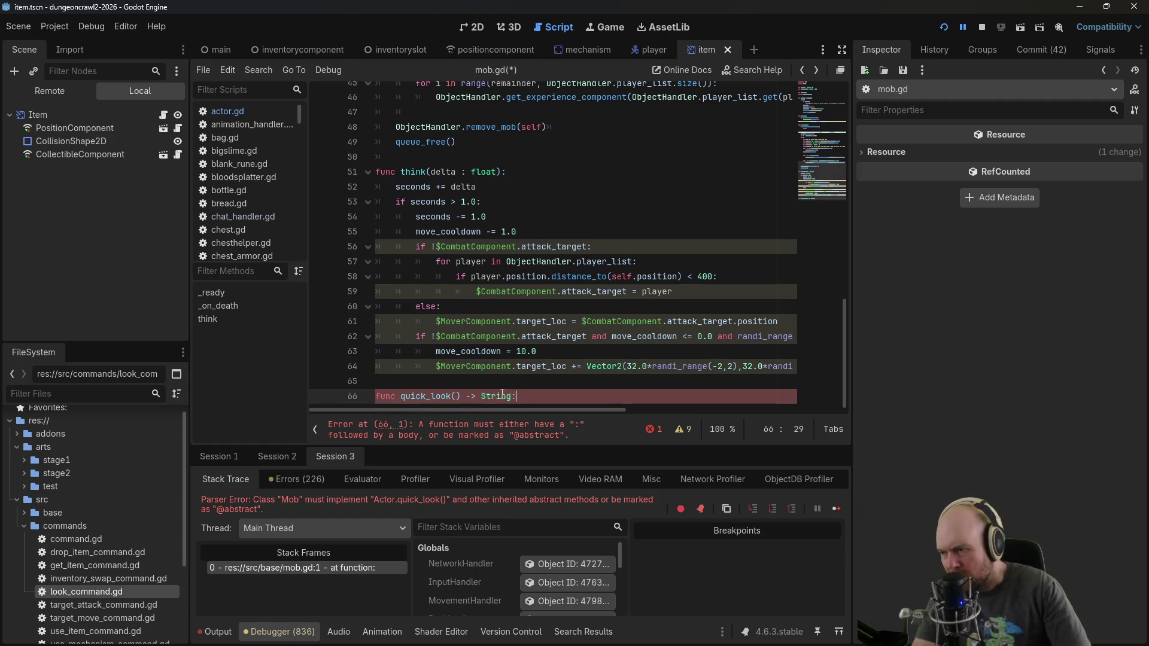
pyautogui.press('Return')
pyautogui.write('turn')
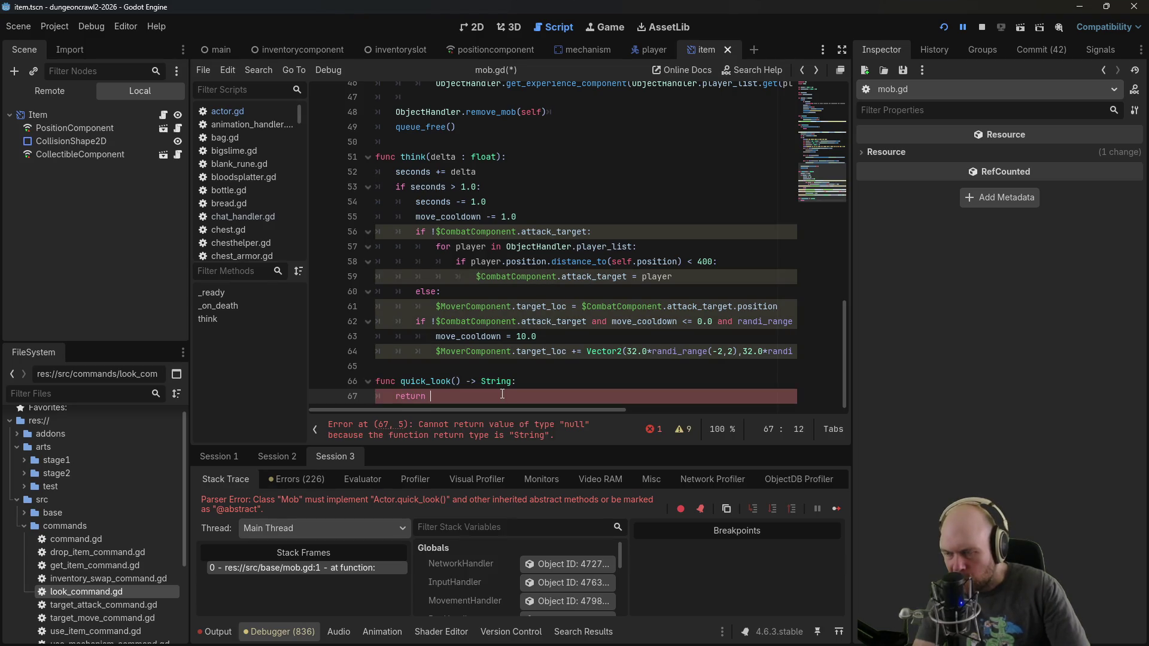
pyautogui.press('BackSpace')
pyautogui.press('BackSpace')
pyautogui.press('BackSpace')
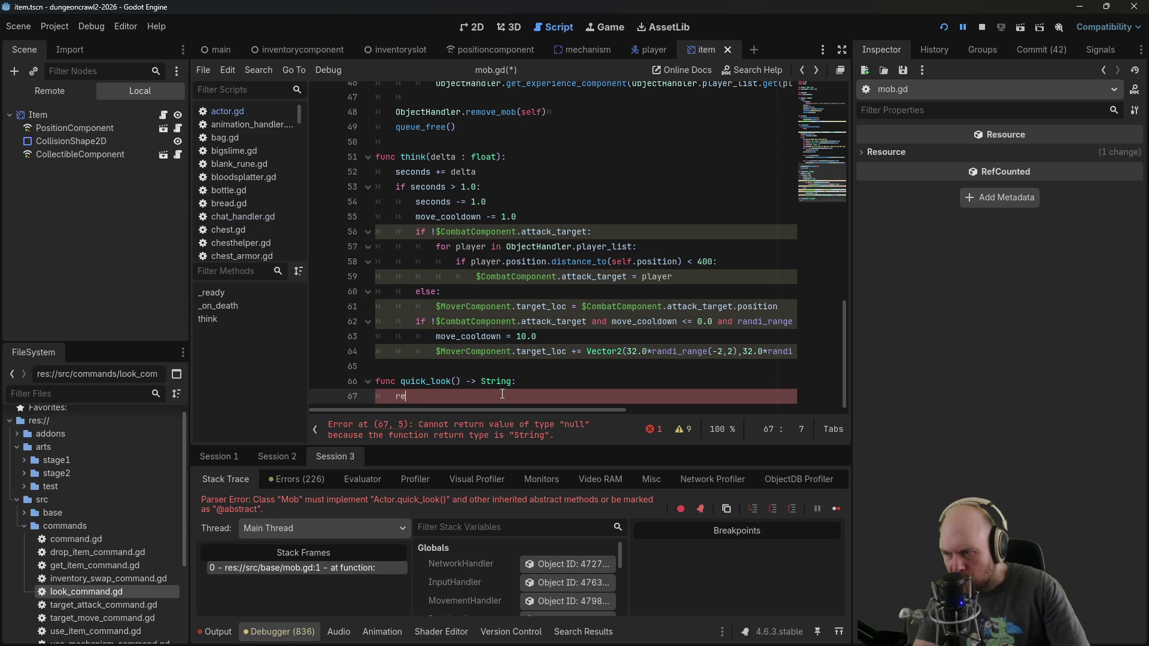
pyautogui.write('mob_data')
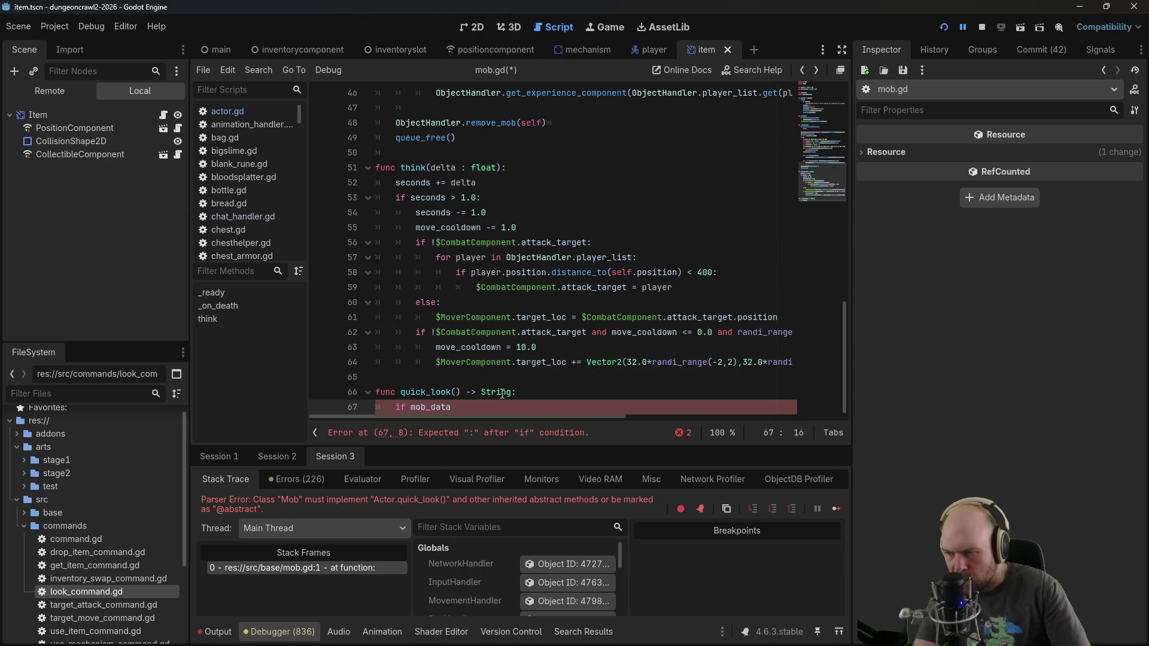
pyautogui.write('.')
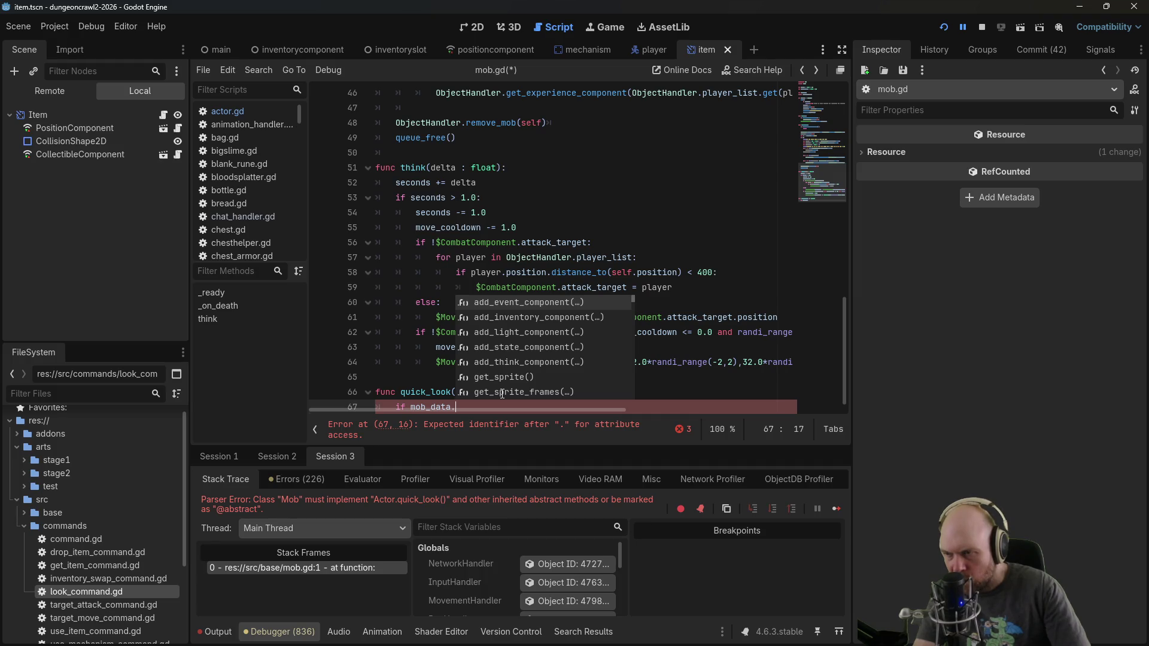
pyautogui.write('quick_look')
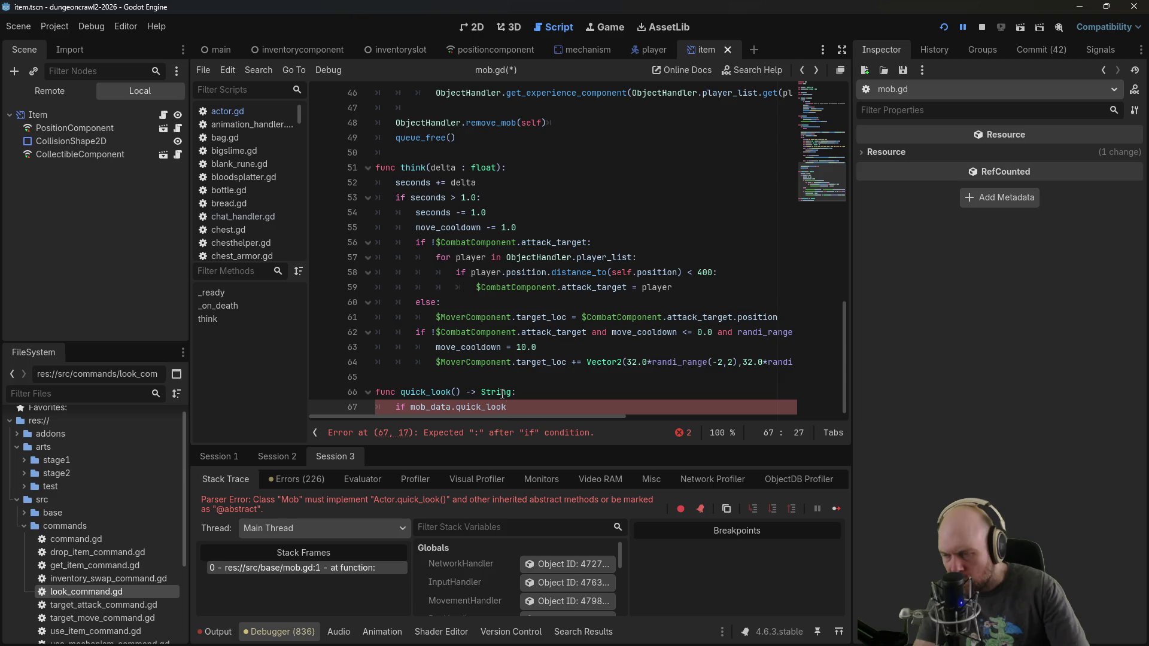
pyautogui.press('BackSpace')
pyautogui.press('BackSpace')
pyautogui.press('BackSpace')
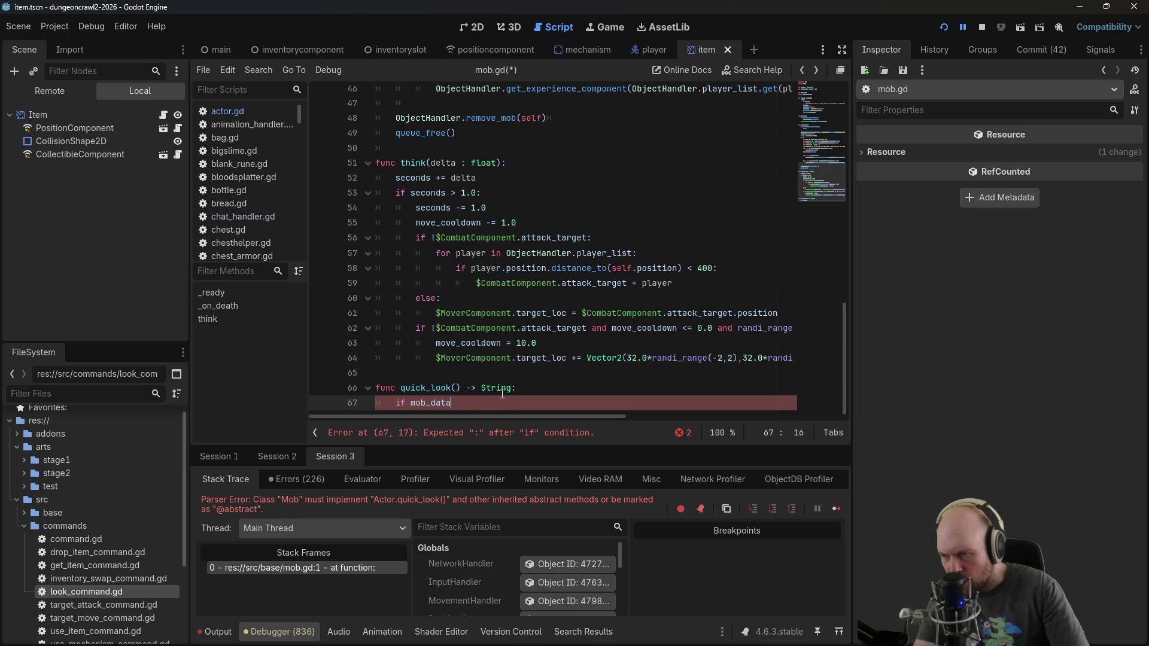
pyautogui.write(':')
pyautogui.press('Return')
pyautogui.write('eturn mob_data.quick_look')
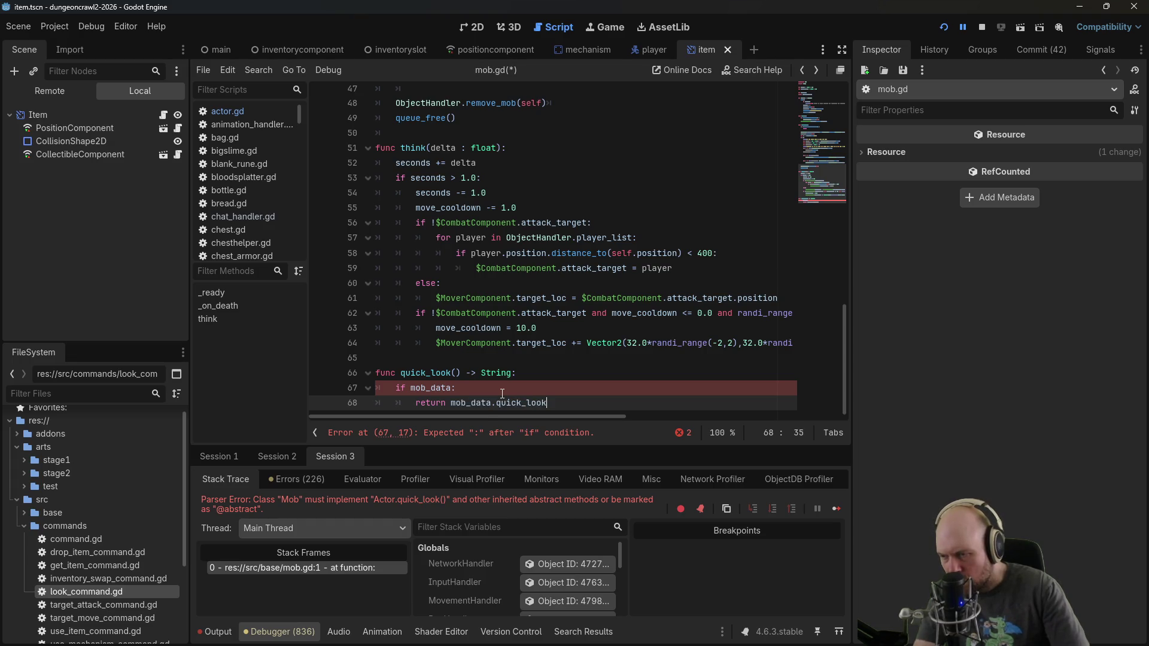
pyautogui.write('()')
pyautogui.press('Return')
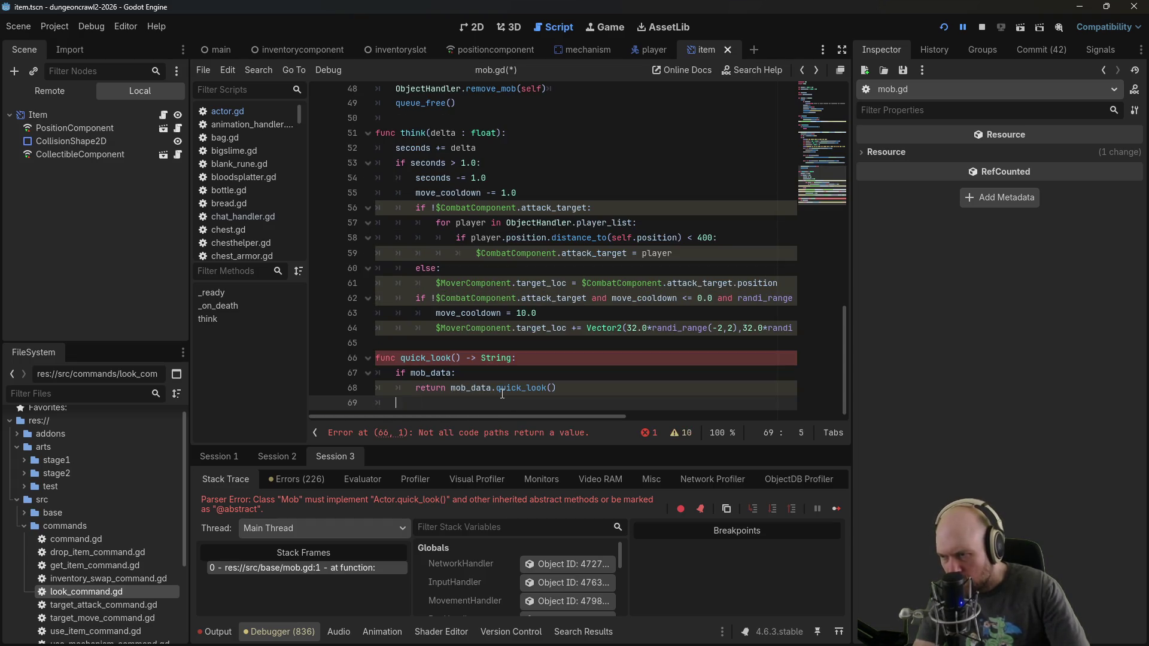
# Add the fallback return "You see a mob." and save mob.gd.
pyautogui.write('"You see a mon')
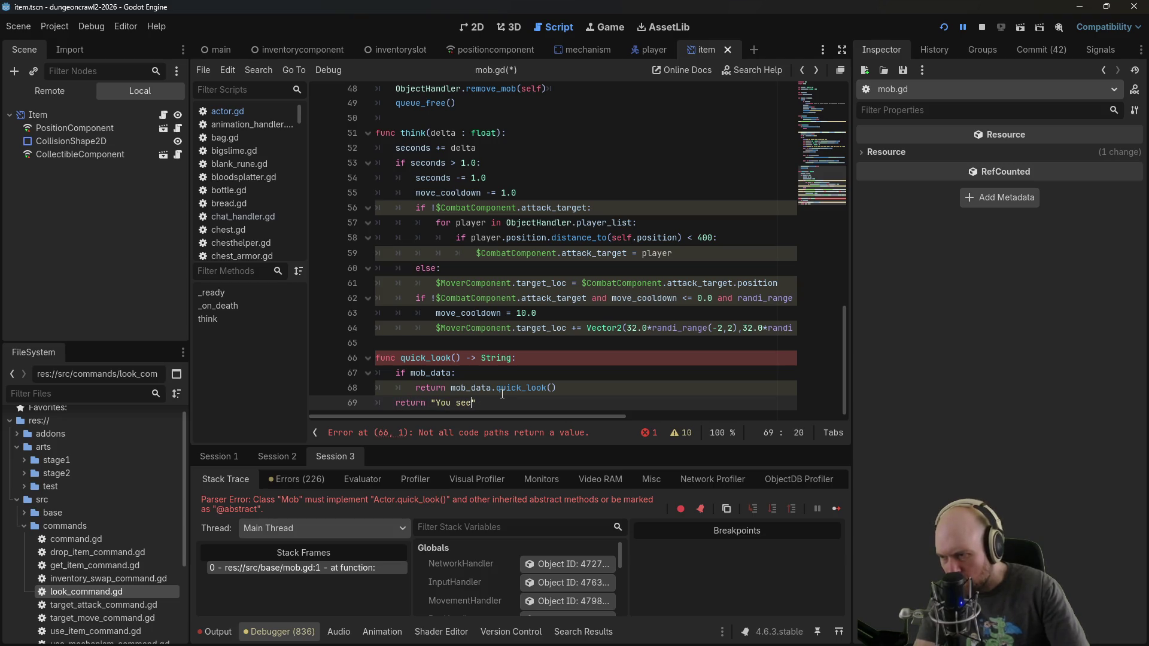
pyautogui.press('Left')
pyautogui.press('BackSpace')
pyautogui.press('BackSpace')
pyautogui.press('BackSpace')
pyautogui.press('End')
pyautogui.hotkey('ctrl', 's')
pyautogui.press('Down')
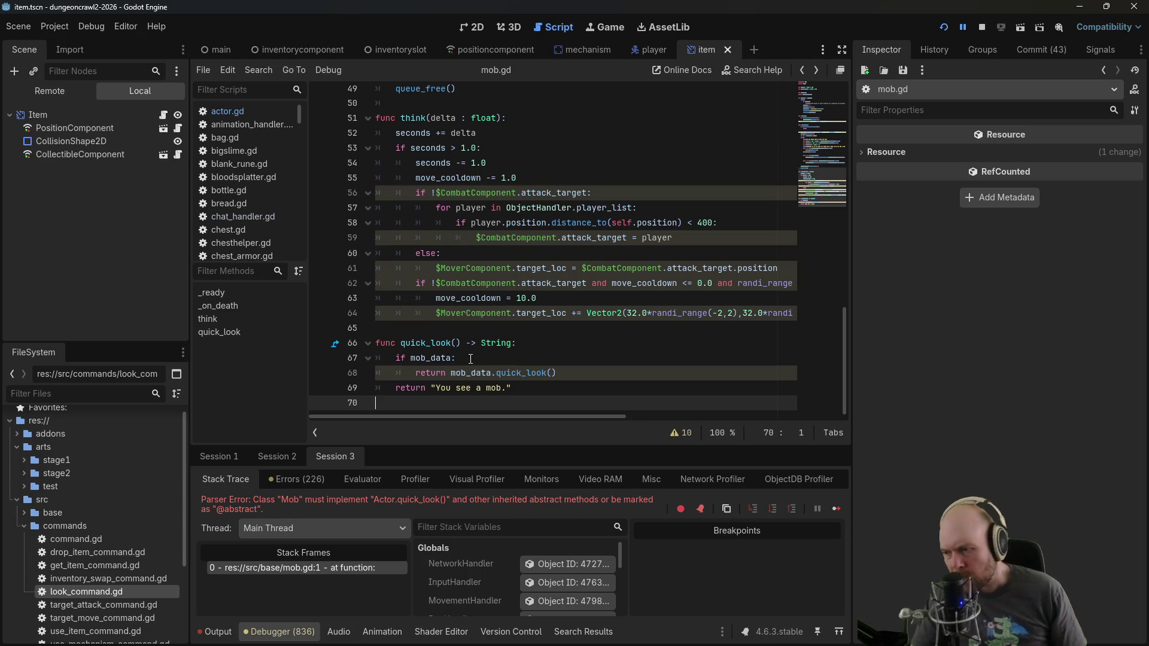
pyautogui.hotkey('ctrl', 's')
pyautogui.click(662, 181)
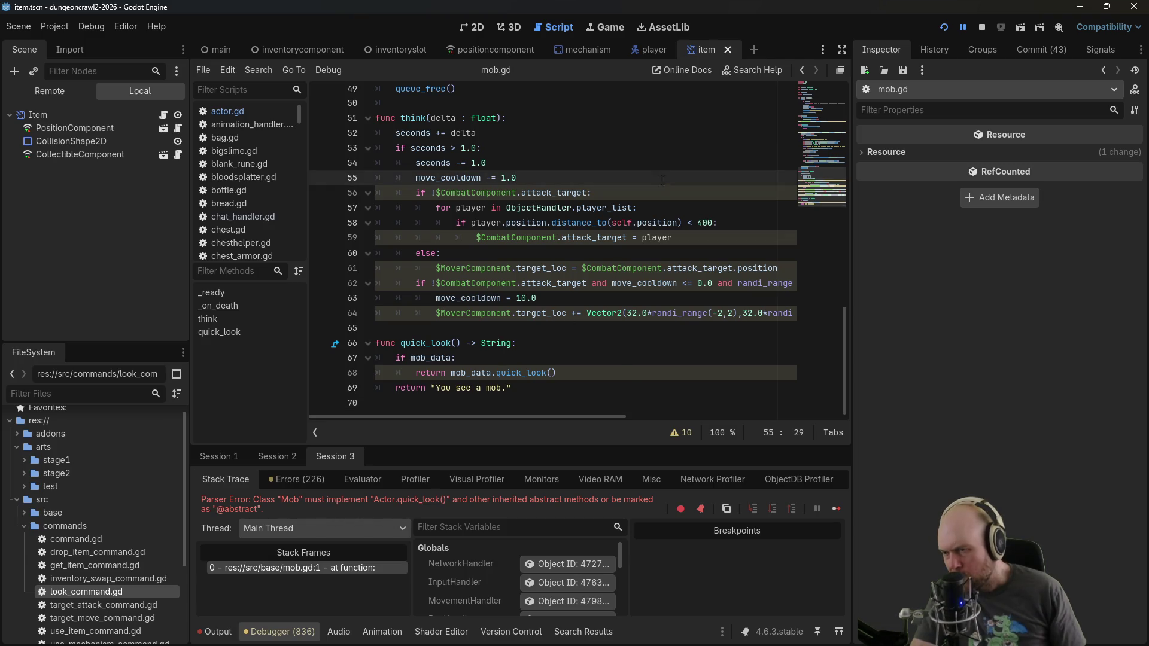
# Stop the game and search project files for "Actor", opening player.gd from the results.
pyautogui.click(982, 29)
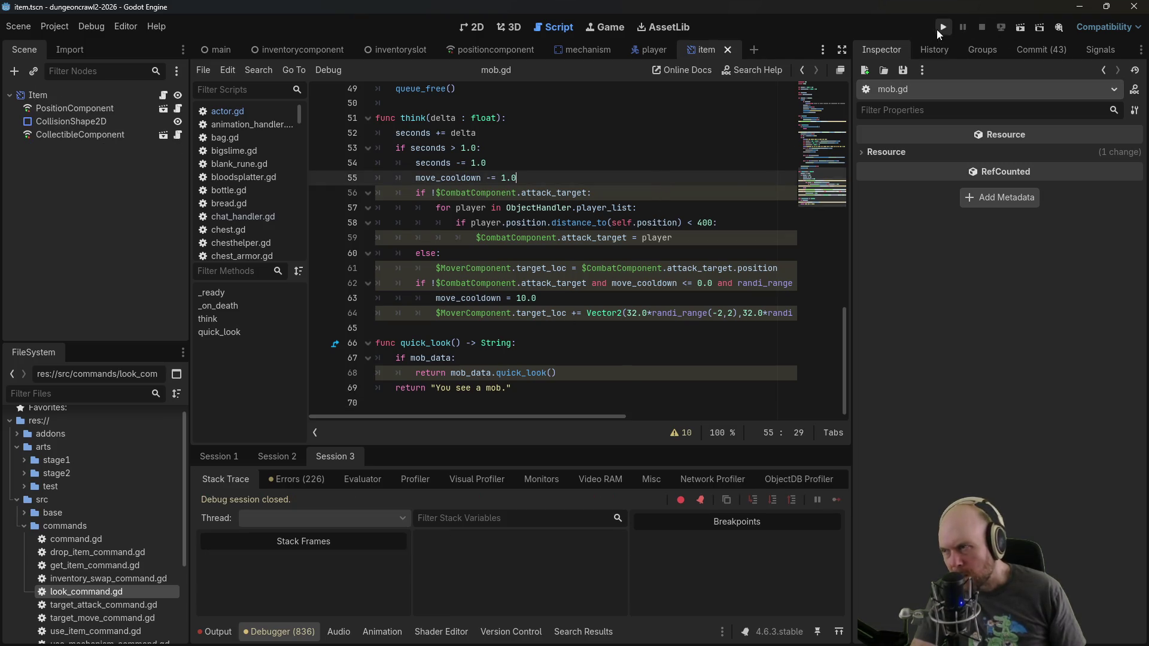
pyautogui.click(231, 113)
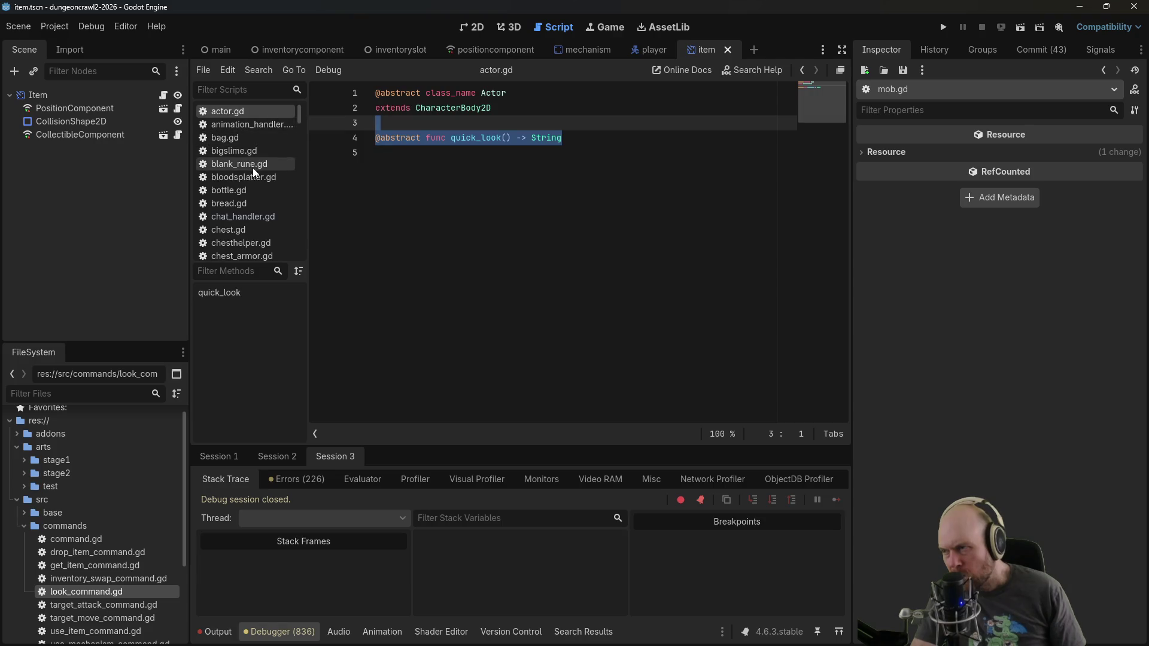
pyautogui.click(52, 26)
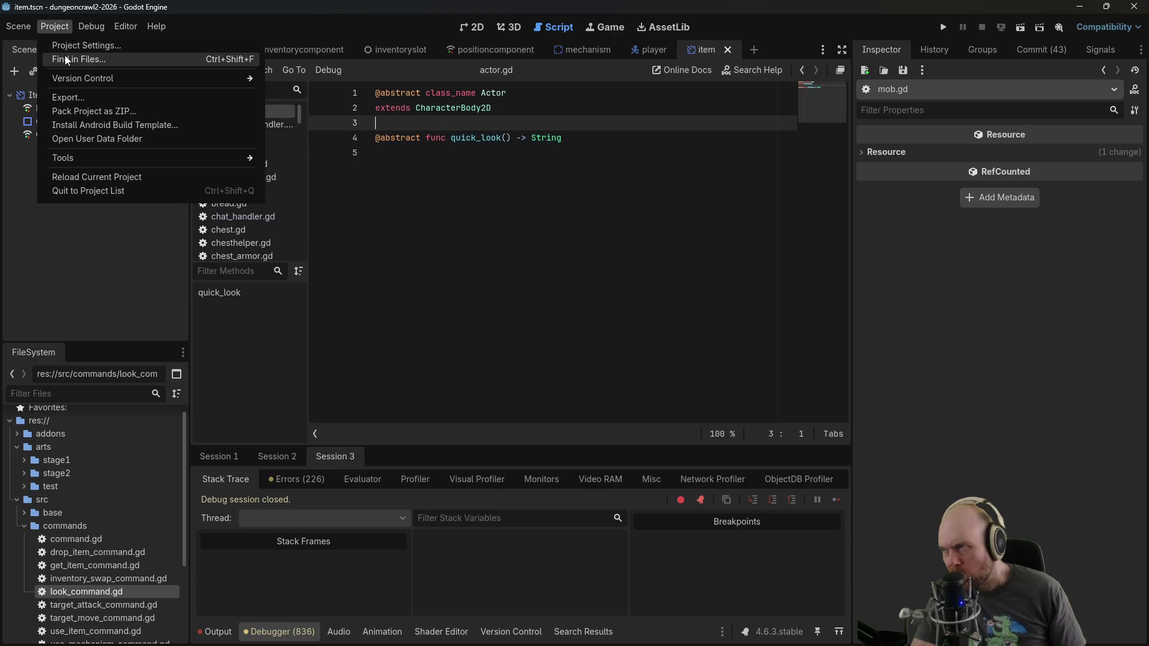
pyautogui.click(72, 58)
pyautogui.write('Actor')
pyautogui.press('Return')
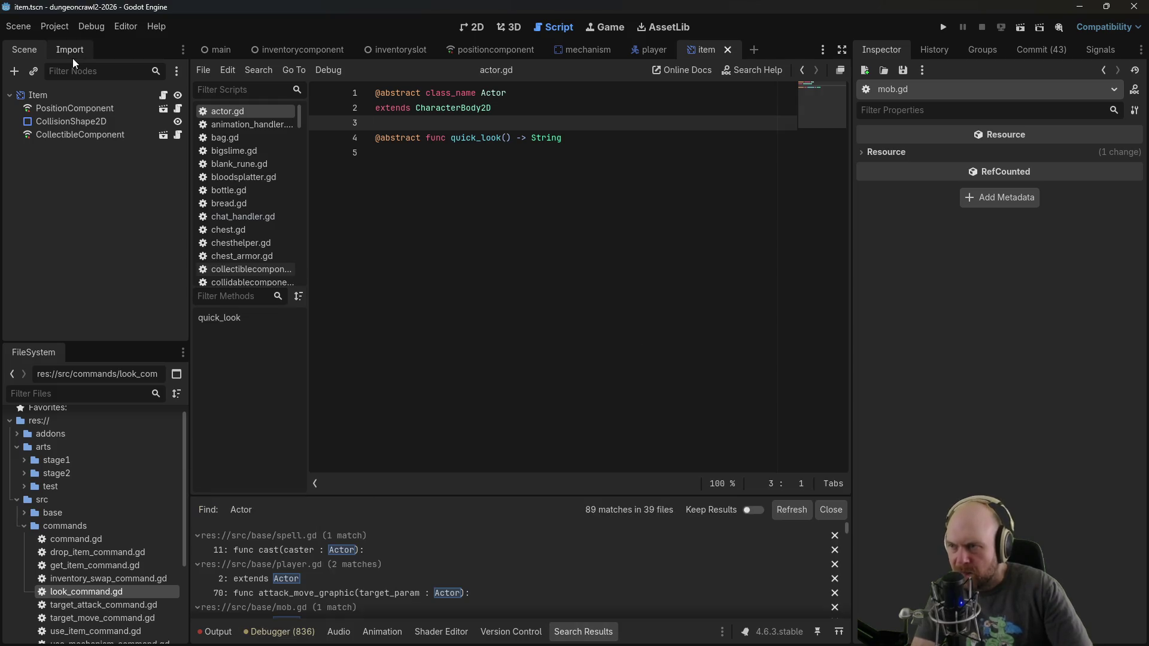
pyautogui.hotkey('ctrl', 'f')
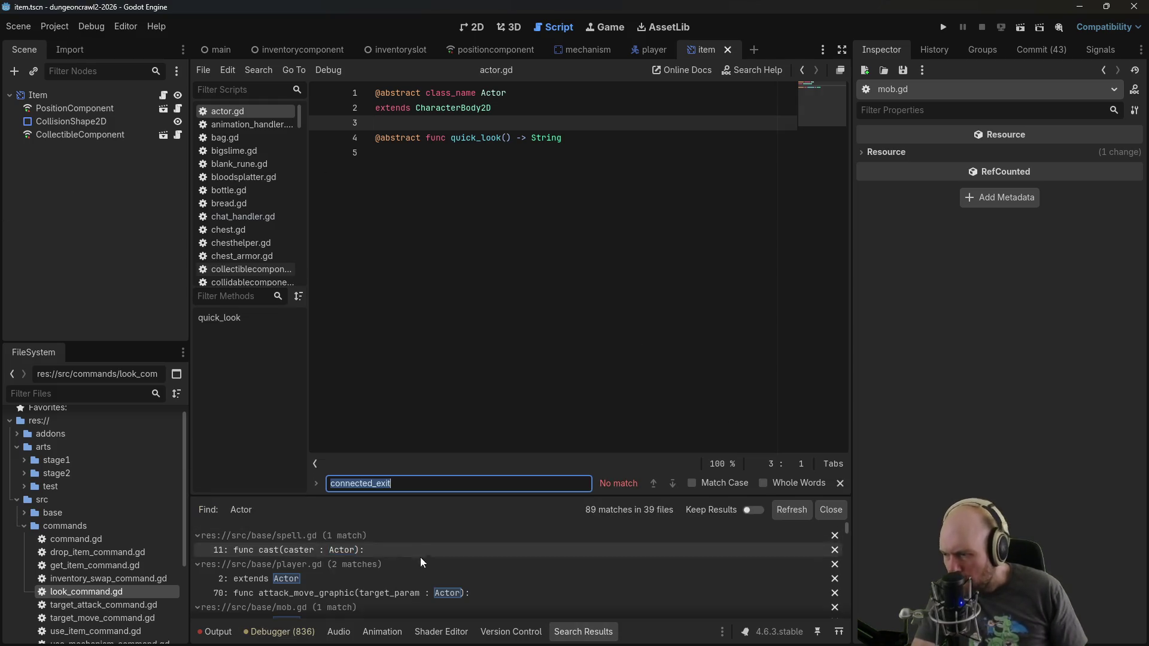
pyautogui.click(390, 575)
pyautogui.click(516, 302)
# Add a quick_look() -> String function at the end of player.gd returning "You see", name.
pyautogui.scroll(-17, 838, 356)
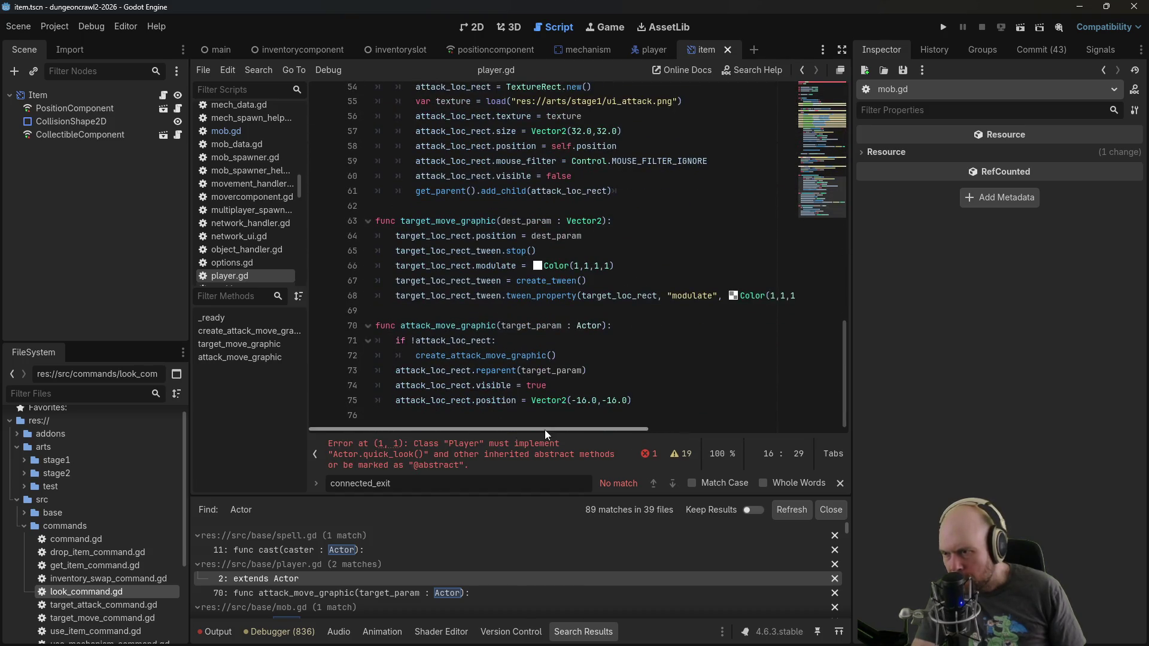
pyautogui.click(541, 416)
pyautogui.press('Return')
pyautogui.write('func quic')
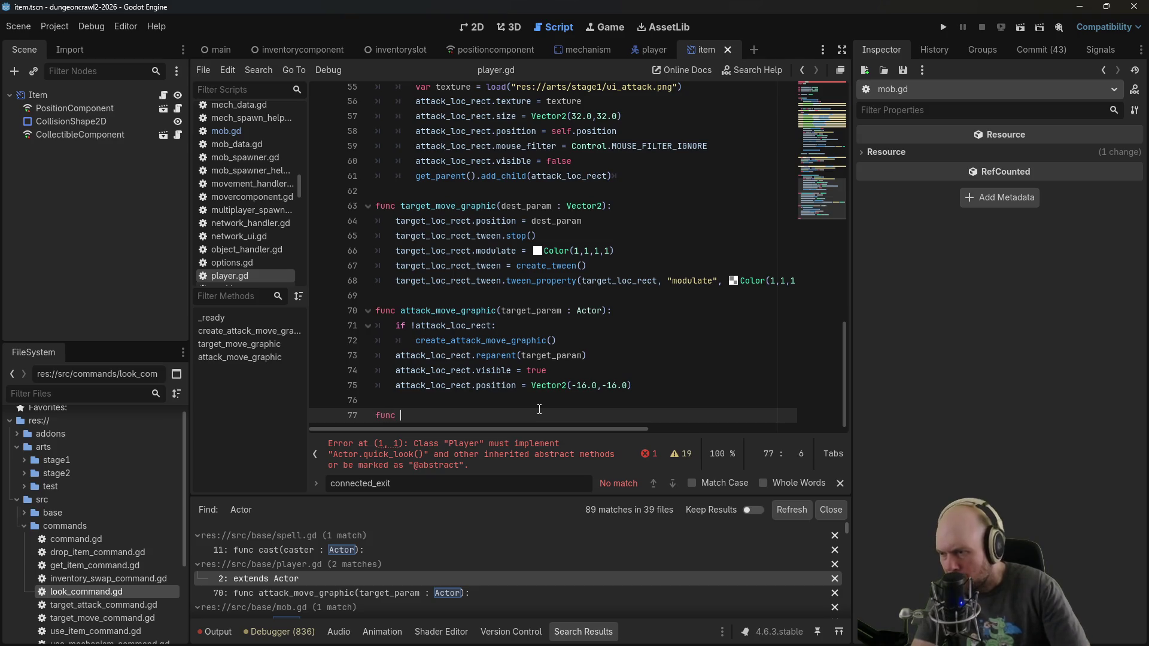
pyautogui.press('BackSpace')
pyautogui.press('BackSpace')
pyautogui.press('BackSpace')
pyautogui.write('Quick')
pyautogui.press('BackSpace')
pyautogui.press('BackSpace')
pyautogui.press('BackSpace')
pyautogui.write('quick_look')
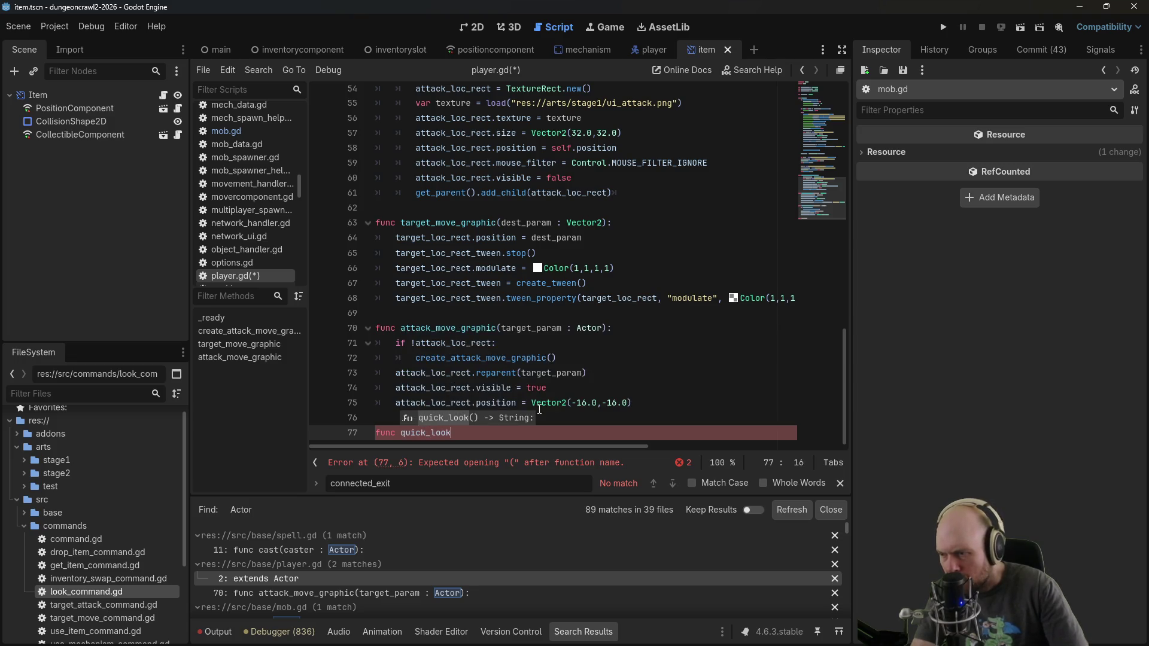
pyautogui.write('() -> String:')
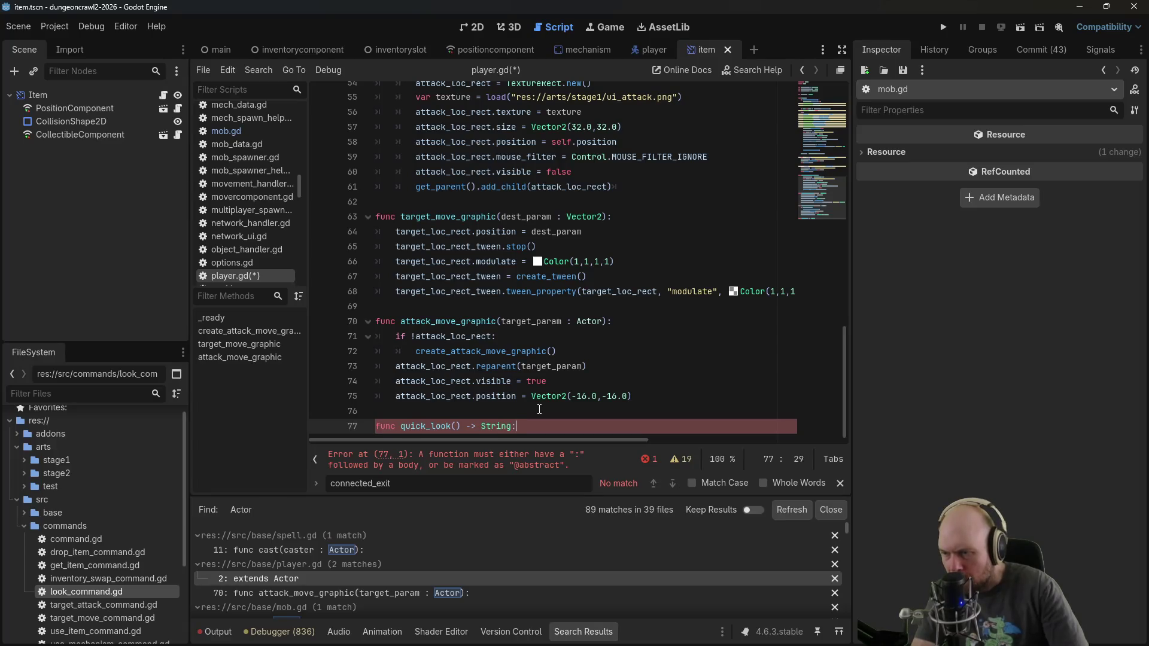
pyautogui.press('Return')
pyautogui.write('return "You see')
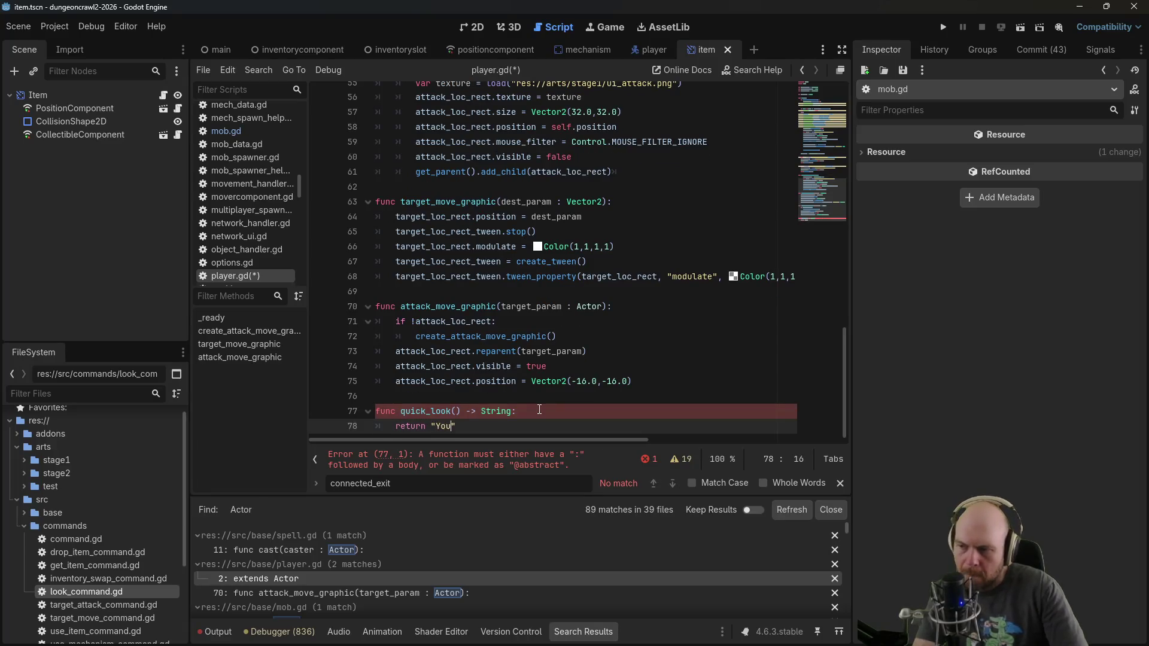
pyautogui.write('", ')
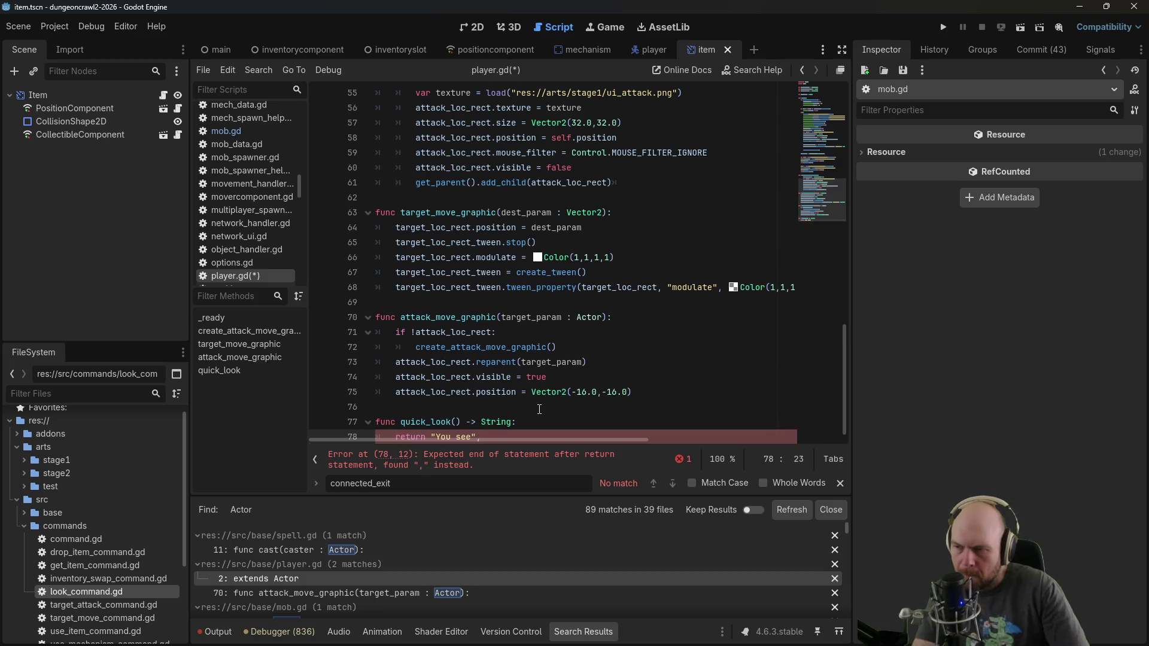
pyautogui.write('name')
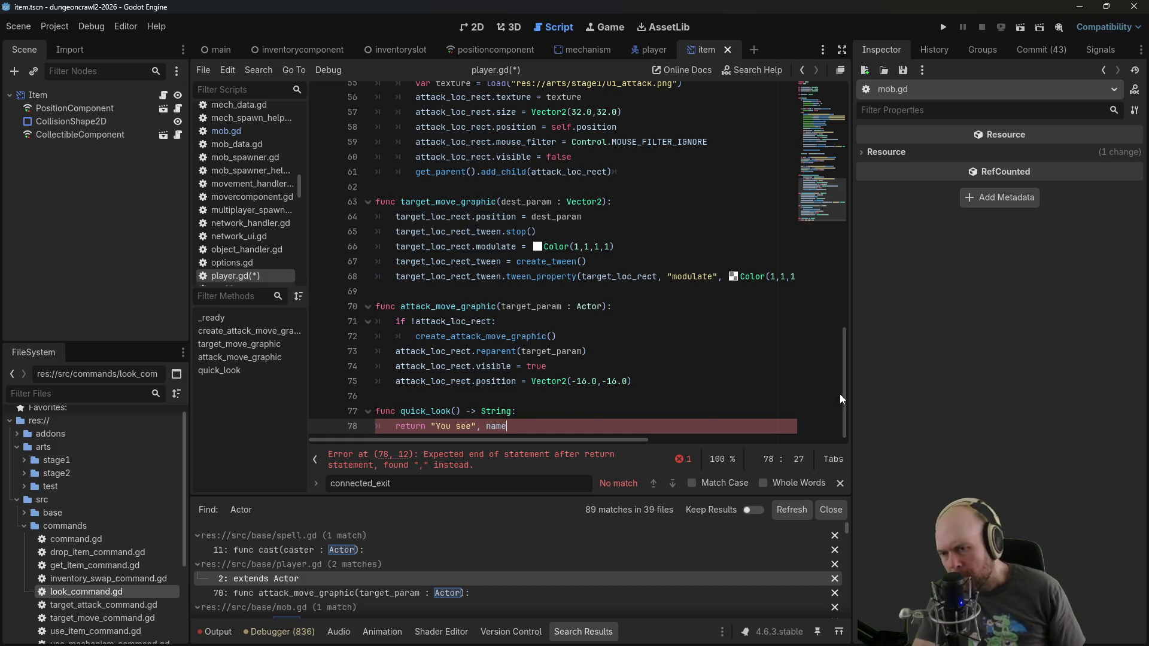
# Change the return to str("You see ", player_name) and save player.gd.
pyautogui.click(834, 132)
pyautogui.moveTo(834, 133); pyautogui.dragTo(863, 16)
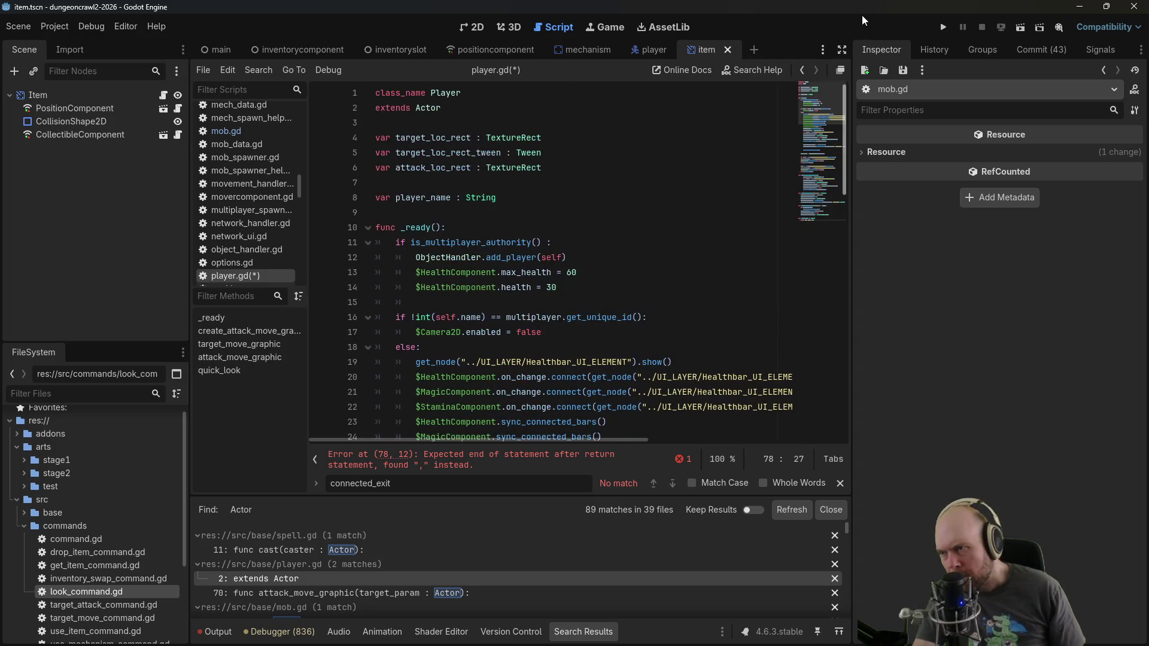
pyautogui.scroll(-15, 539, 299)
pyautogui.moveTo(507, 426); pyautogui.dragTo(491, 426)
pyautogui.press('BackSpace')
pyautogui.press('BackSpace')
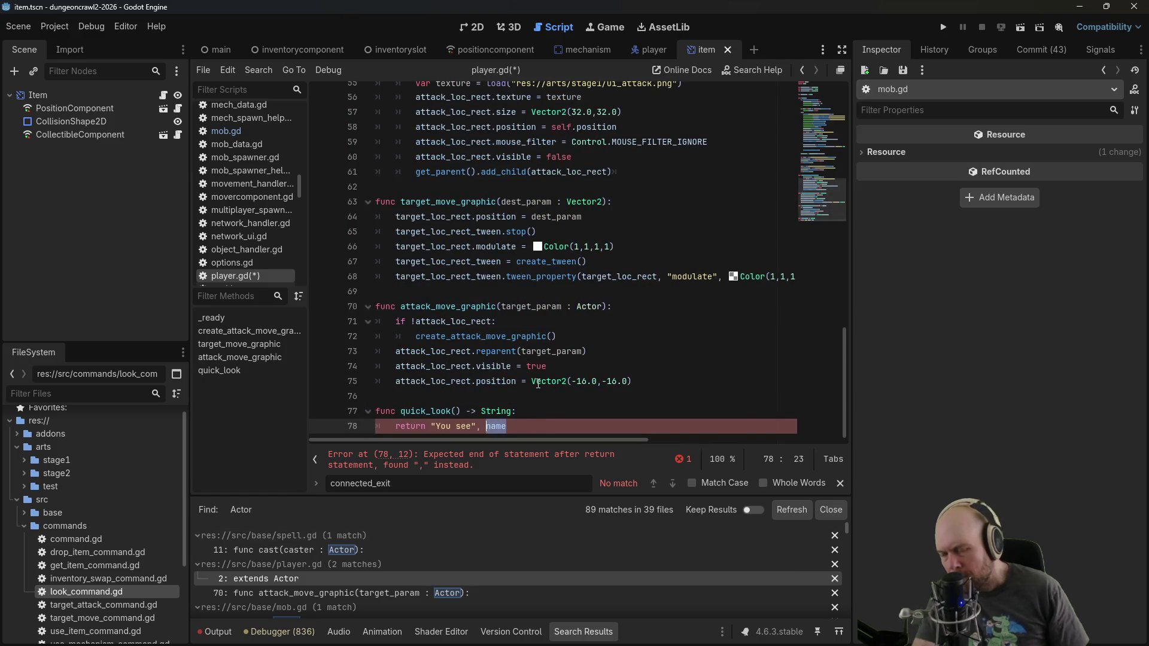
pyautogui.write('player_name)')
pyautogui.press('Left')
pyautogui.press('Left')
pyautogui.press('Left')
pyautogui.write('str(')
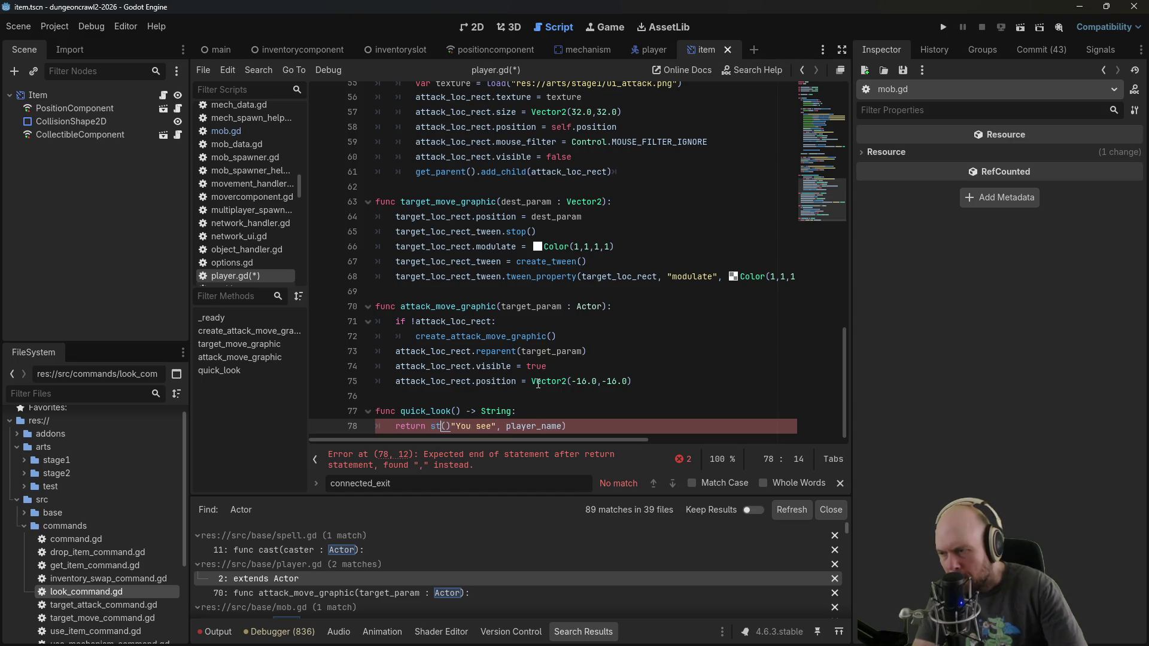
pyautogui.hotkey('ctrl', 's')
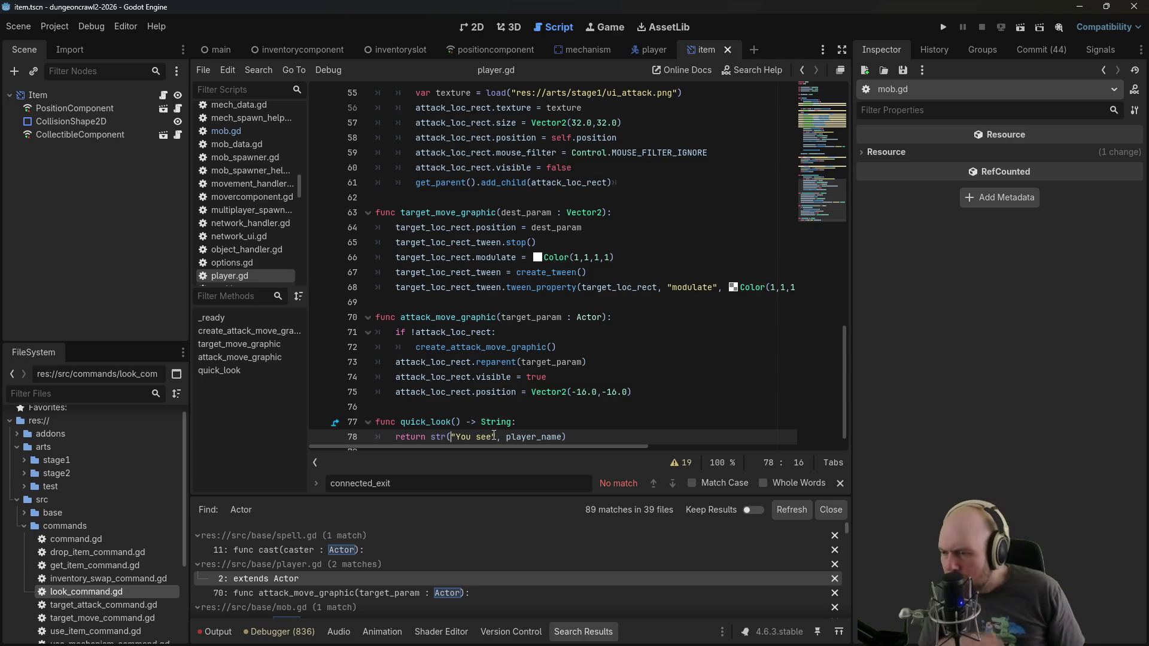
pyautogui.press('Right')
pyautogui.press('Right')
pyautogui.press('Right')
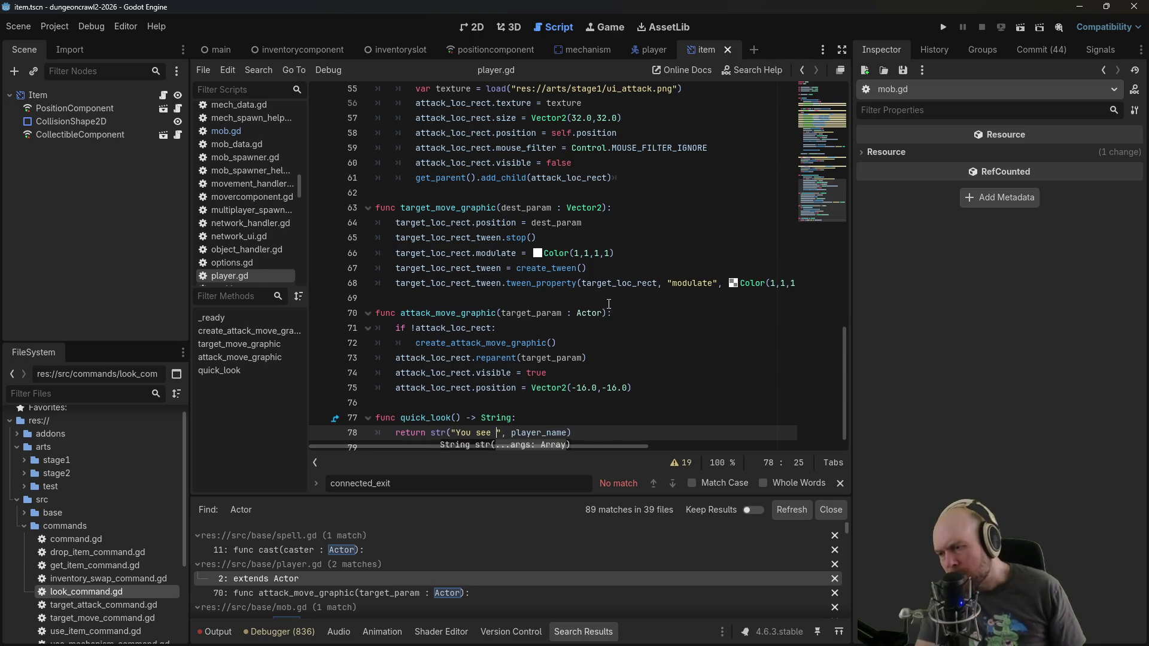
pyautogui.click(551, 238)
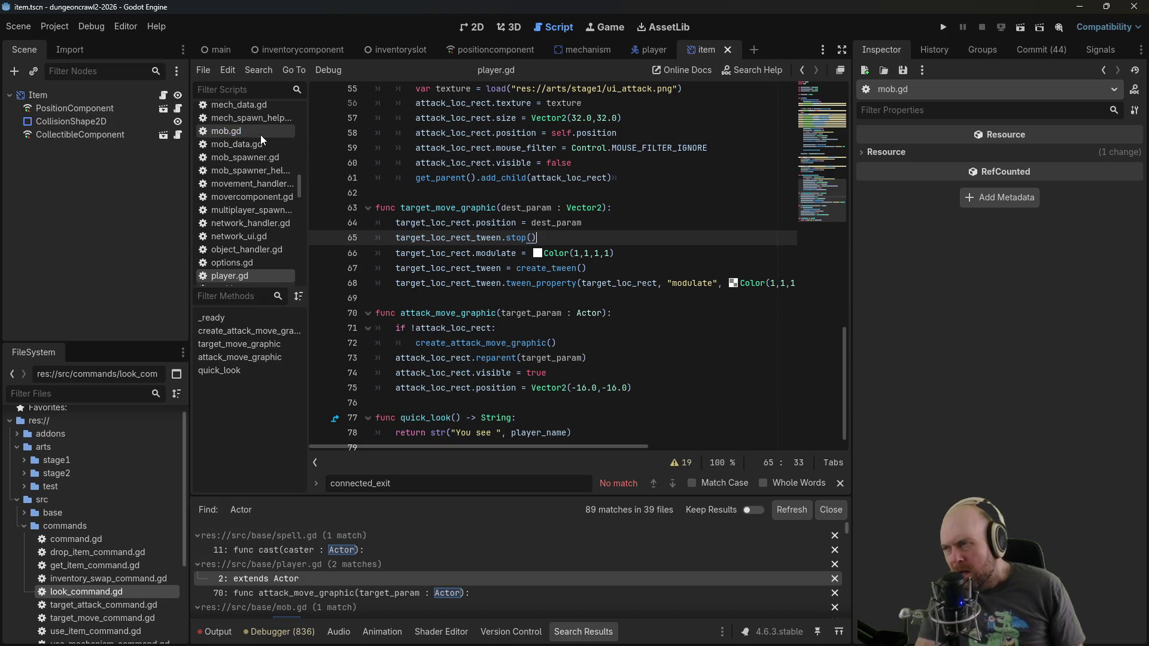
# Add 'func quick_look() -> String:' on the last line of item.gd.
pyautogui.scroll(3, 238, 204)
pyautogui.scroll(4, 238, 202)
pyautogui.click(239, 161)
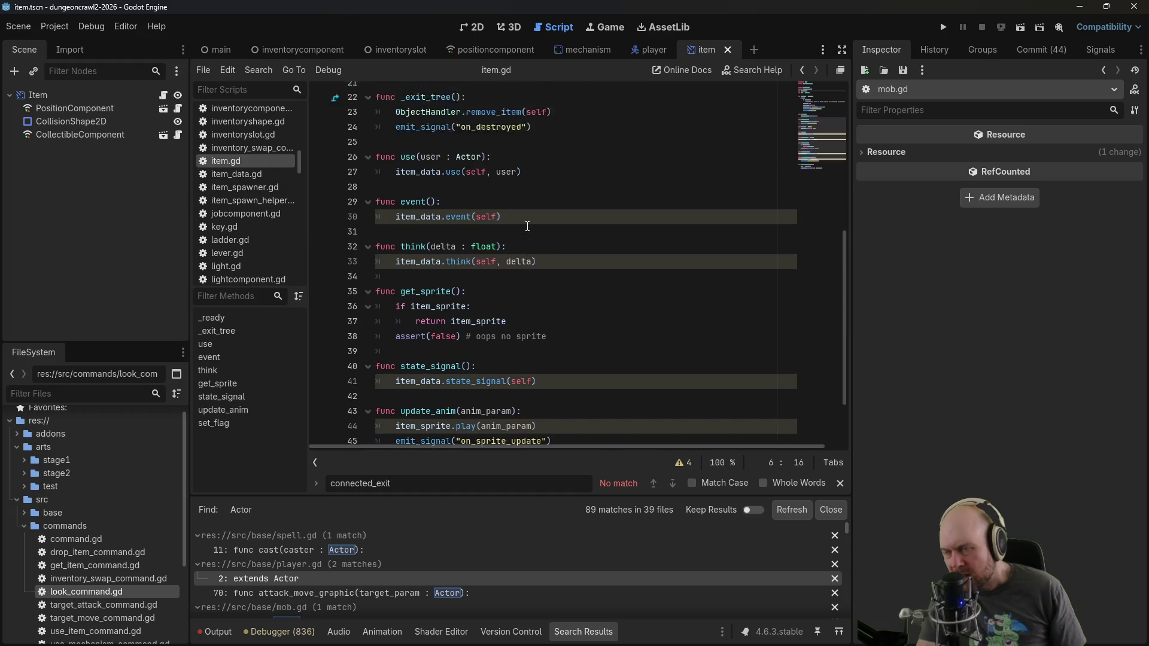
pyautogui.moveTo(845, 193); pyautogui.dragTo(818, 425)
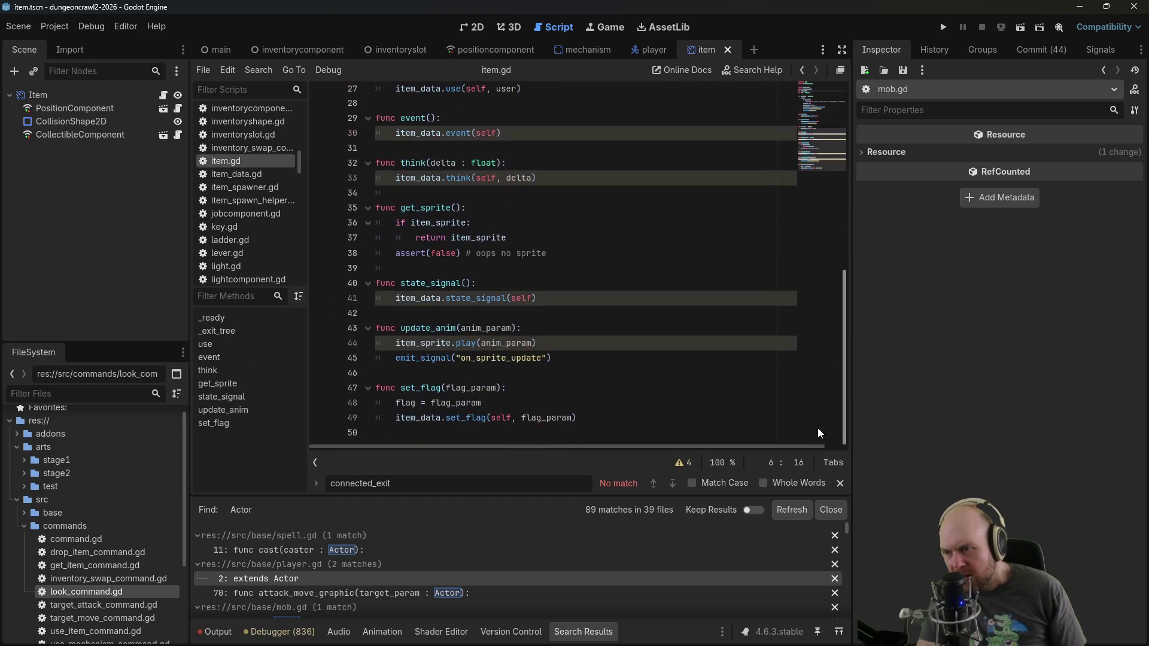
pyautogui.click(496, 435)
pyautogui.write('func quick_look() ')
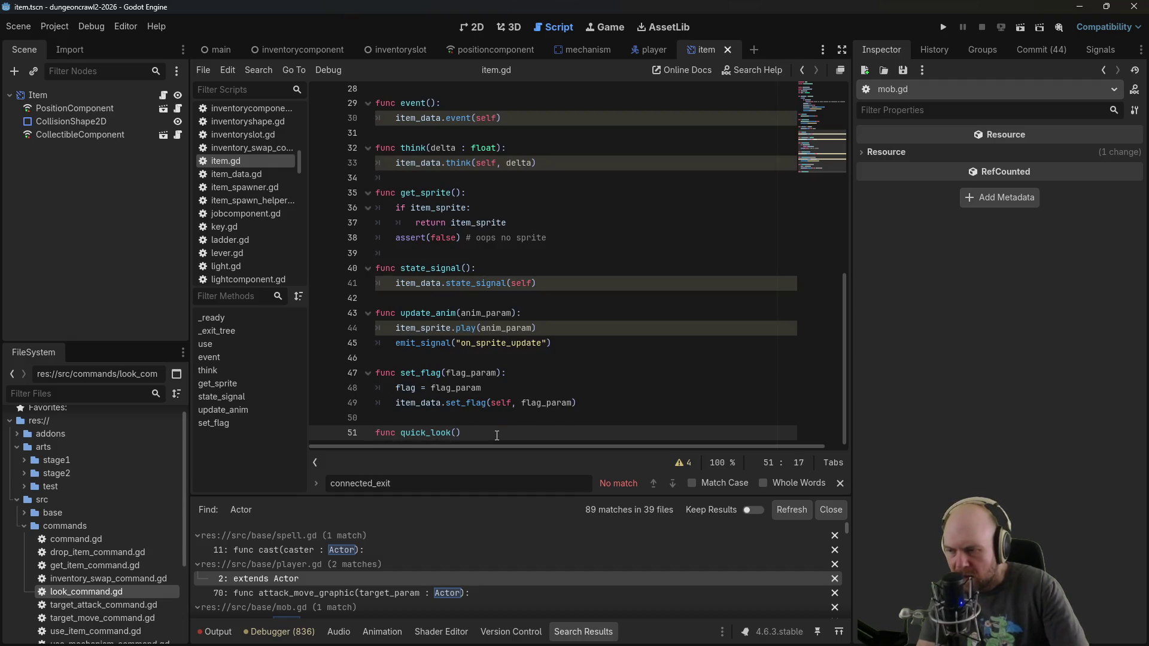
pyautogui.write('-> String:')
pyautogui.press('Return')
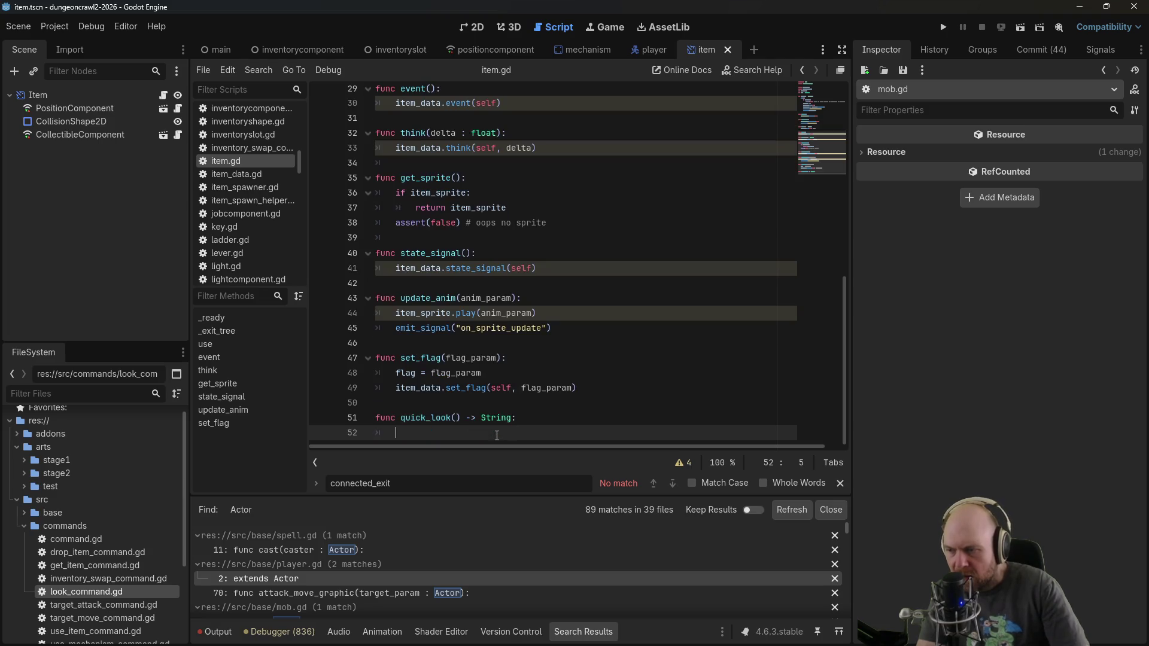
pyautogui.write('return')
# Return item_data.quick_look() if item_data exists, else "You see an item."; save and copy the function.
pyautogui.hotkey('ctrl', 'BackSpace')
pyautogui.write('item_data')
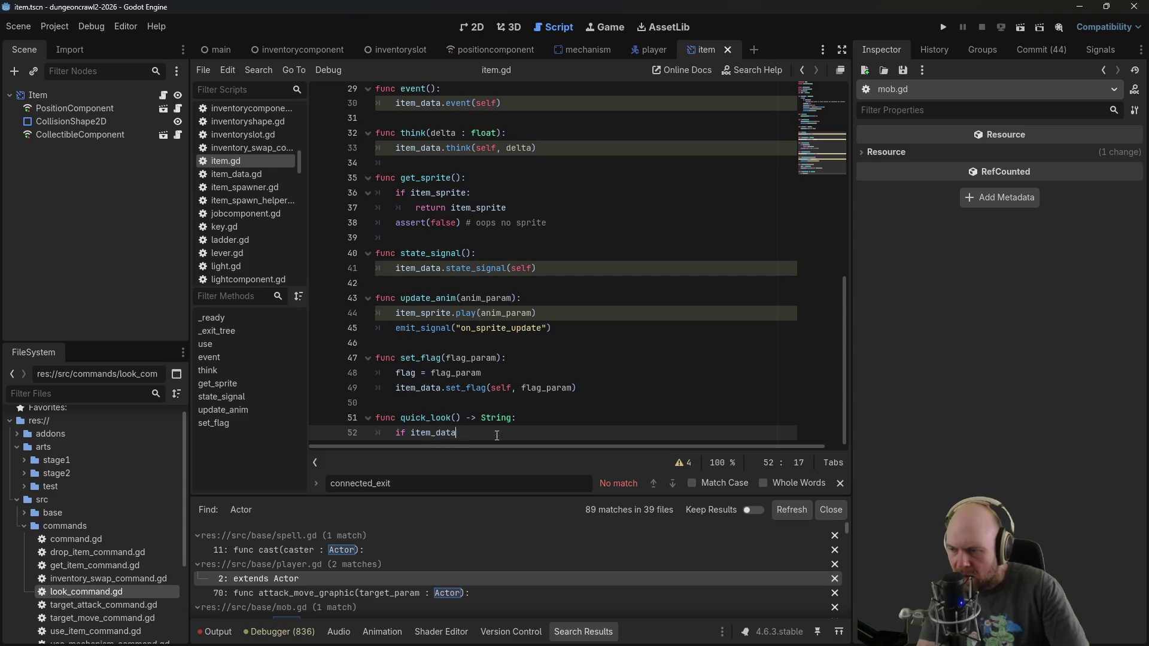
pyautogui.write(':')
pyautogui.press('Return')
pyautogui.write('return item_data.q')
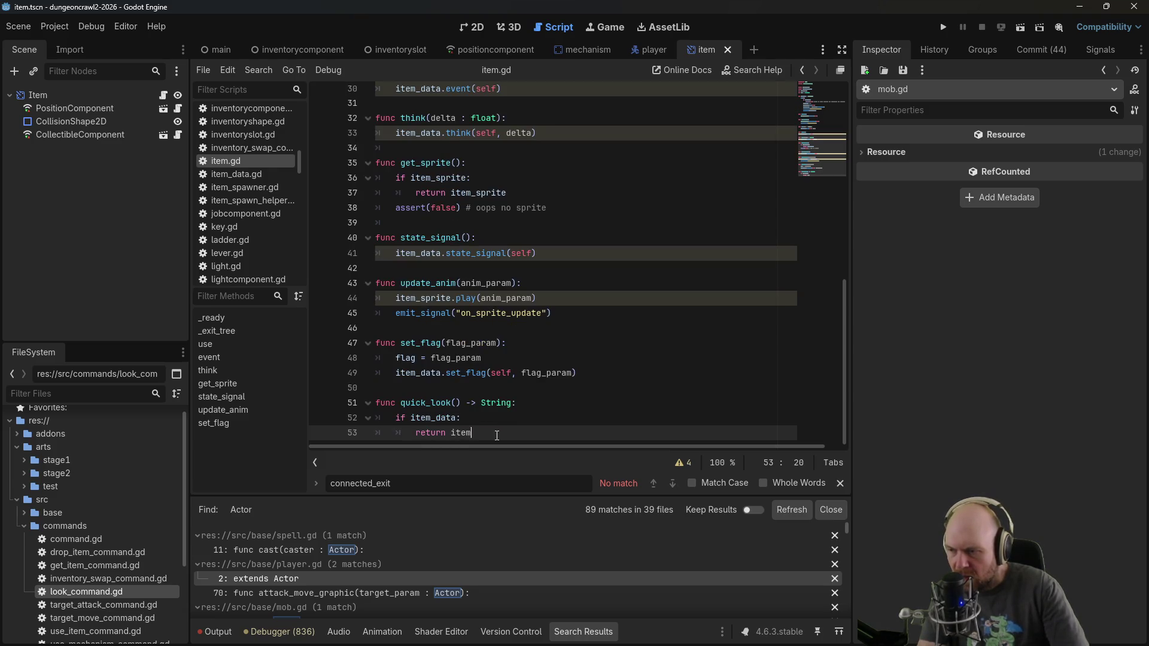
pyautogui.write('uick_look()')
pyautogui.press('Return')
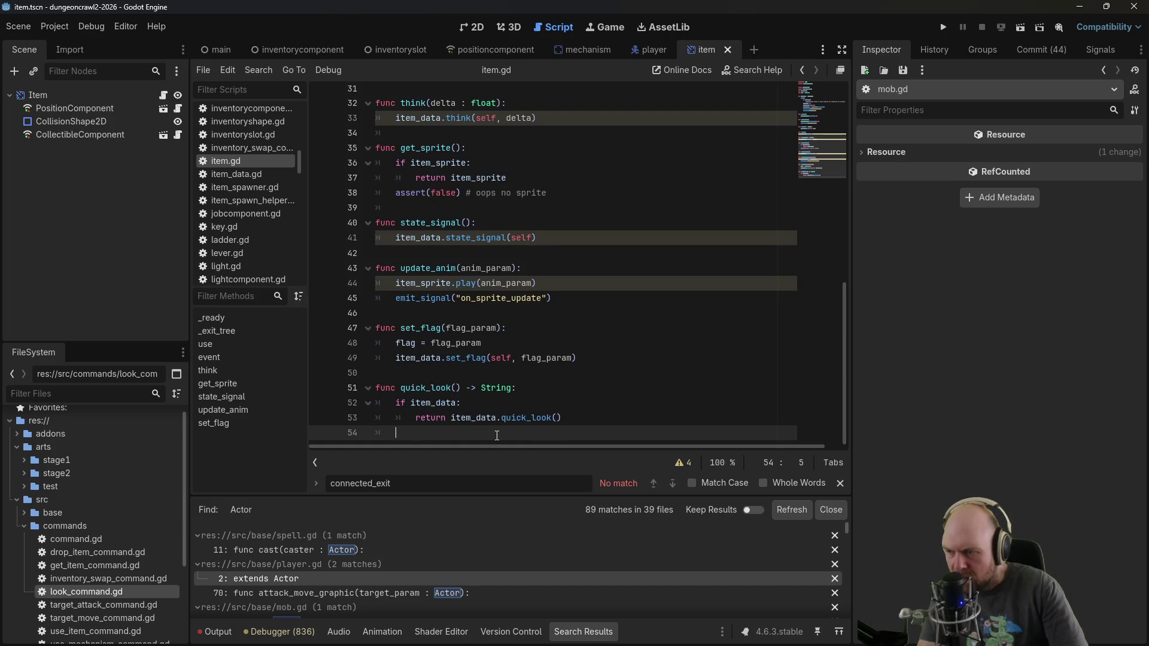
pyautogui.write('n "You see an item.')
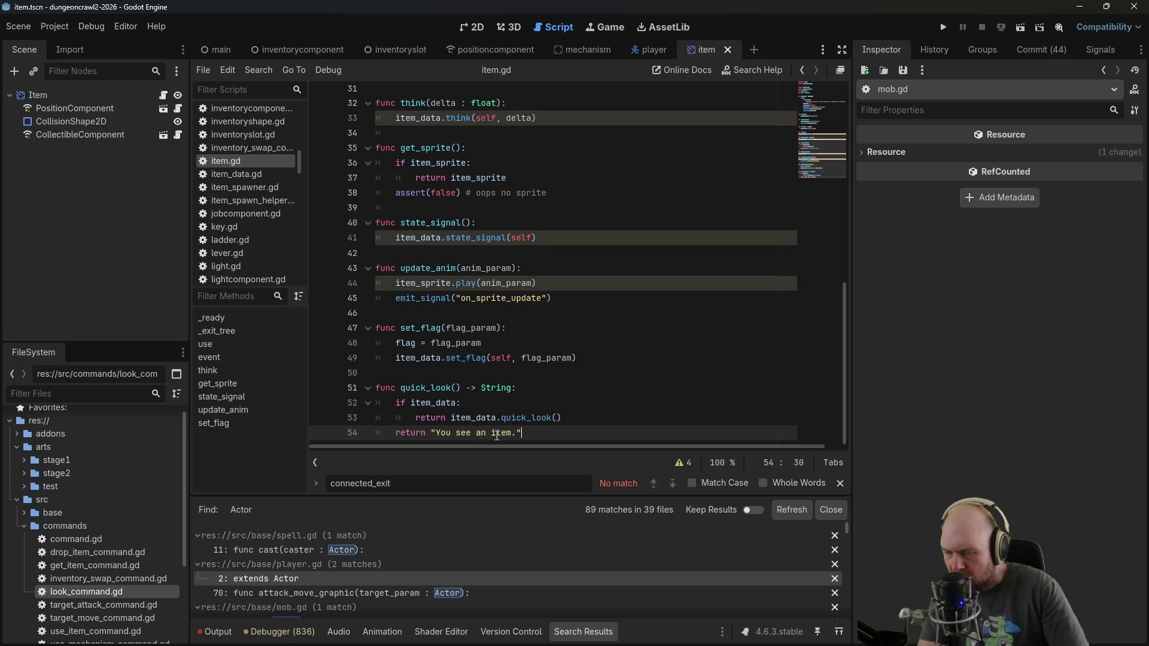
pyautogui.hotkey('ctrl', 's')
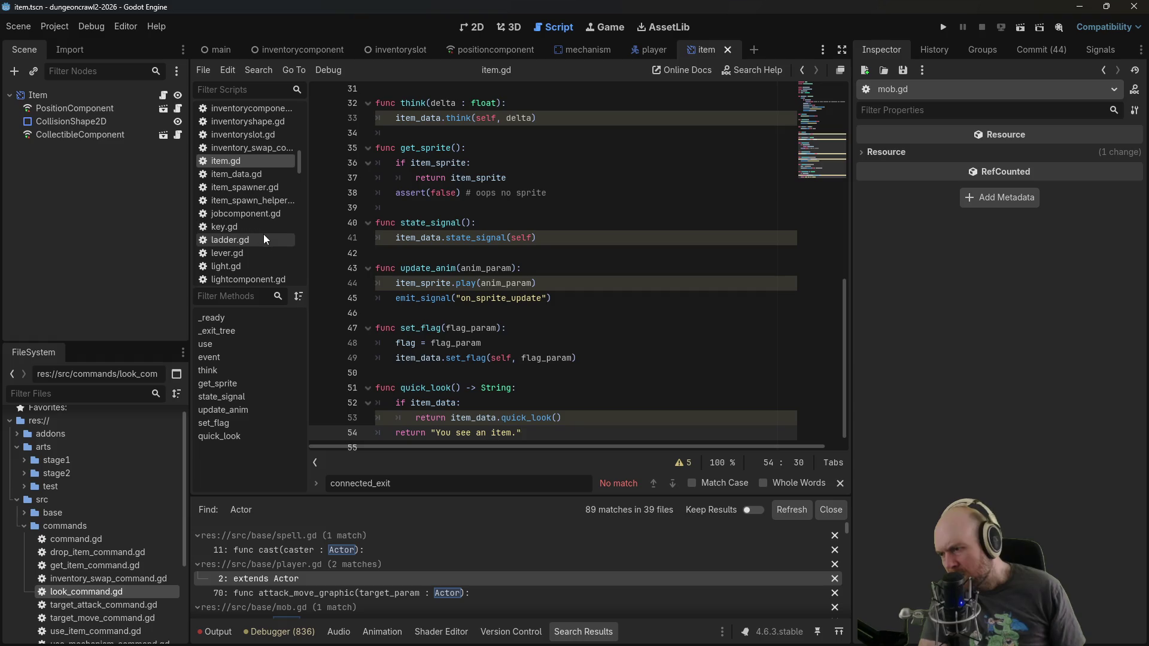
pyautogui.moveTo(599, 433); pyautogui.dragTo(323, 389)
pyautogui.hotkey('ctrl', 'c')
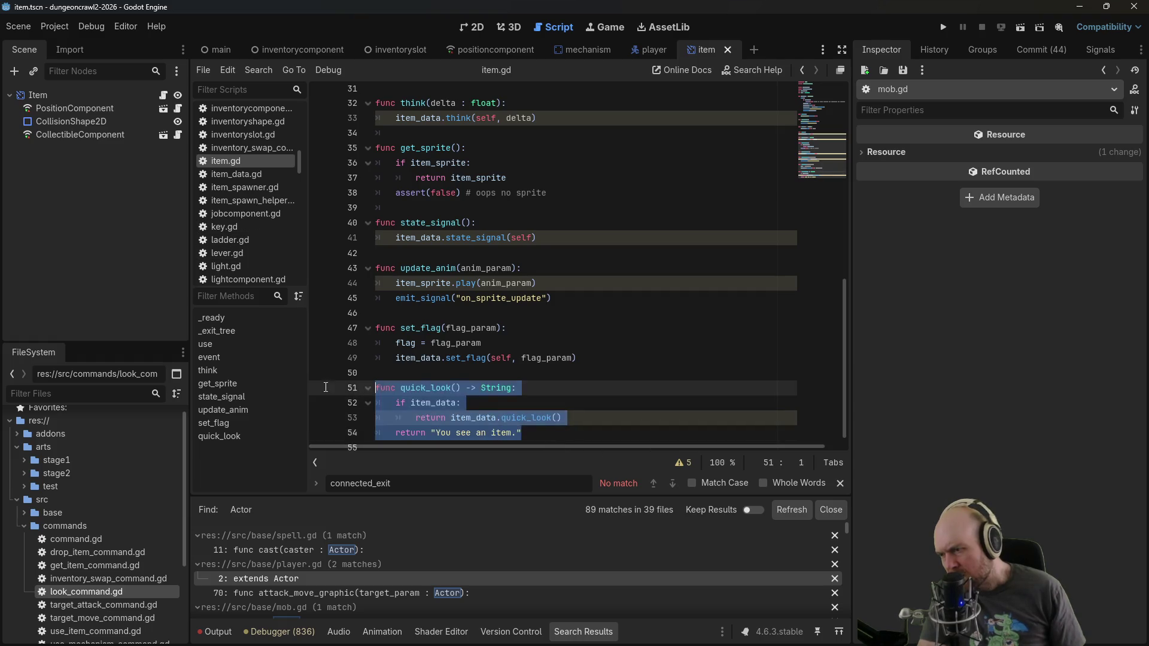
pyautogui.scroll(-5, 252, 260)
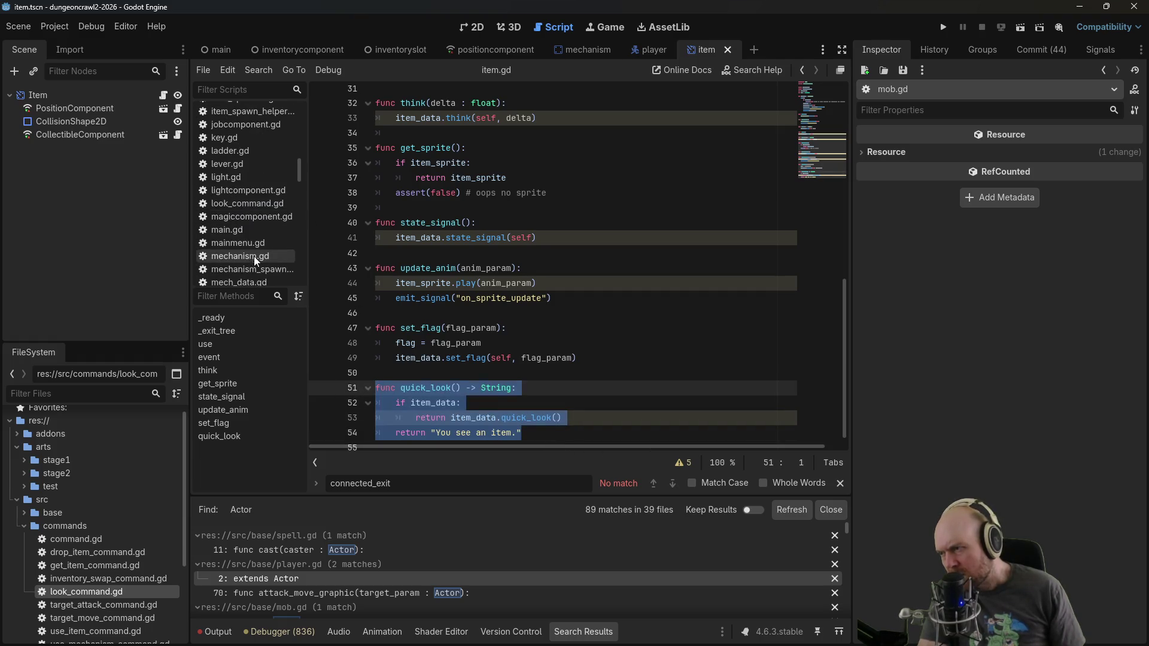
pyautogui.click(257, 256)
# Paste the quick_look function after mech_use in mechanism.gd and change its message to "You see a mechanism.".
pyautogui.click(415, 436)
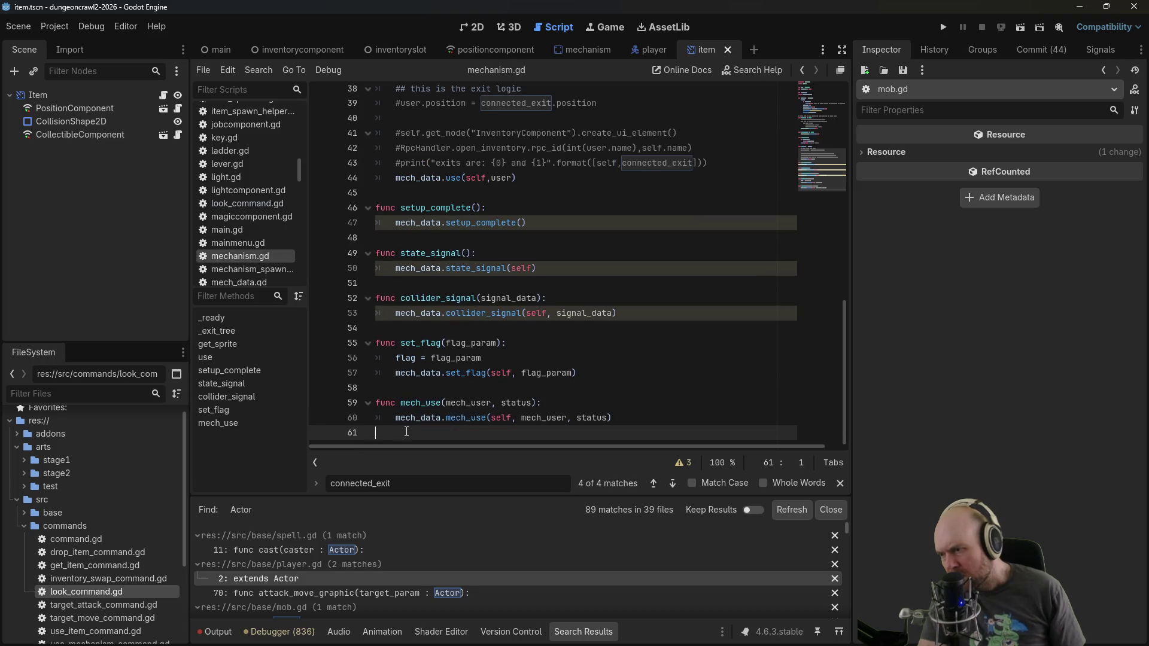
pyautogui.press('Return')
pyautogui.hotkey('ctrl', 'v')
pyautogui.press('Up')
pyautogui.press('Up')
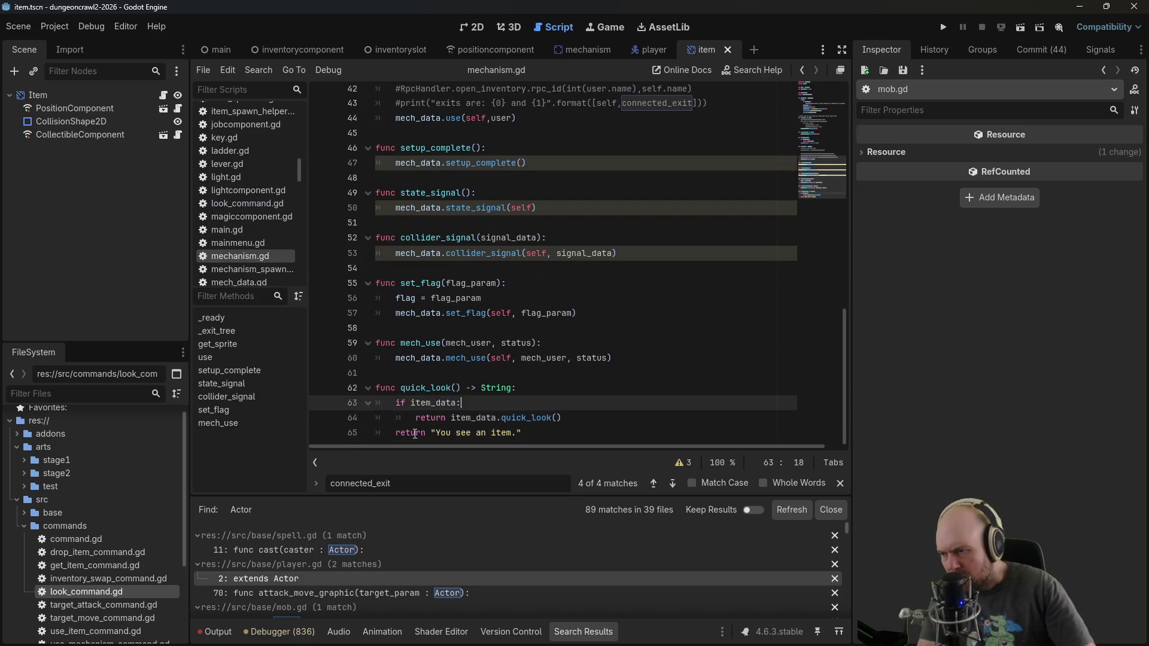
pyautogui.press('Down')
pyautogui.press('Down')
pyautogui.press('Left')
pyautogui.press('BackSpace')
pyautogui.press('BackSpace')
pyautogui.press('BackSpace')
pyautogui.write('mechanism')
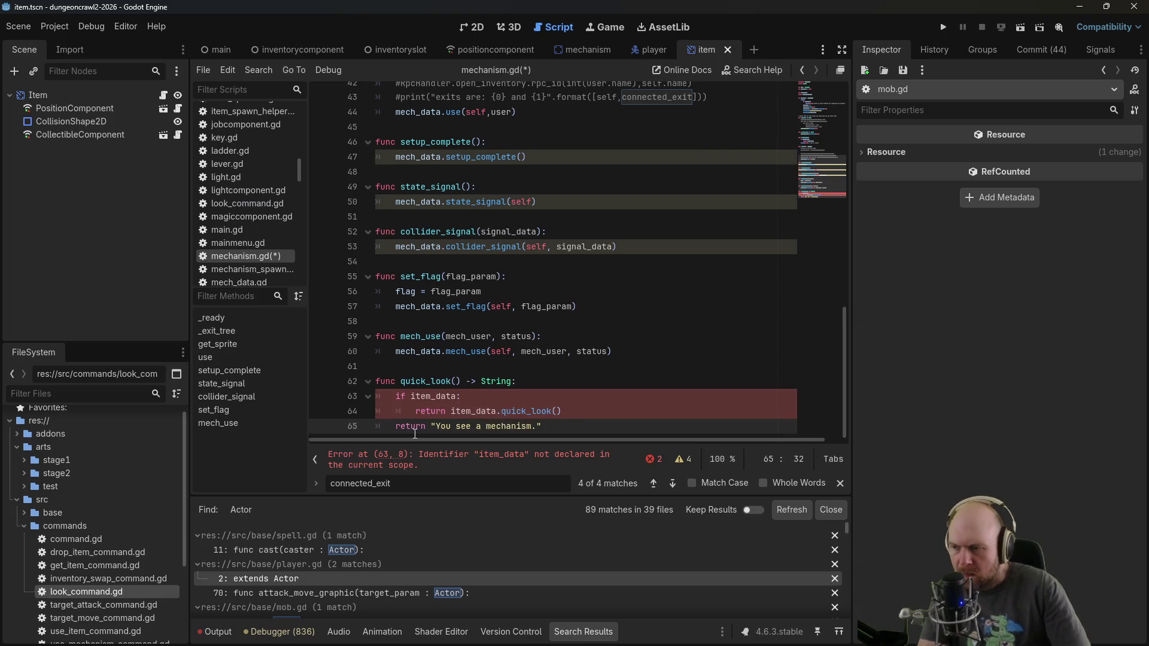
# Replace item_data with mech_data in the condition and return line, then save mechanism.gd.
pyautogui.press('Up')
pyautogui.press('Up')
pyautogui.press('BackSpace')
pyautogui.press('BackSpace')
pyautogui.press('BackSpace')
pyautogui.press('Delete')
pyautogui.write('mech')
pyautogui.press('Down')
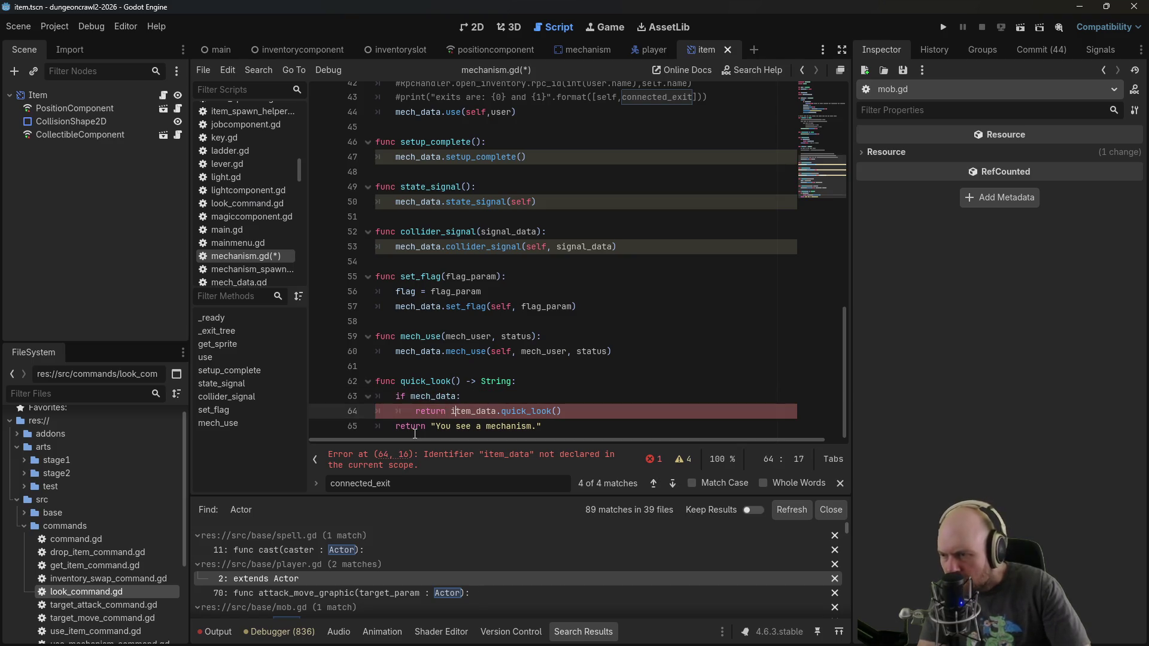
pyautogui.press('BackSpace')
pyautogui.press('BackSpace')
pyautogui.press('BackSpace')
pyautogui.write('mech')
pyautogui.hotkey('ctrl', 's')
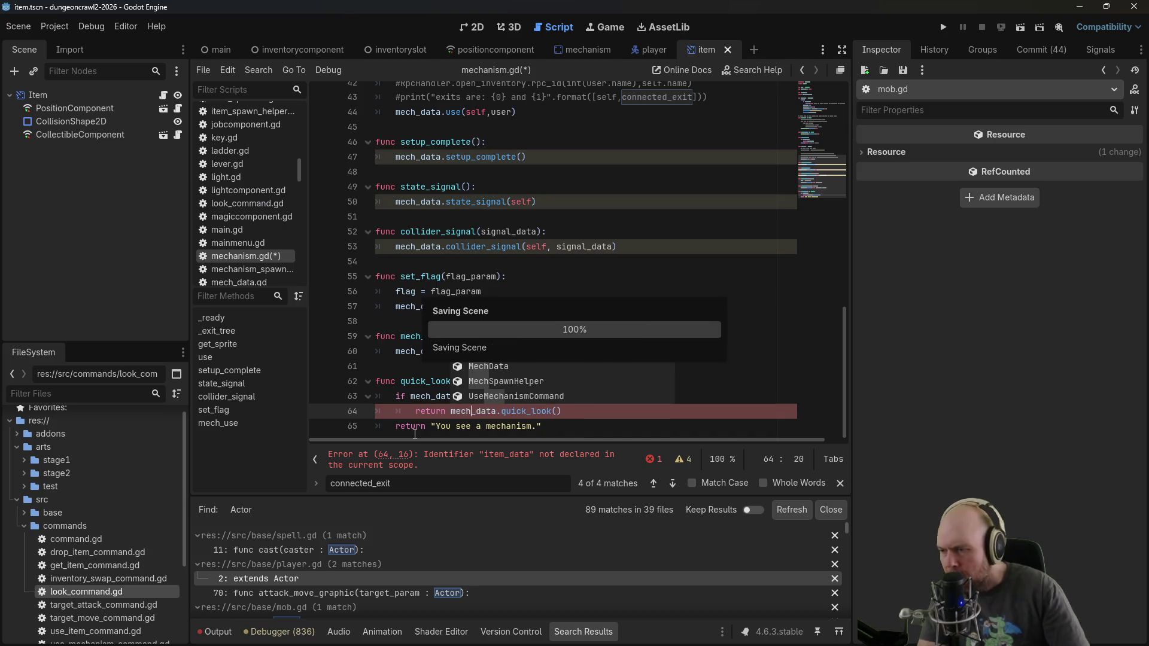
pyautogui.click(462, 307)
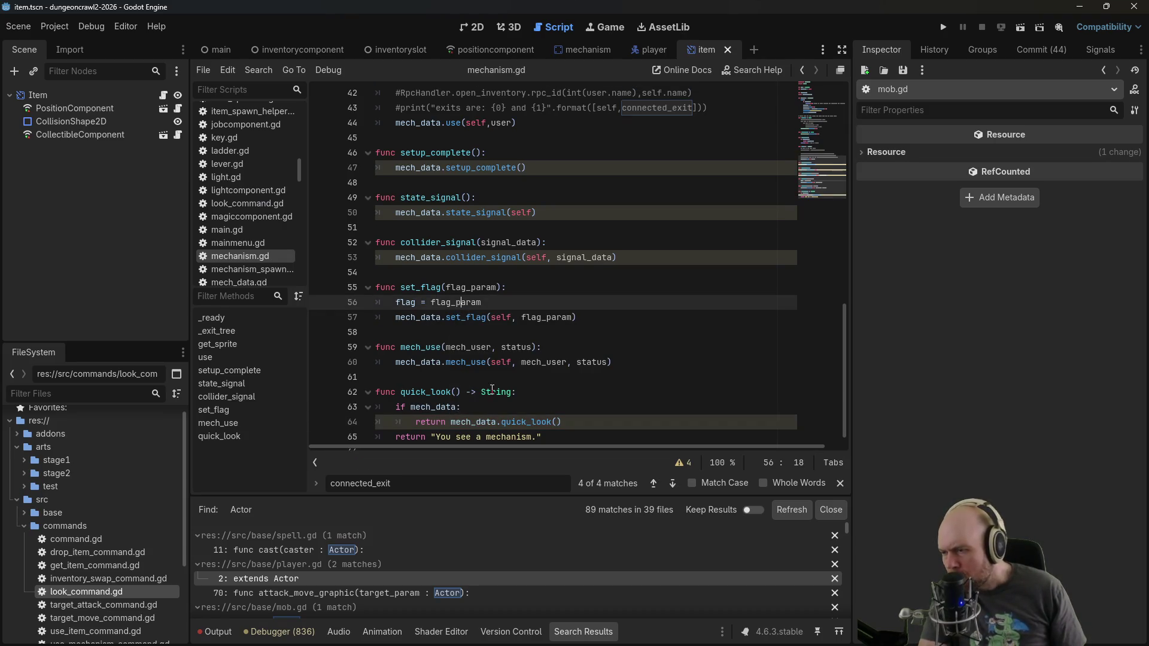
pyautogui.scroll(10, 241, 125)
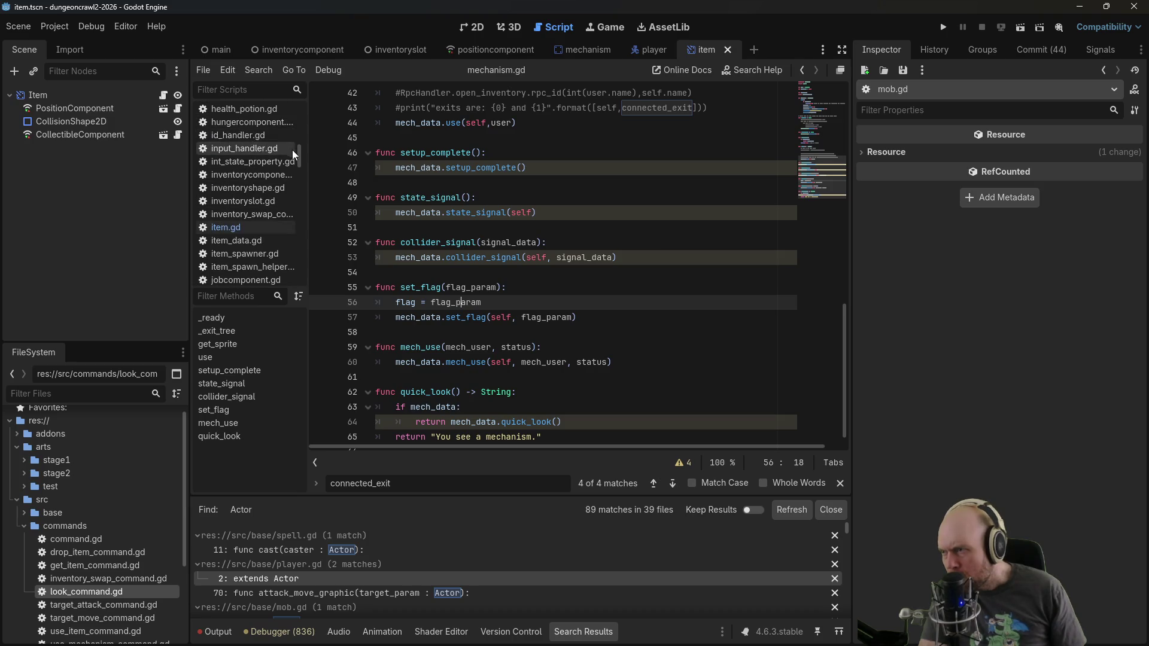
pyautogui.click(253, 109)
# Select actor.gd's abstract quick_look declaration, then switch to the Long-Range Plan notes.
pyautogui.moveTo(562, 138); pyautogui.dragTo(376, 142)
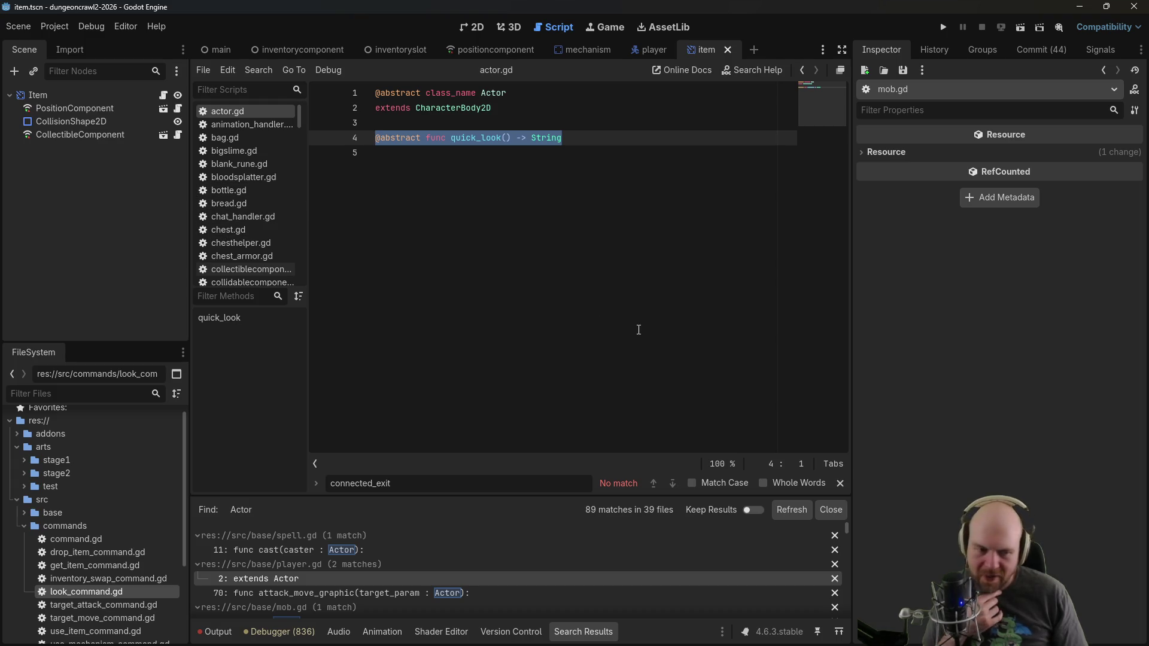
pyautogui.hotkey('alt', 'Tab')
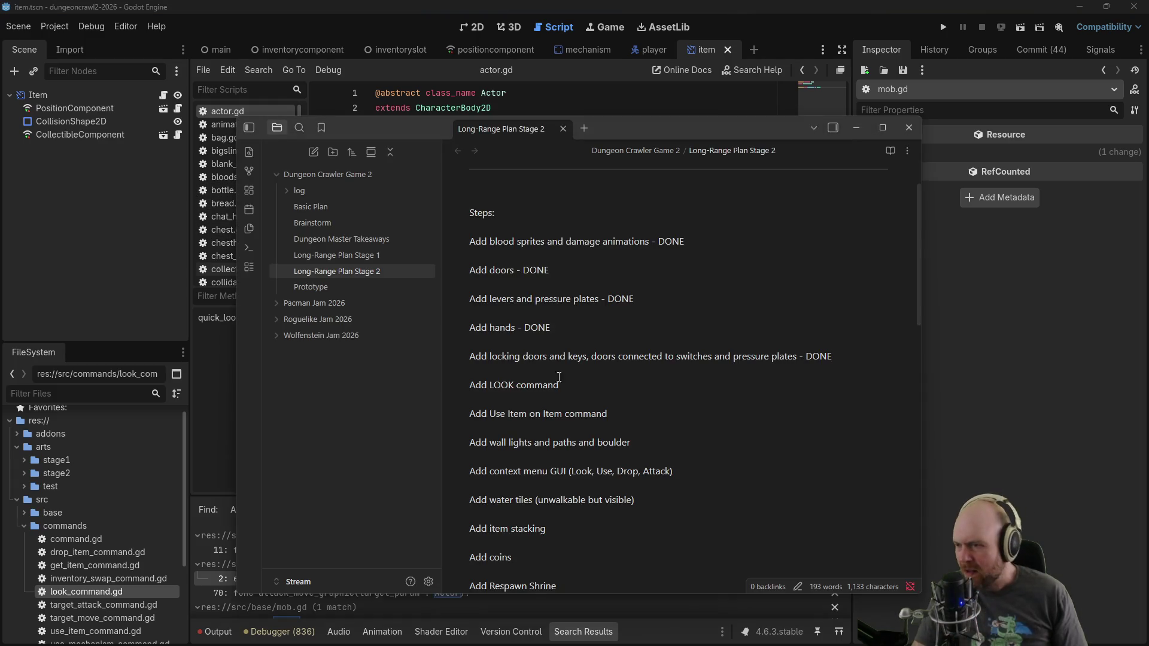
# Add 'TODO: add quicklook to all items' under Add LOOK command and return to Godot.
pyautogui.press('Return')
pyautogui.write('TODO: m')
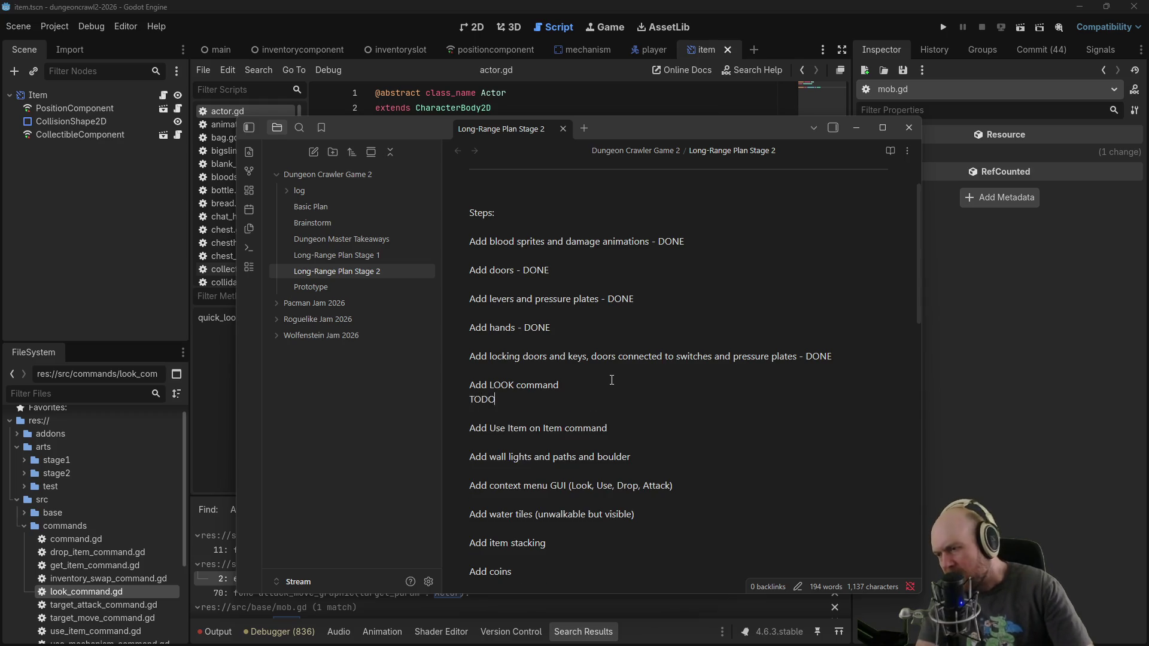
pyautogui.press('BackSpace')
pyautogui.write('add thi')
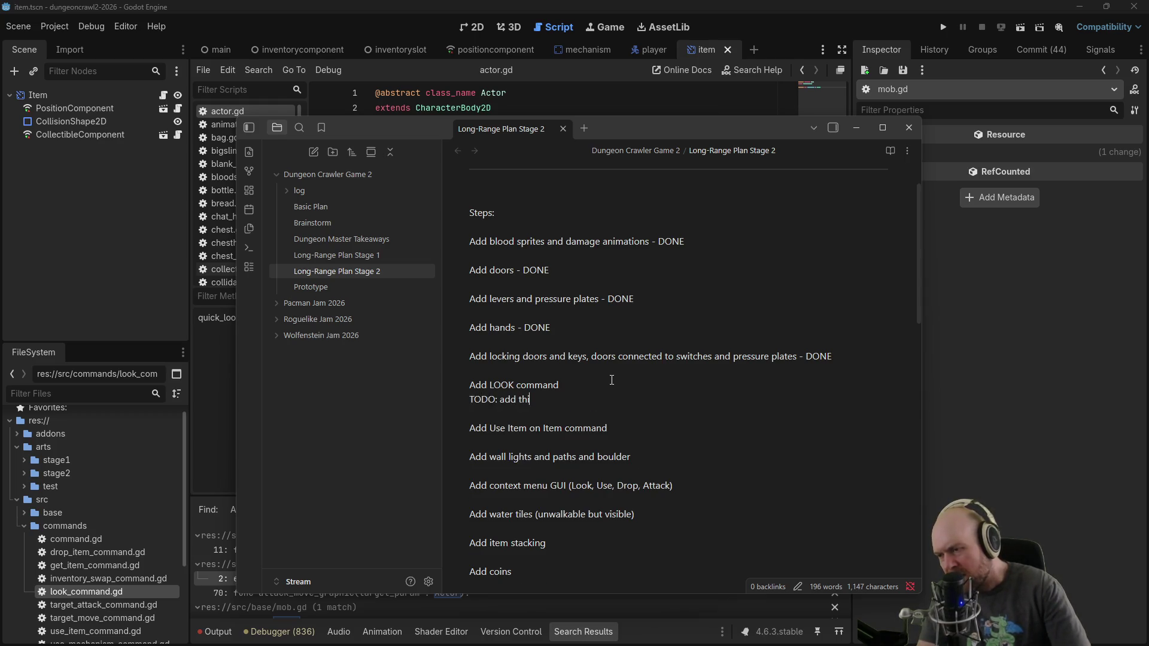
pyautogui.press('BackSpace')
pyautogui.press('BackSpace')
pyautogui.press('BackSpace')
pyautogui.write('quicklook to')
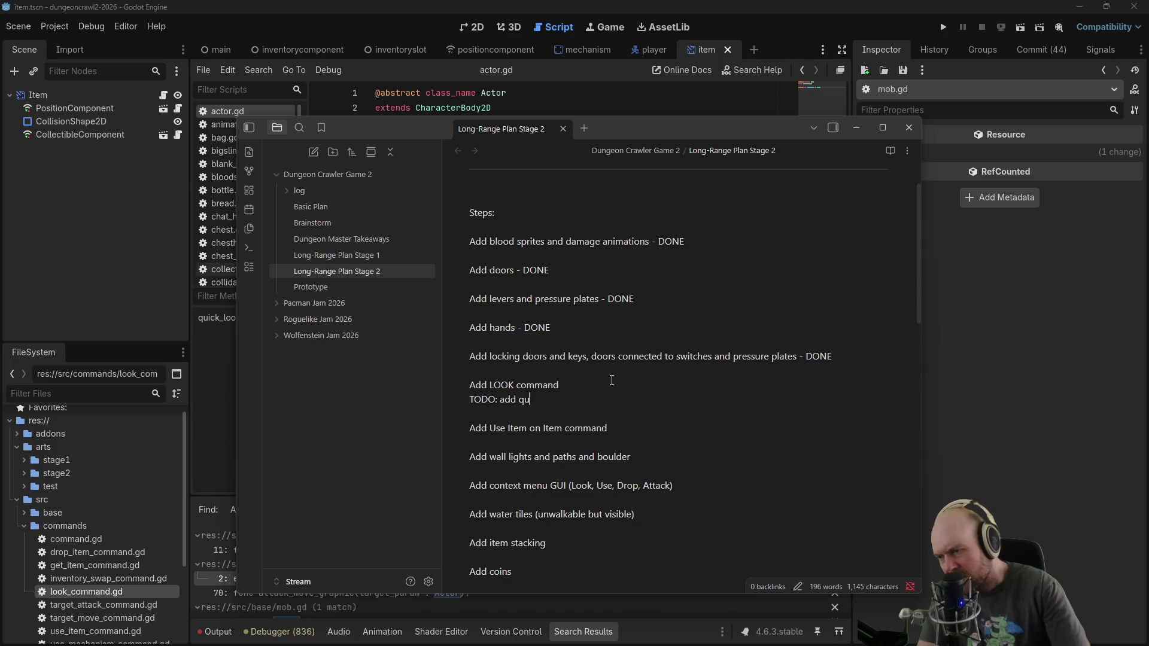
pyautogui.write(' all items')
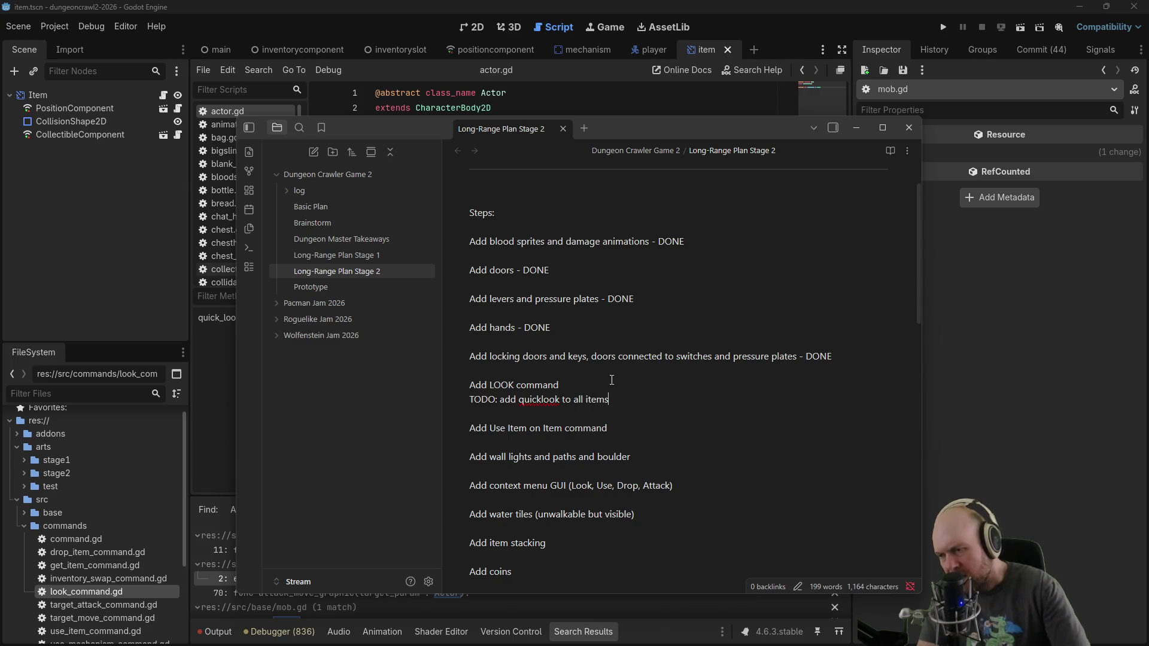
pyautogui.click(1000, 382)
pyautogui.click(430, 268)
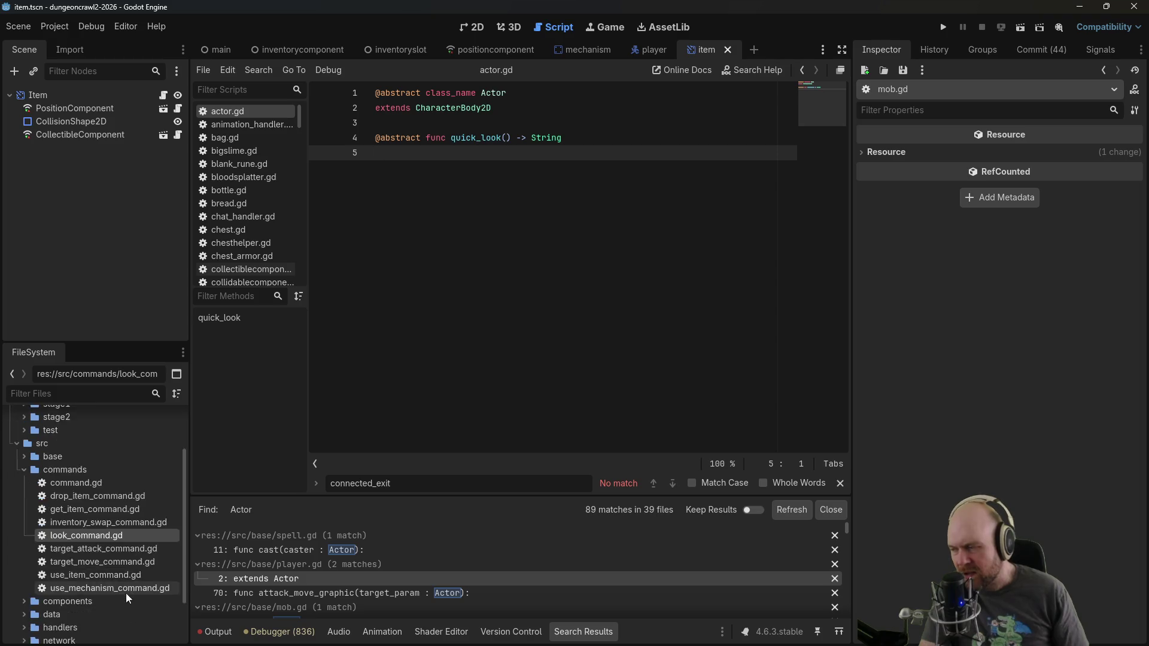
# Open door.gd from the data > mech > scripts folder in the FileSystem.
pyautogui.scroll(-4, 125, 593)
pyautogui.scroll(-1, 267, 235)
pyautogui.scroll(-3, 289, 209)
pyautogui.scroll(-6, 298, 133)
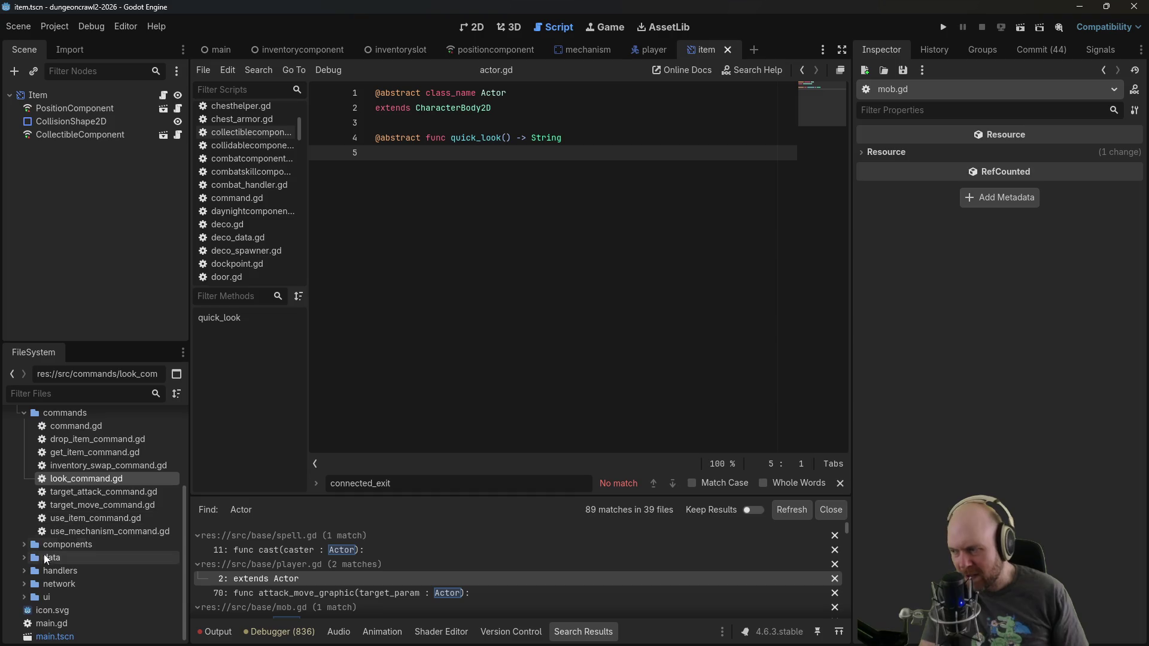
pyautogui.click(25, 557)
pyautogui.click(31, 597)
pyautogui.scroll(-1, 39, 598)
pyautogui.scroll(-2, 40, 597)
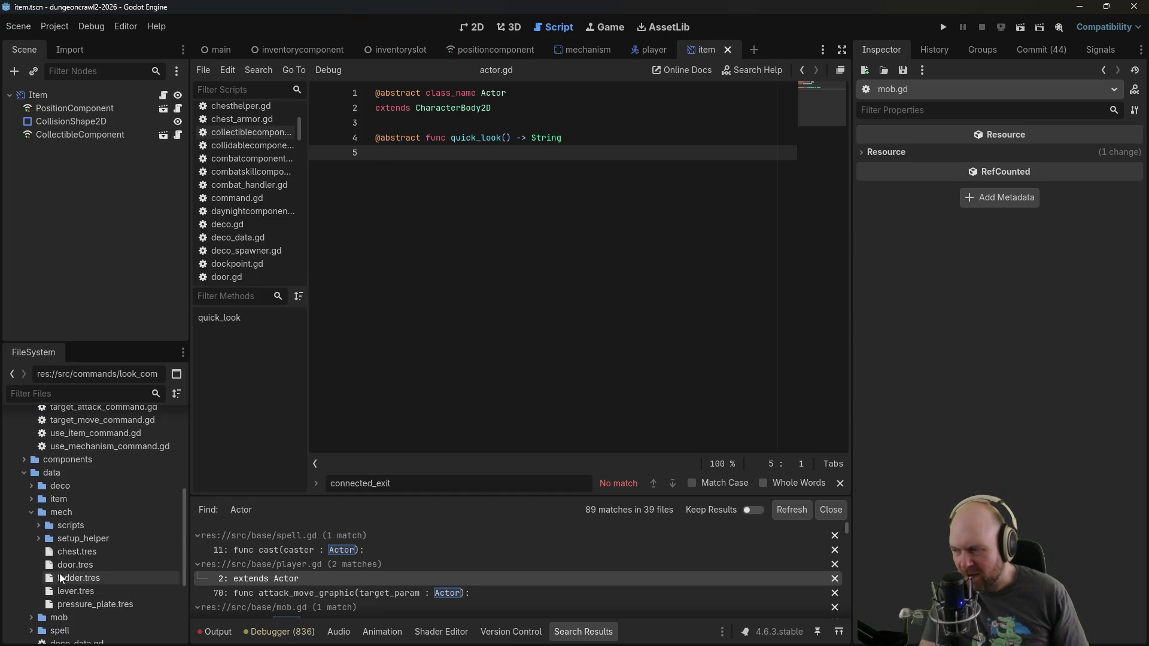
pyautogui.click(37, 525)
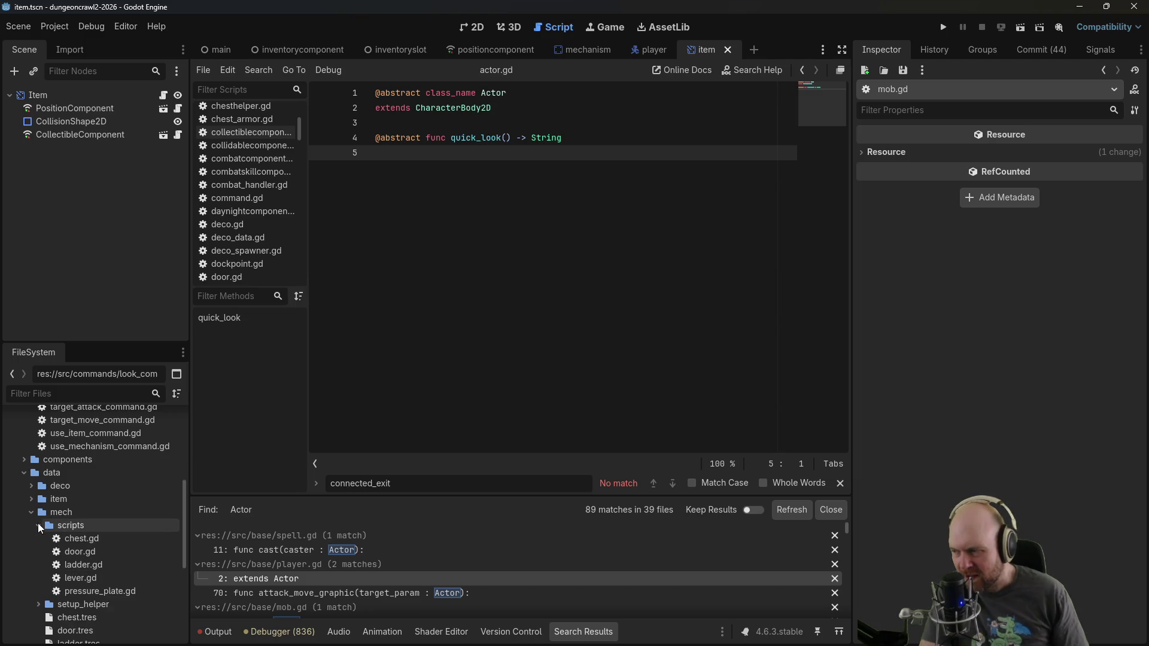
pyautogui.doubleClick(79, 551)
# Append a quick_look() -> String function returning "You see a door." and save door.gd.
pyautogui.scroll(-8, 401, 400)
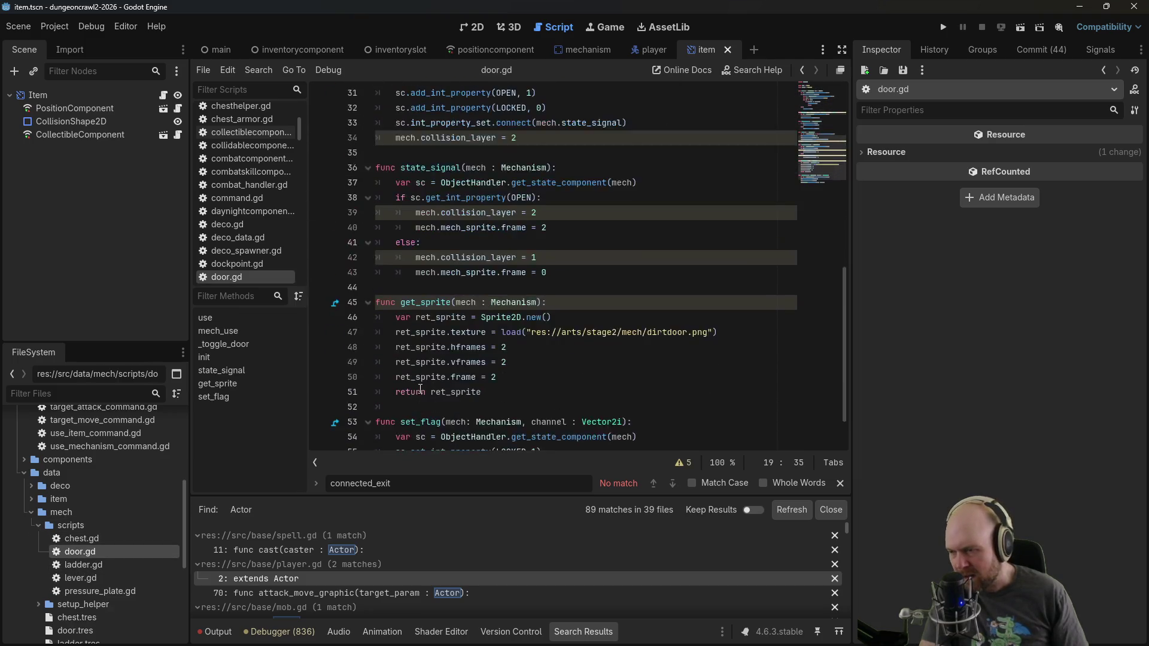
pyautogui.click(444, 443)
pyautogui.press('Return')
pyautogui.write('@abstract func quick_look() -> String')
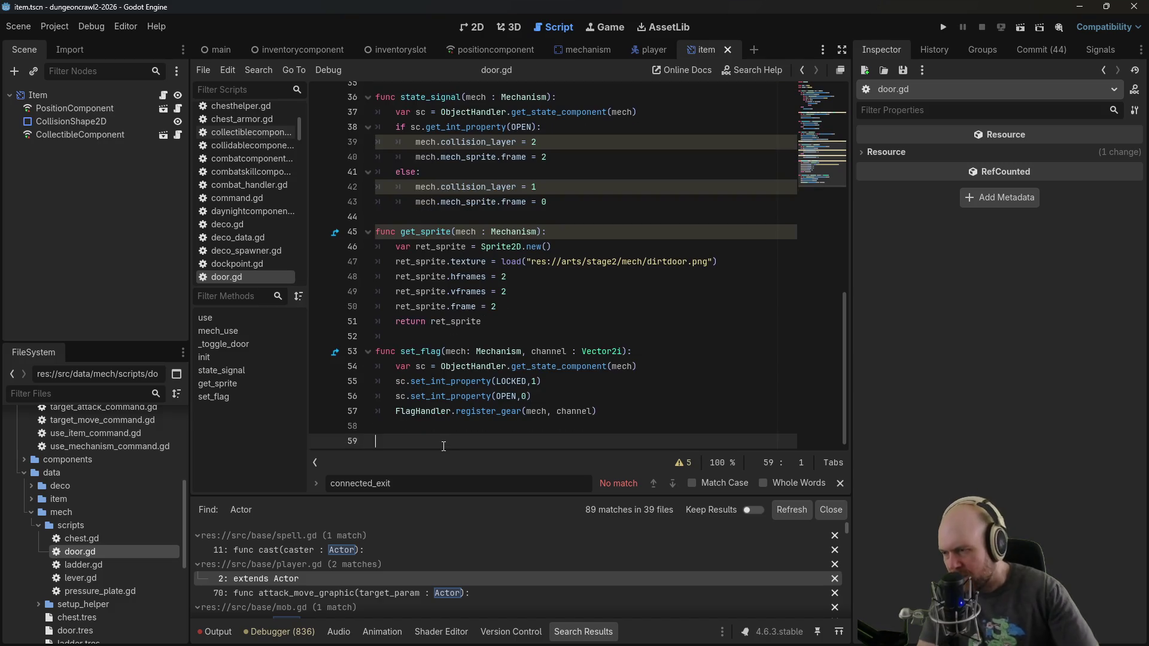
pyautogui.press('Left')
pyautogui.press('Left')
pyautogui.press('Left')
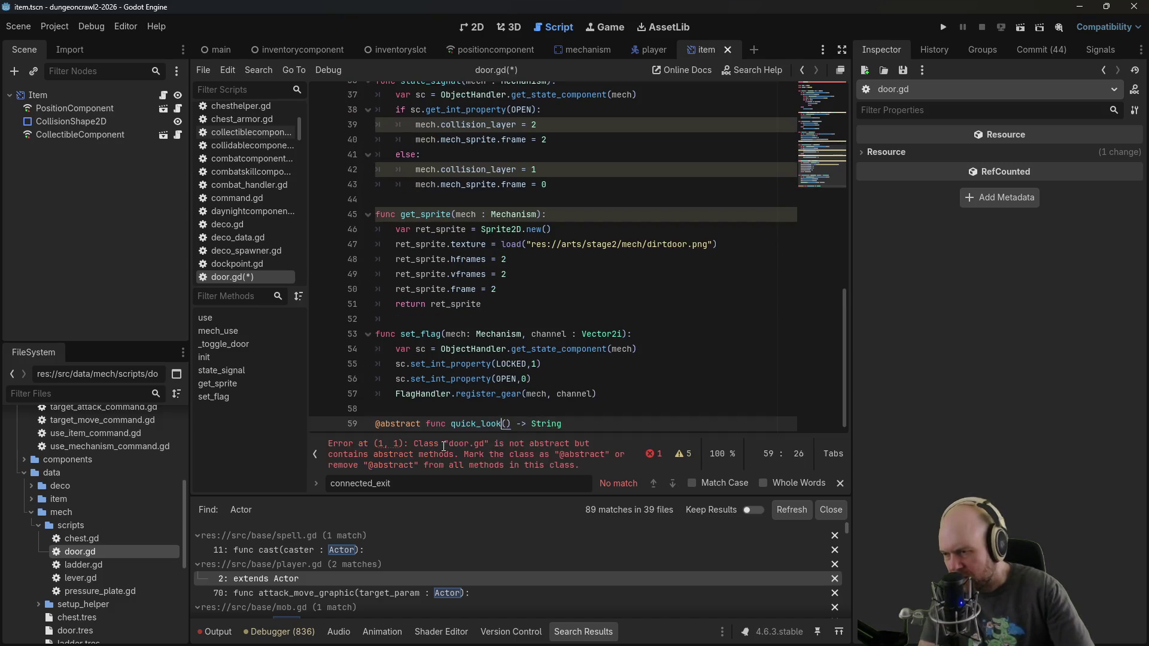
pyautogui.press('Left')
pyautogui.press('BackSpace')
pyautogui.press('BackSpace')
pyautogui.press('BackSpace')
pyautogui.press('BackSpace')
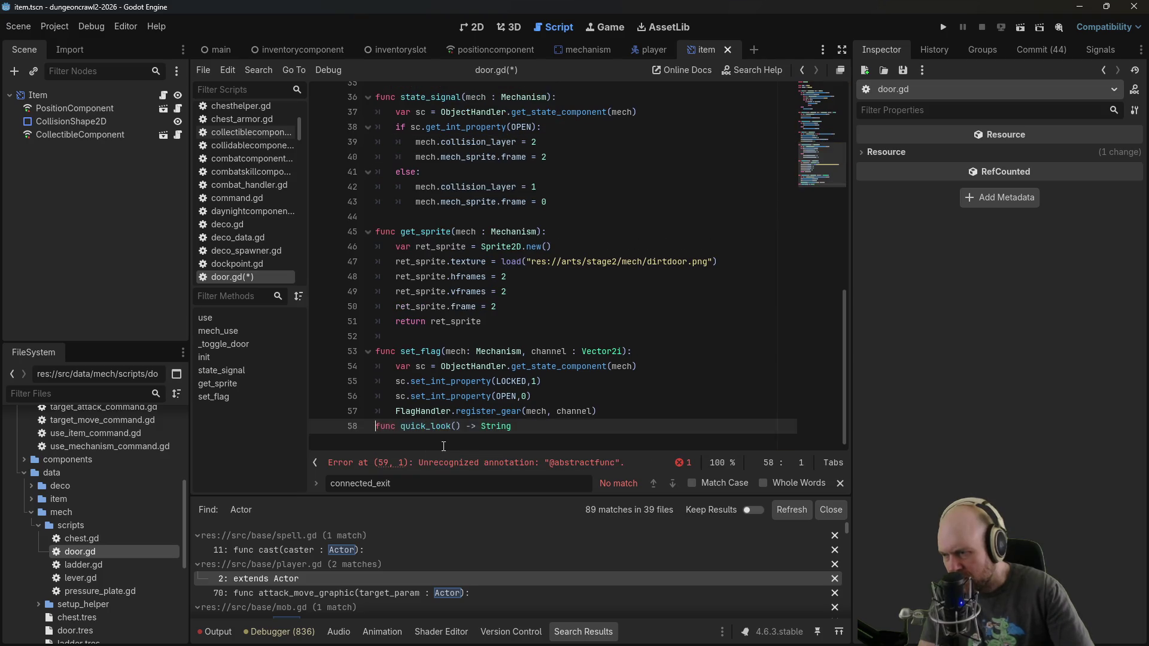
pyautogui.press('End')
pyautogui.write(':')
pyautogui.press('Return')
pyautogui.write('return ')
pyautogui.write('"You see')
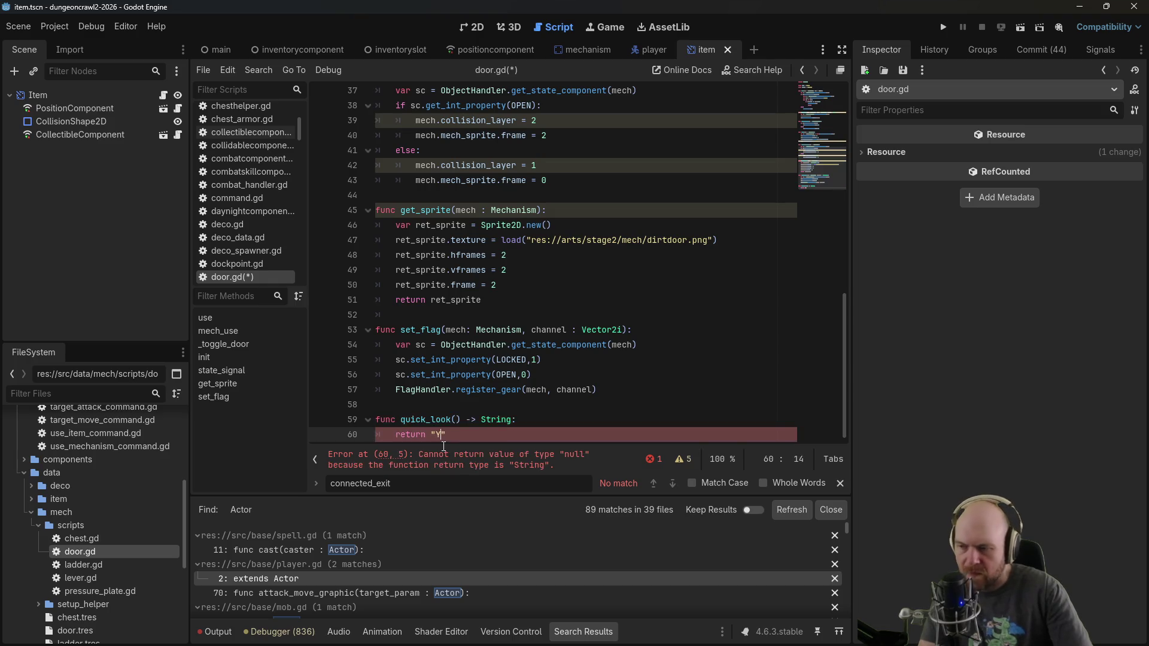
pyautogui.write(' a door.')
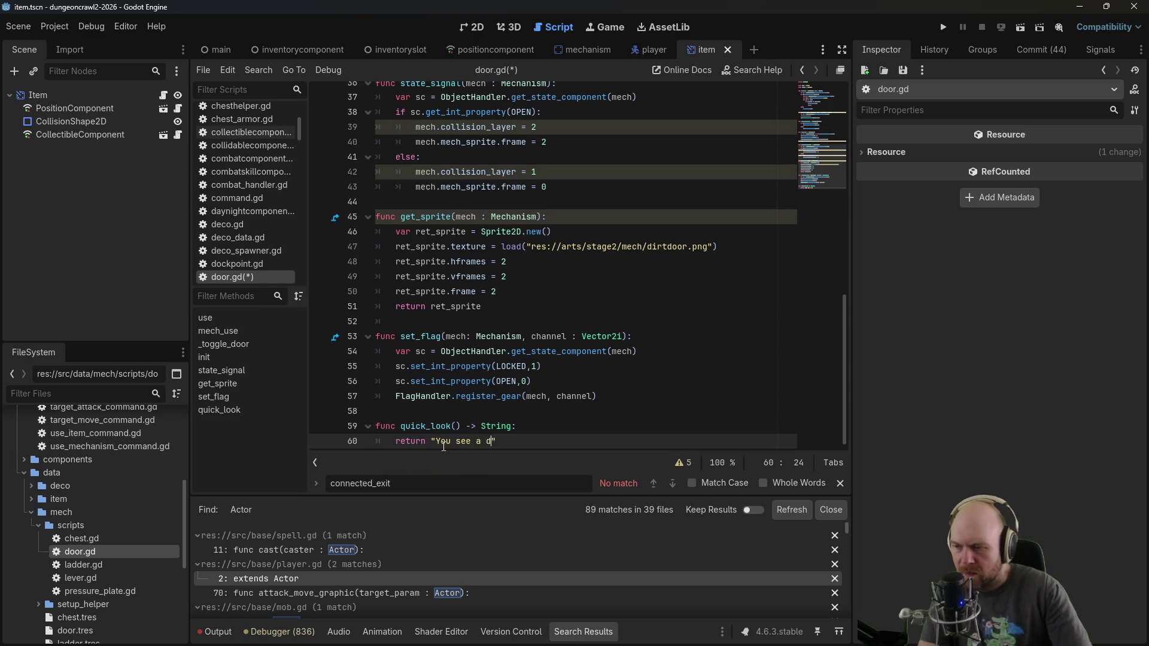
pyautogui.hotkey('ctrl', 's')
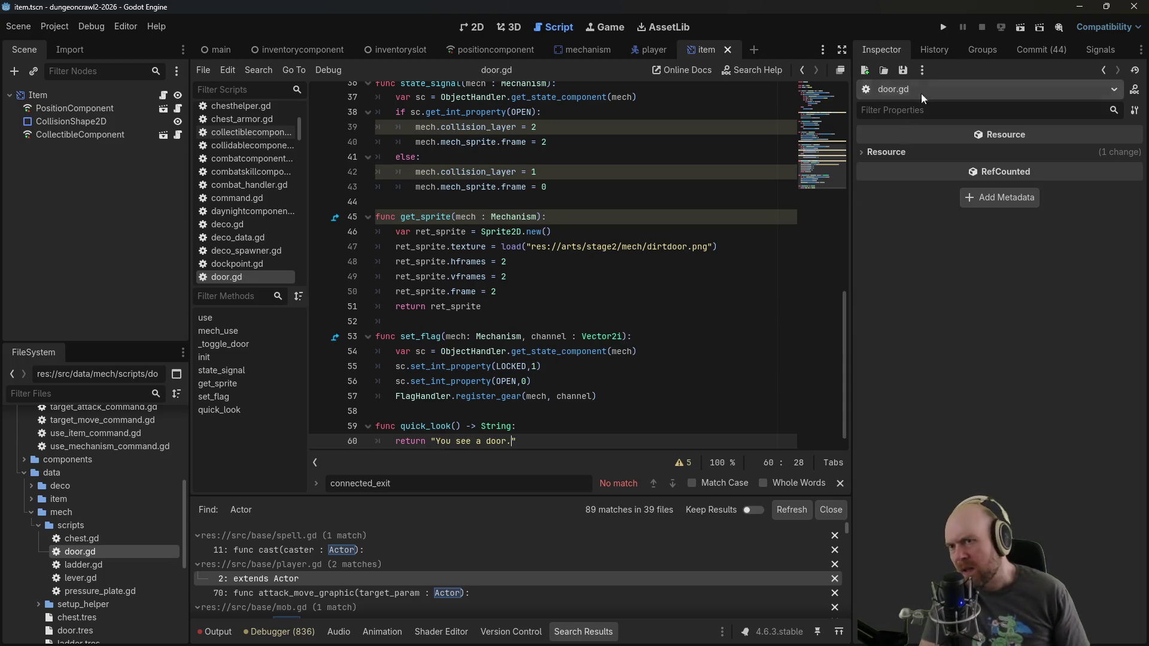
# Run the game, start and join a server, and Look at the door mechanism.
pyautogui.click(944, 27)
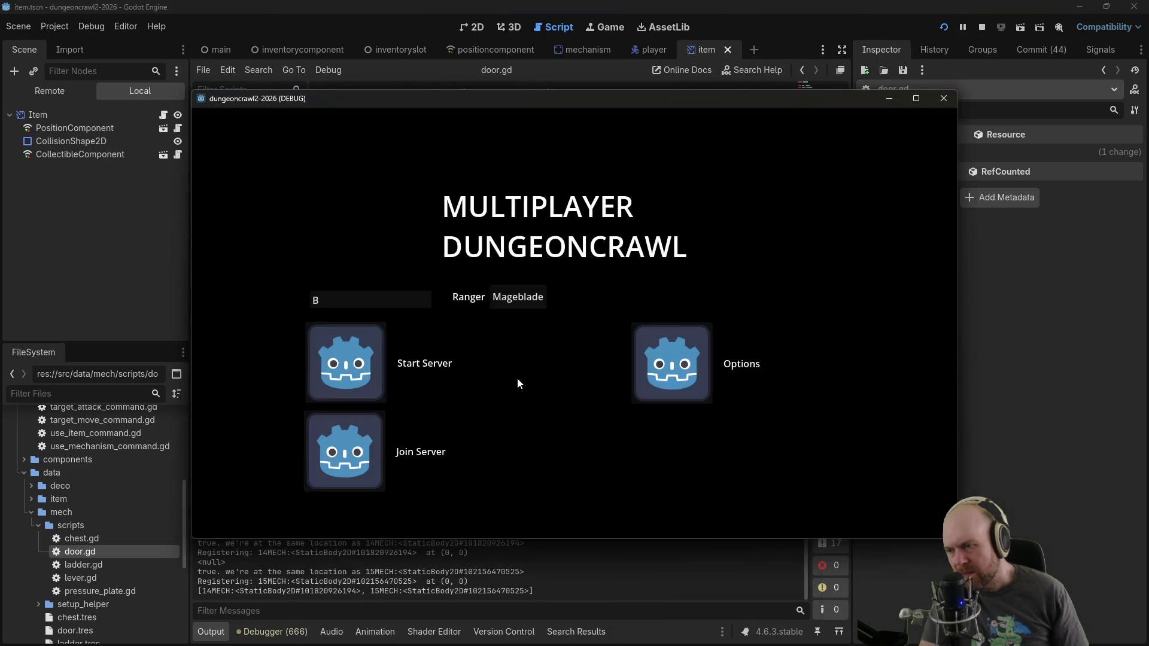
pyautogui.click(345, 375)
pyautogui.click(944, 98)
pyautogui.click(945, 28)
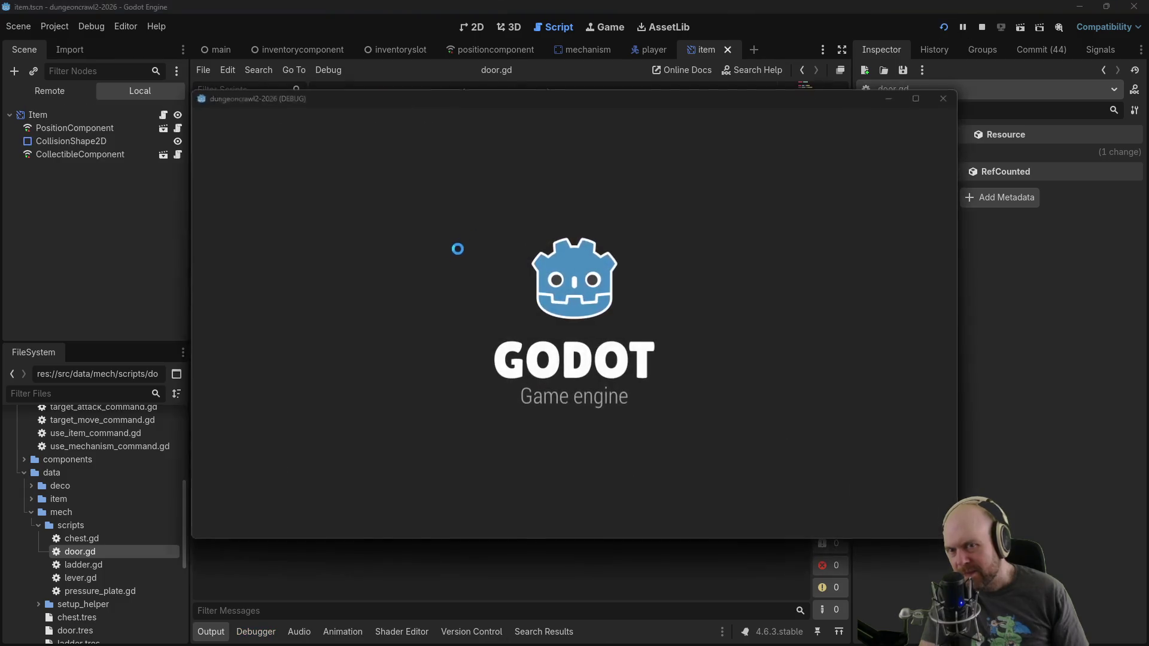
pyautogui.click(317, 464)
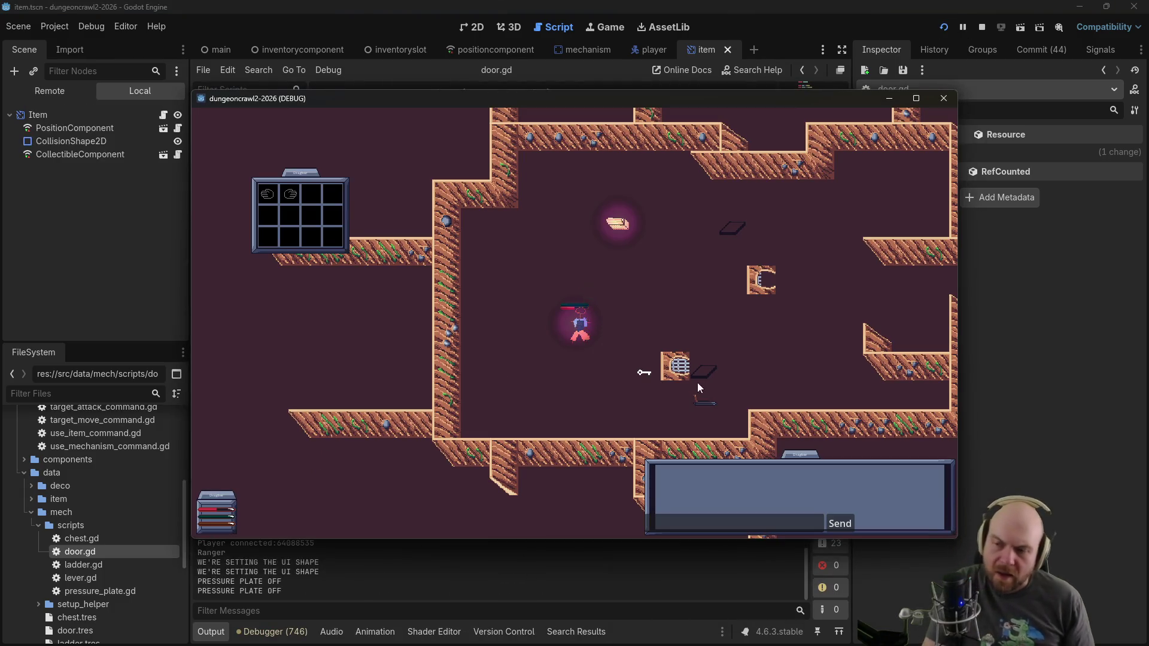
pyautogui.click(675, 370)
pyautogui.click(677, 372)
pyautogui.rightClick(673, 366)
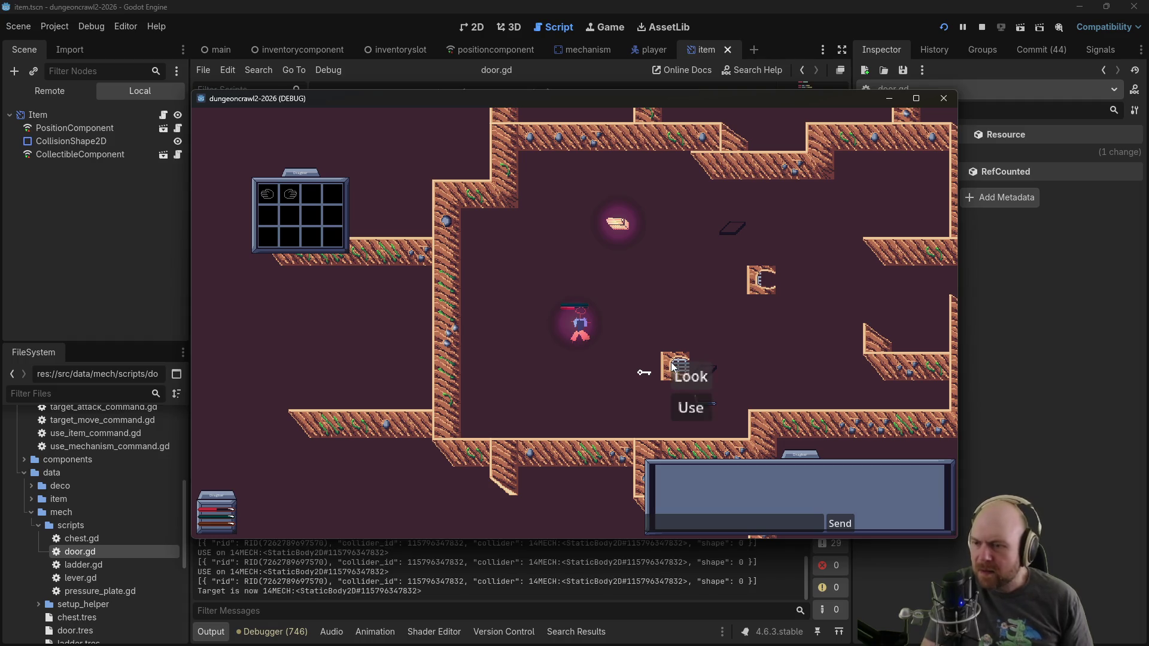
pyautogui.click(688, 376)
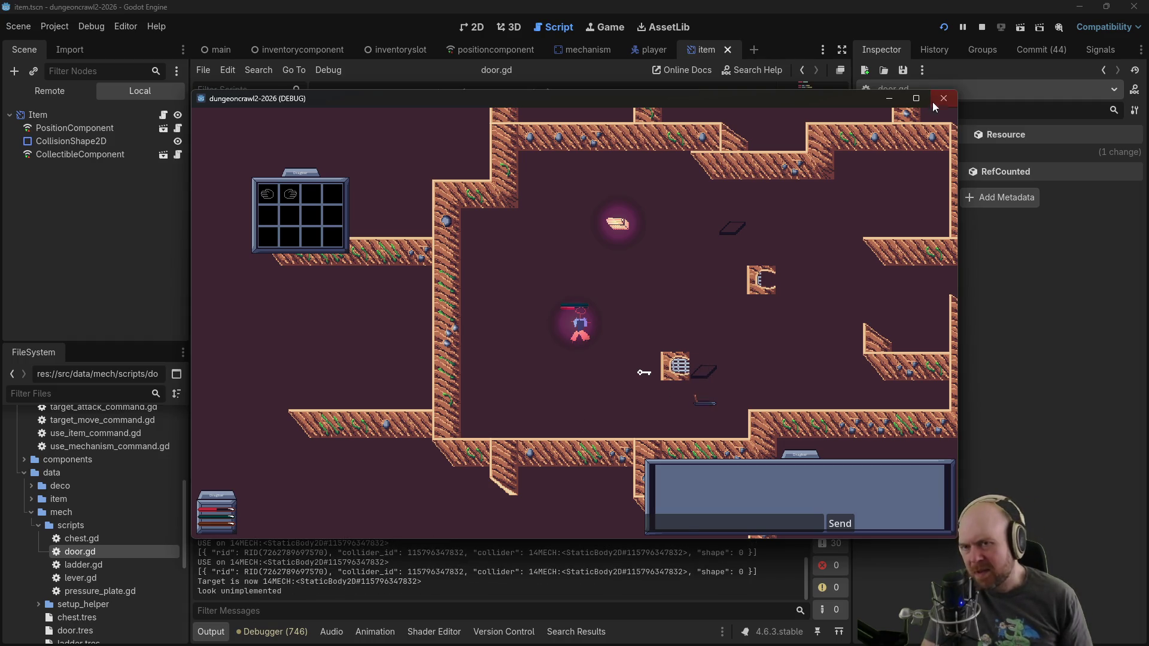
# Close the game window and open Find in Files from the Search menu.
pyautogui.click(937, 99)
pyautogui.click(68, 28)
pyautogui.click(85, 60)
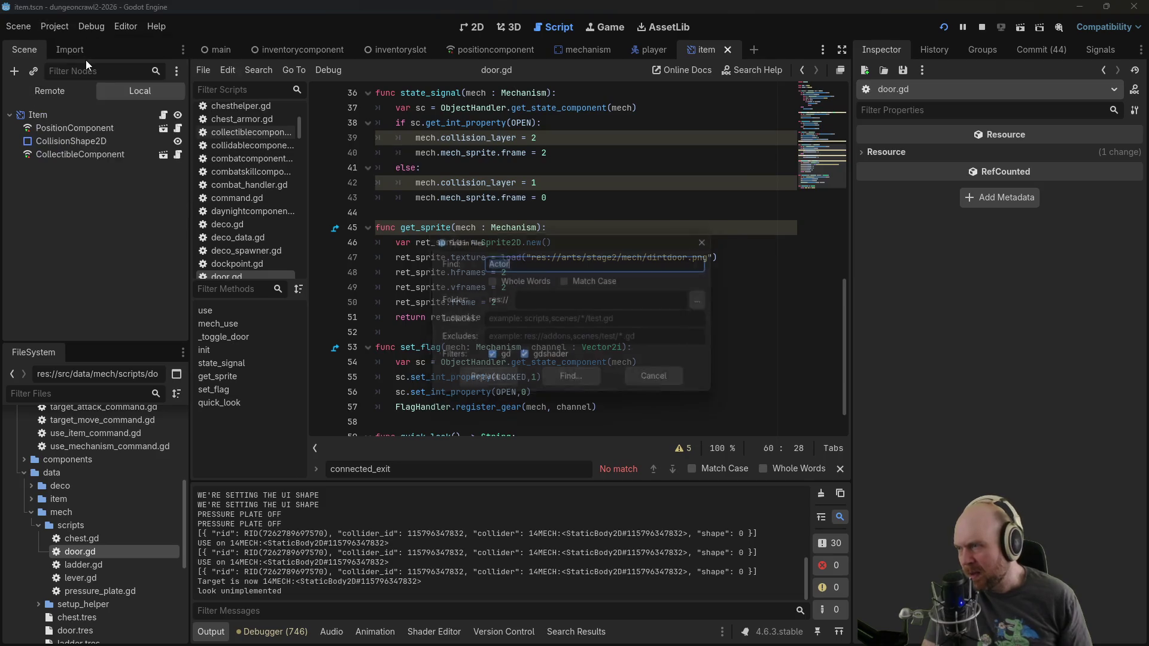
# Search the project for 'look unimplemented' and go to its print on line 40 of right_click_menu.gd.
pyautogui.write('look unimplemented')
pyautogui.press('Return')
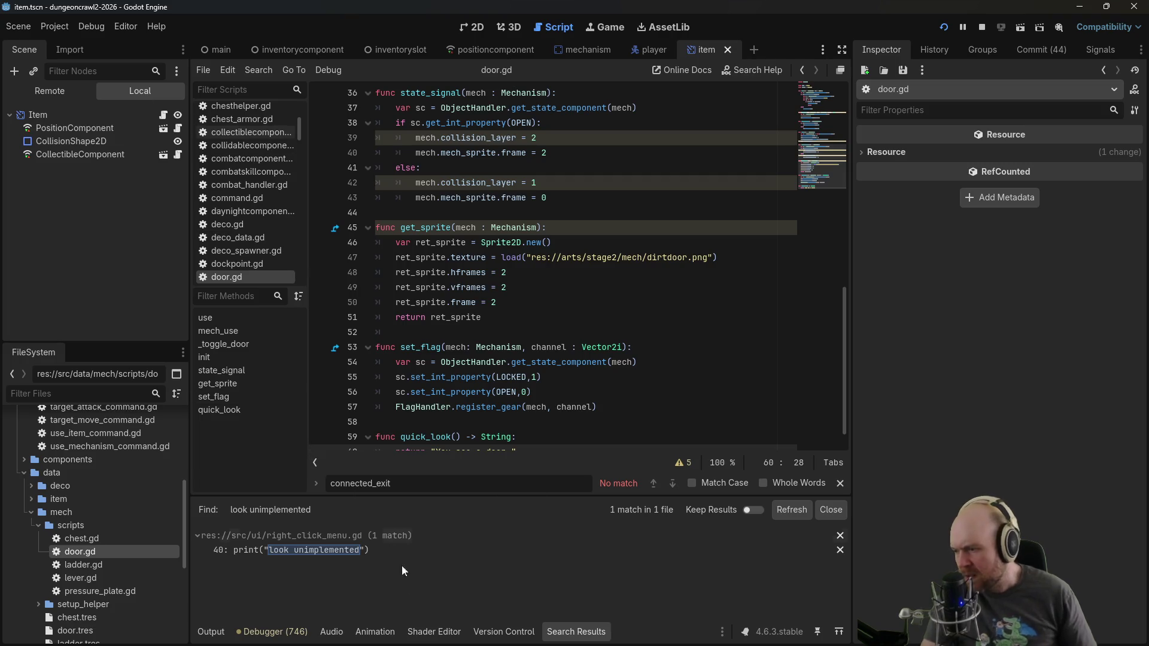
pyautogui.click(381, 551)
pyautogui.scroll(1, 552, 238)
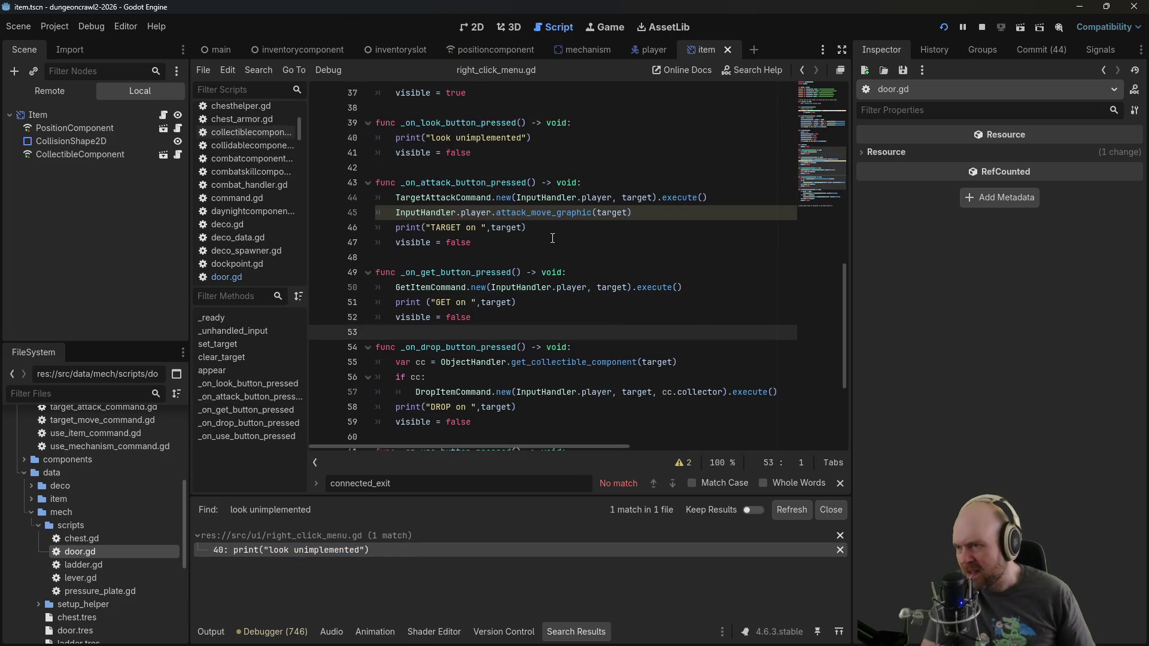
pyautogui.scroll(-1, 509, 257)
pyautogui.scroll(4, 459, 347)
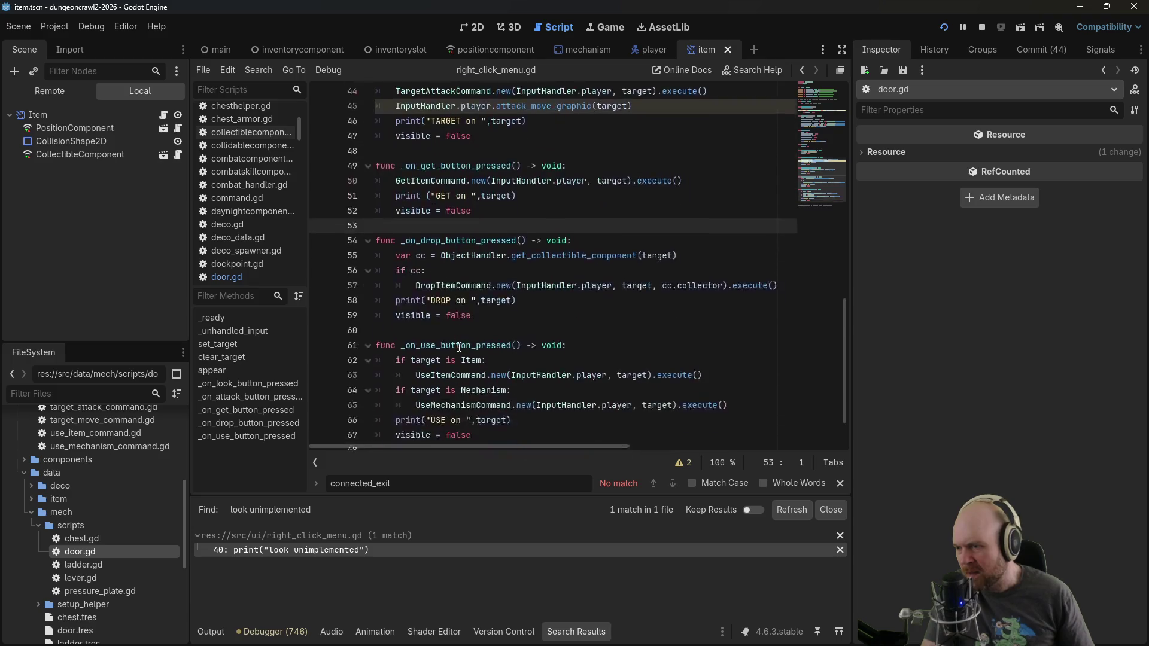
pyautogui.click(548, 262)
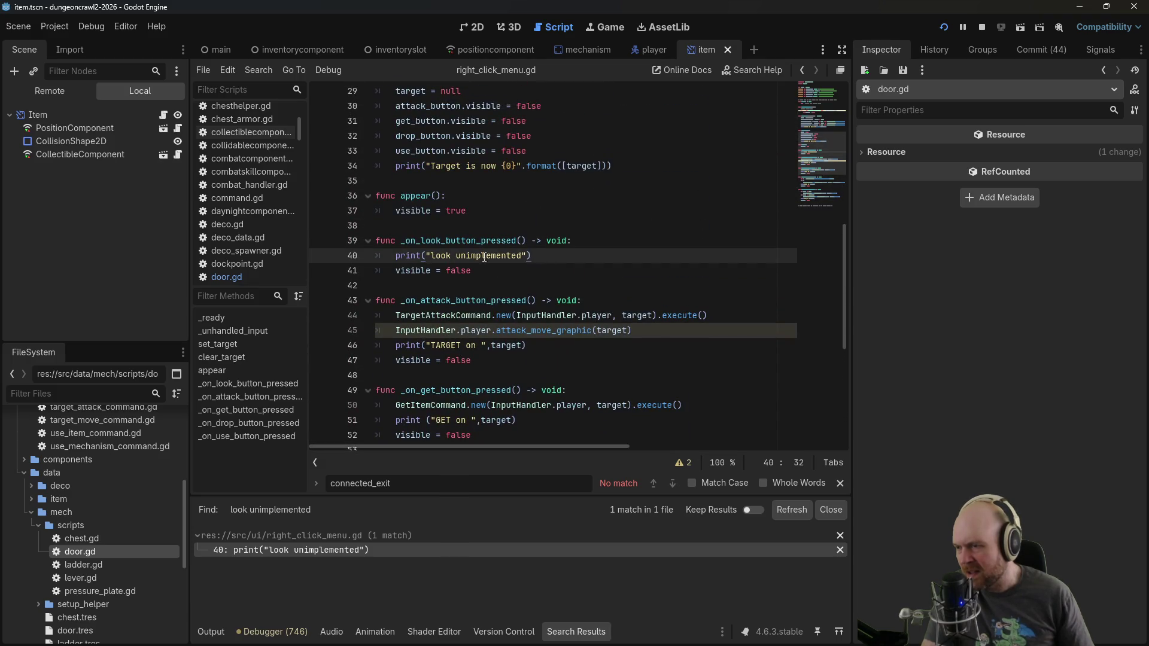
# Replace the print message with "LOOK on ", target and save right_click_menu.gd.
pyautogui.moveTo(430, 255); pyautogui.dragTo(521, 256)
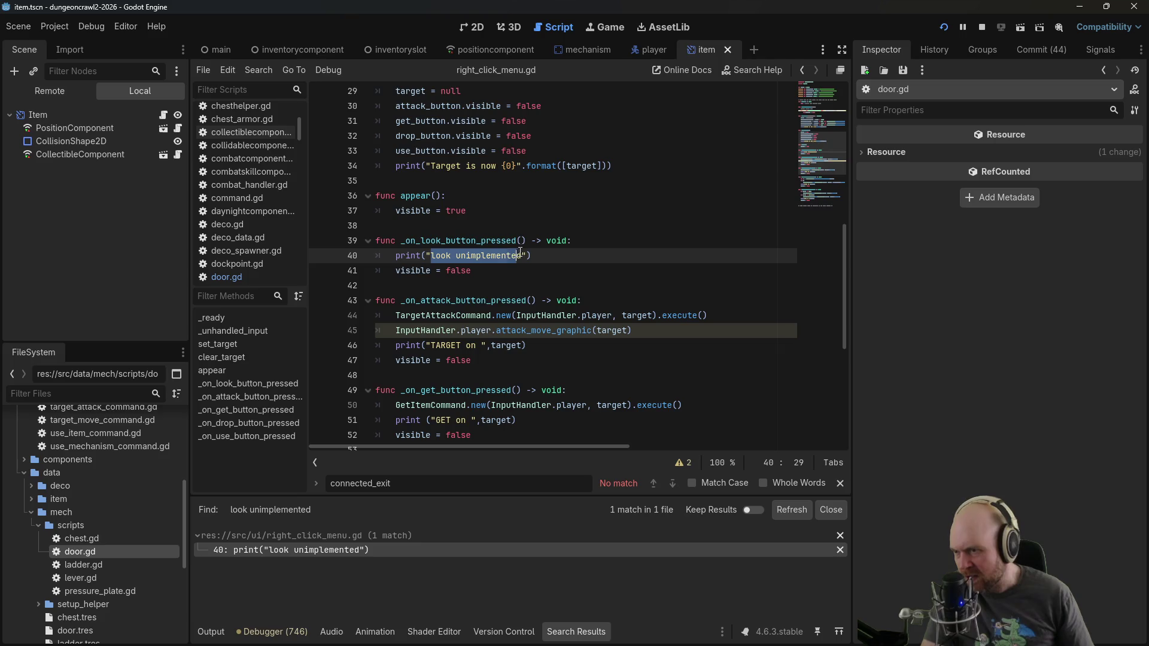
pyautogui.write('LOOK on t')
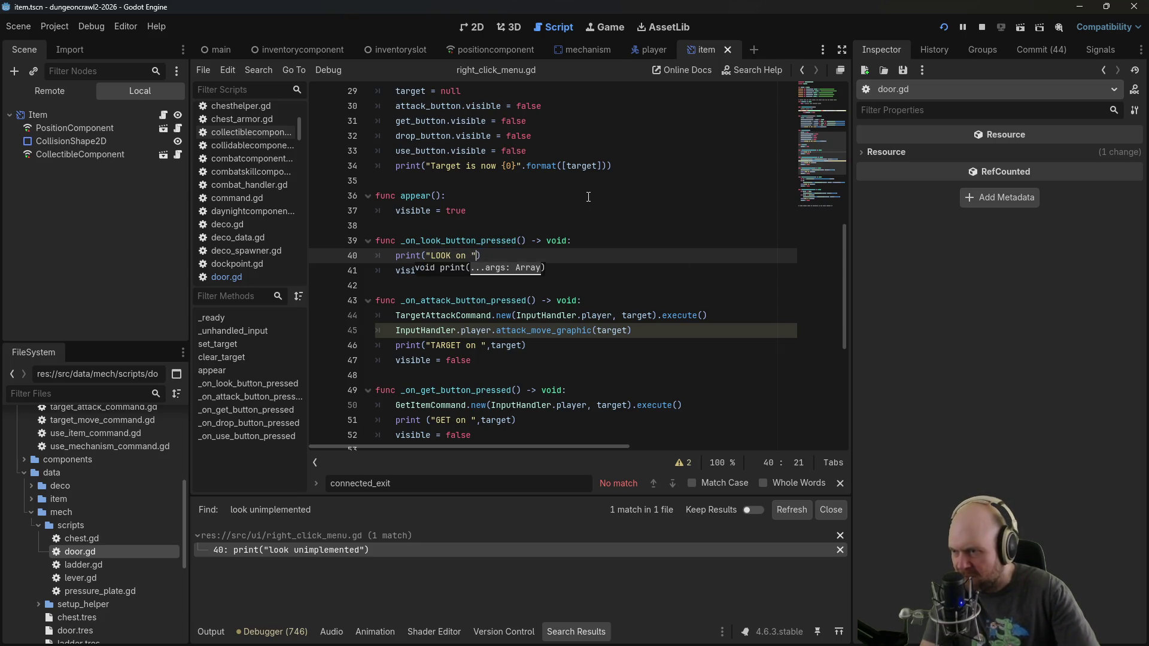
pyautogui.click(588, 196)
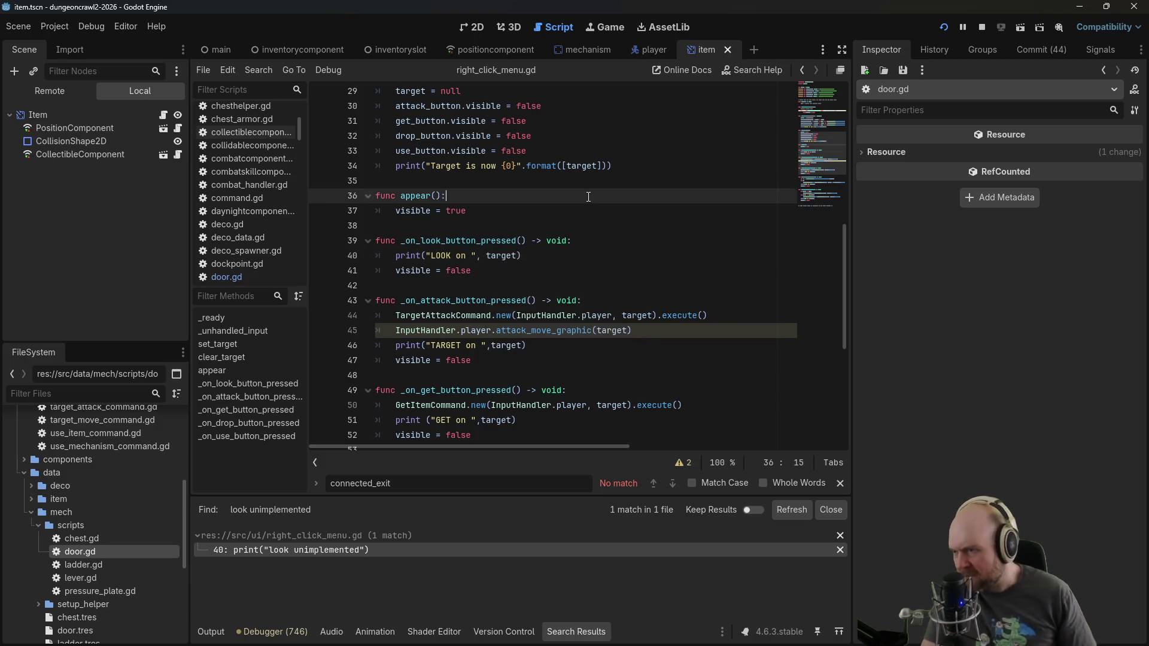
pyautogui.click(615, 242)
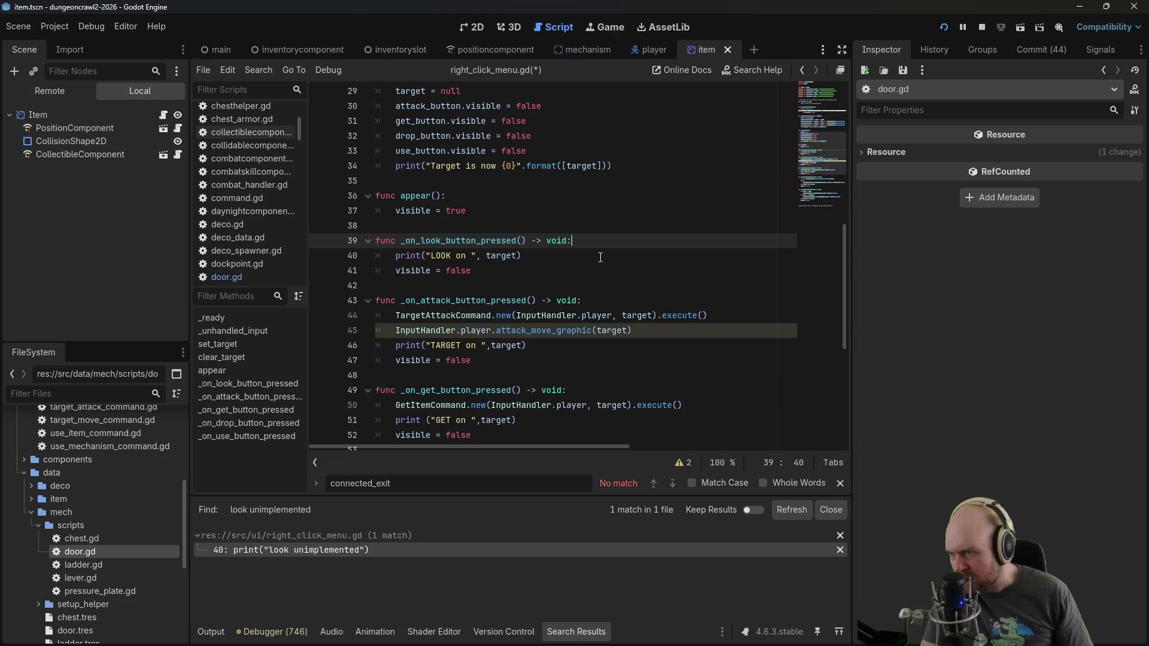
pyautogui.scroll(9, 487, 210)
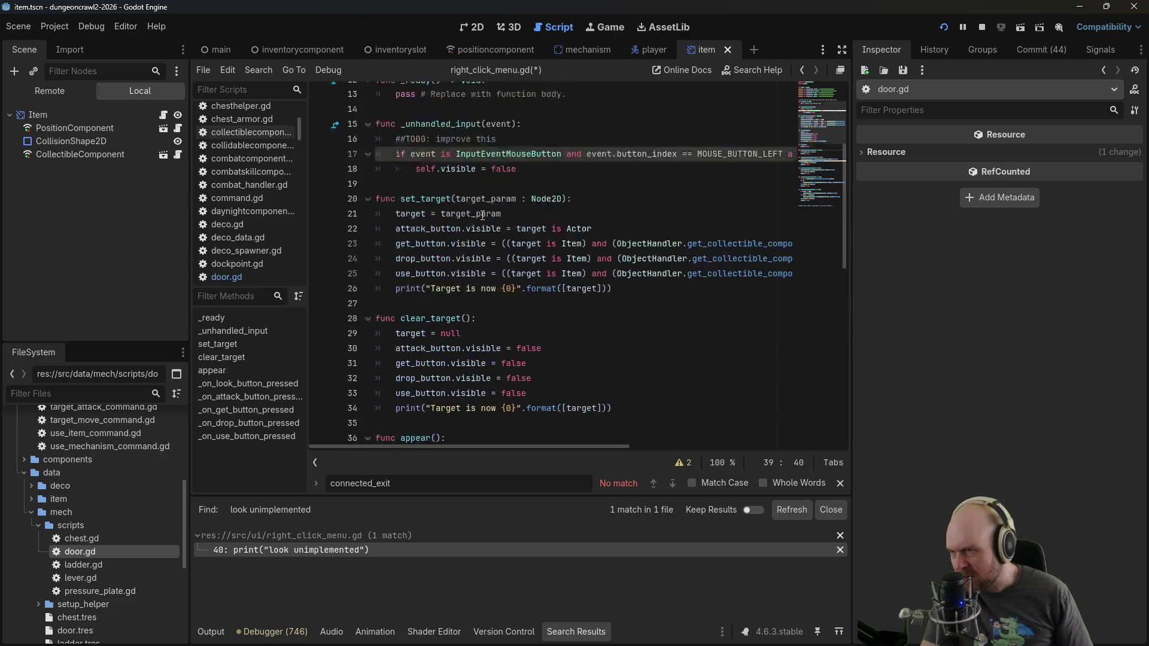
pyautogui.scroll(-9, 484, 215)
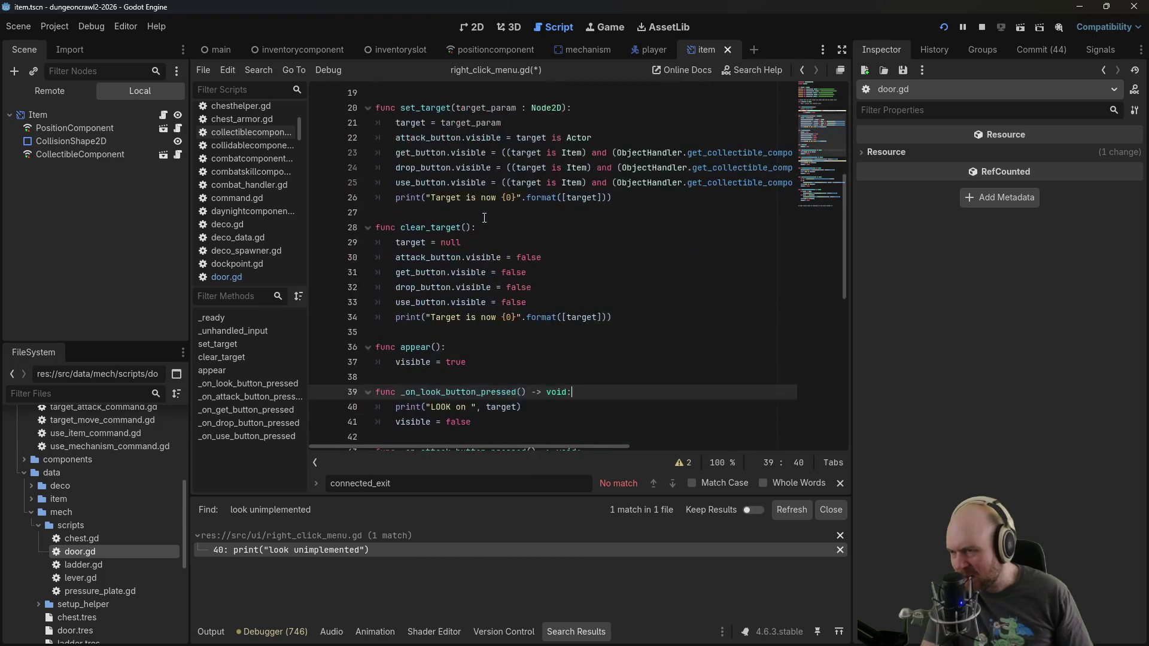
pyautogui.hotkey('ctrl', 's')
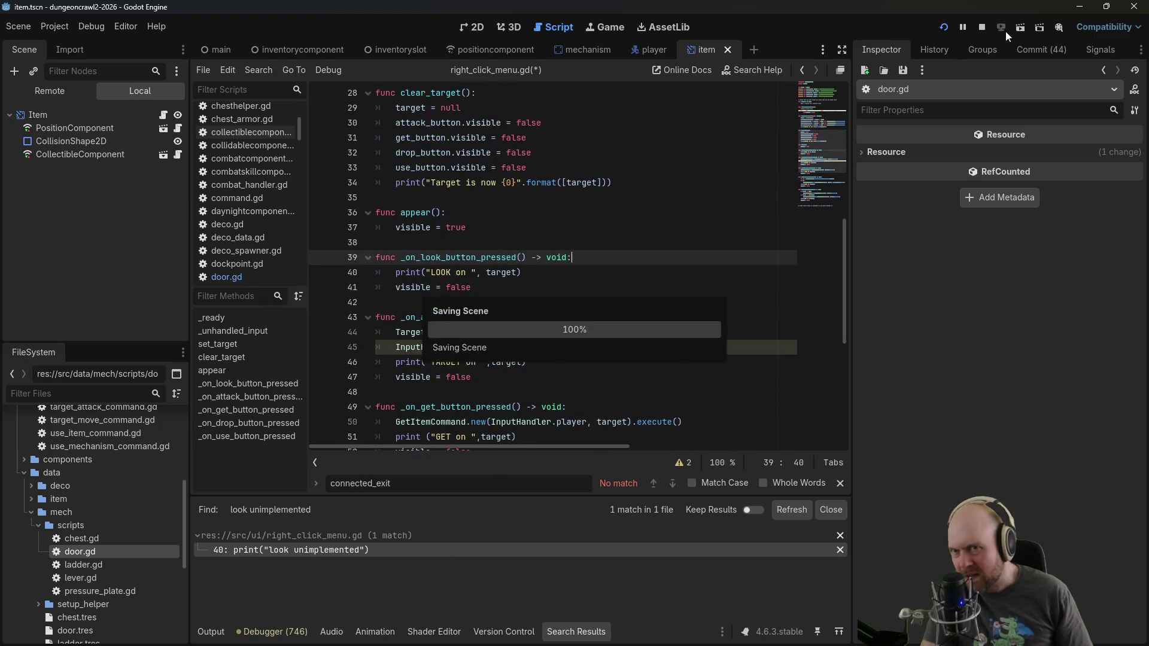
# Launch the game, enter the dungeon, and Look at the door and the key.
pyautogui.click(943, 27)
pyautogui.click(321, 439)
pyautogui.click(665, 371)
pyautogui.rightClick(665, 371)
pyautogui.click(679, 378)
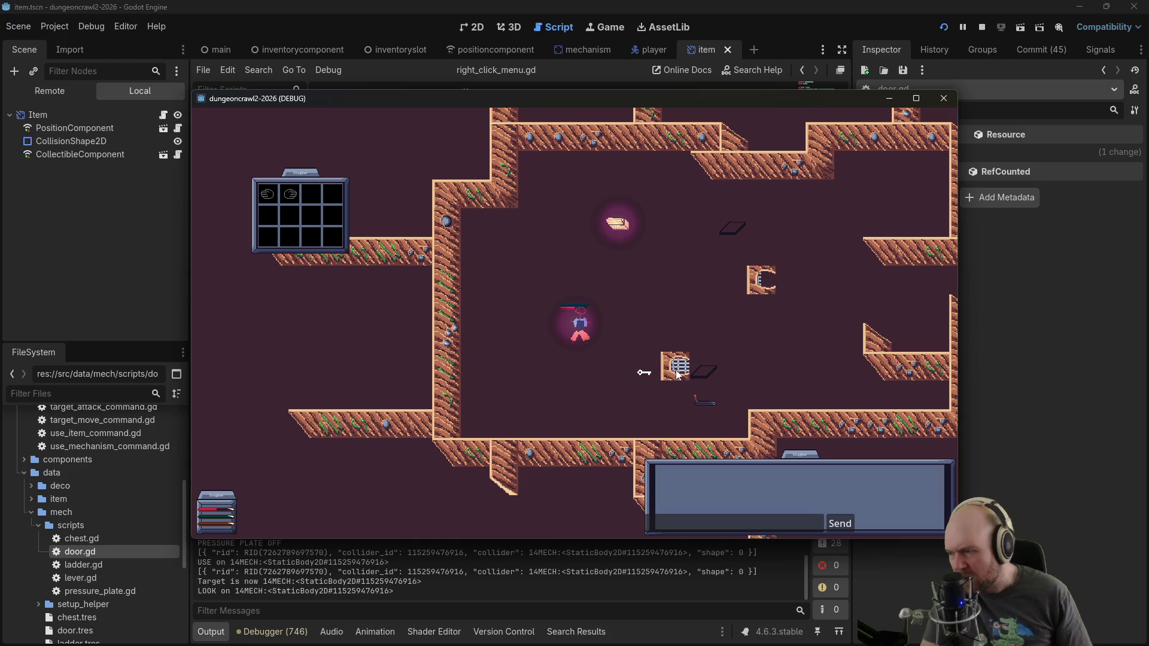
pyautogui.rightClick(644, 368)
pyautogui.click(659, 378)
# Look at empty floor, the scroll, the other door and the player, then close the game.
pyautogui.rightClick(596, 325)
pyautogui.click(608, 336)
pyautogui.rightClick(628, 226)
pyautogui.click(630, 231)
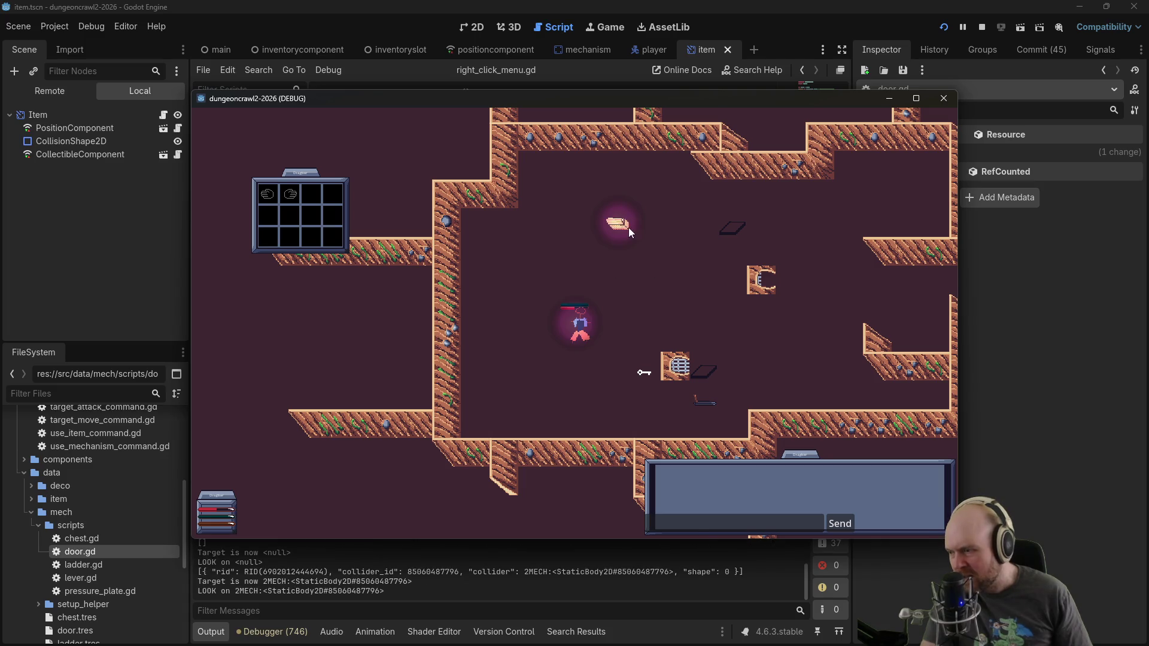
pyautogui.rightClick(756, 283)
pyautogui.click(753, 306)
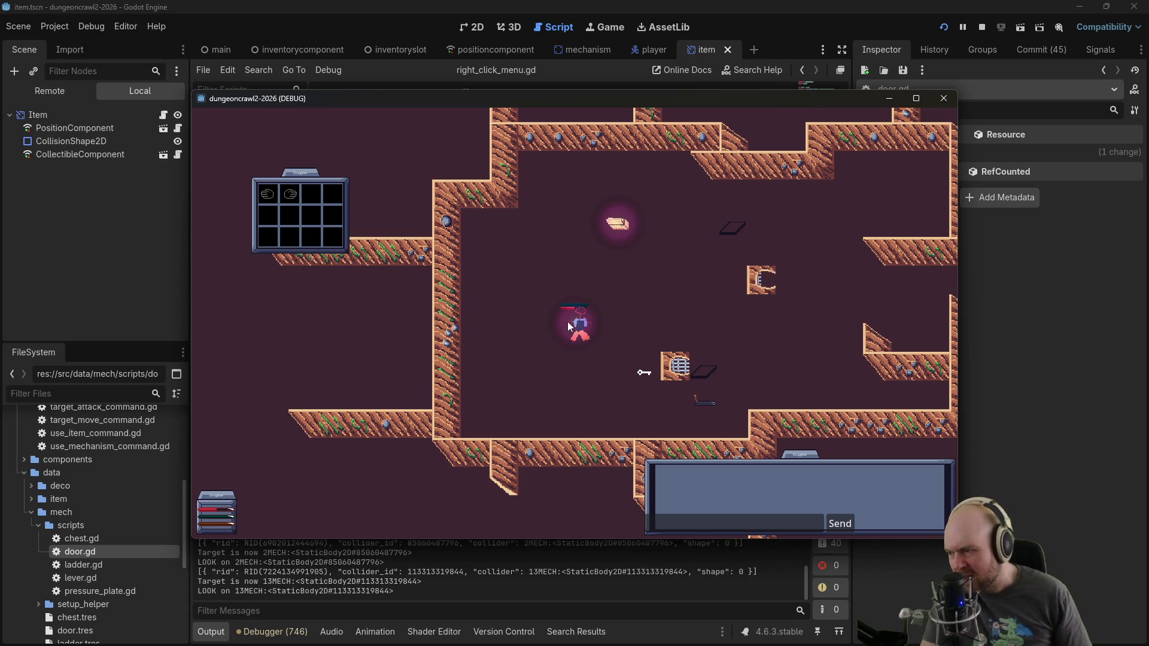
pyautogui.rightClick(580, 331)
pyautogui.click(589, 342)
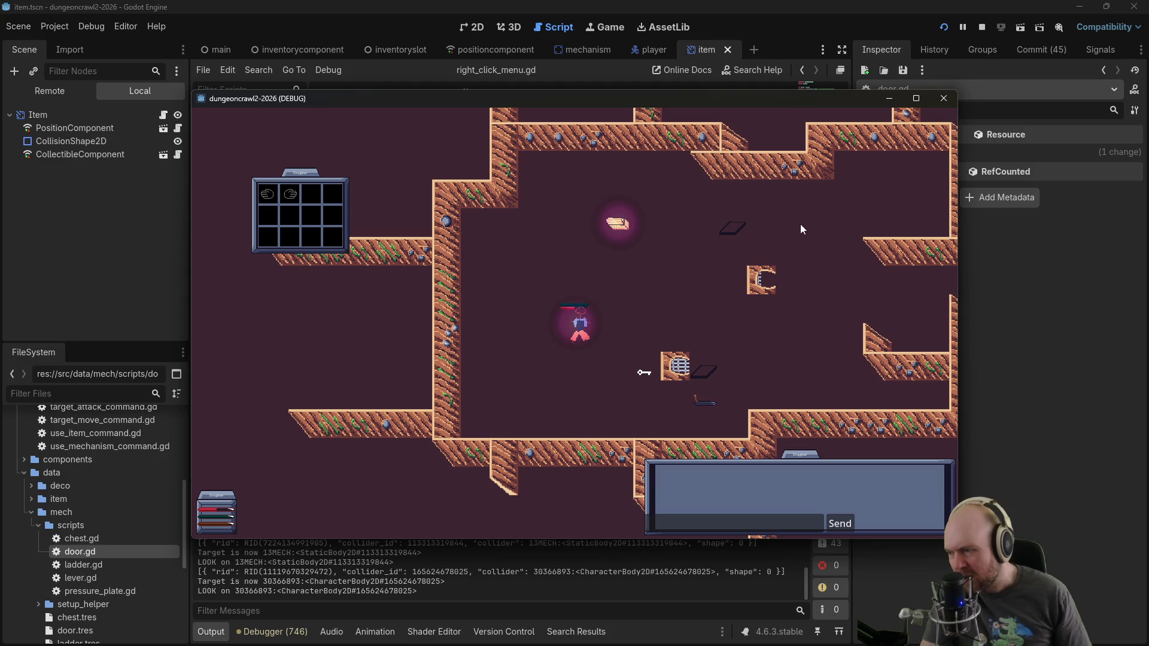
pyautogui.click(943, 98)
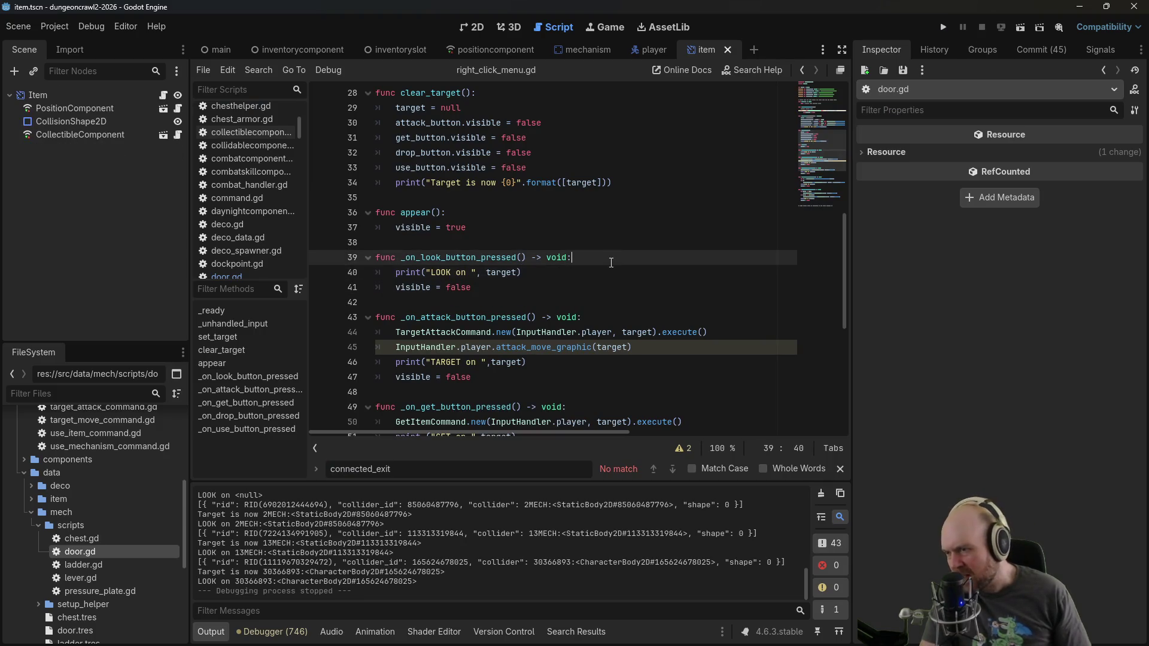
# Begin a LookCommand.new(InputHandler.player, target, ...) call in the Look handler.
pyautogui.press('Return')
pyautogui.write('Look')
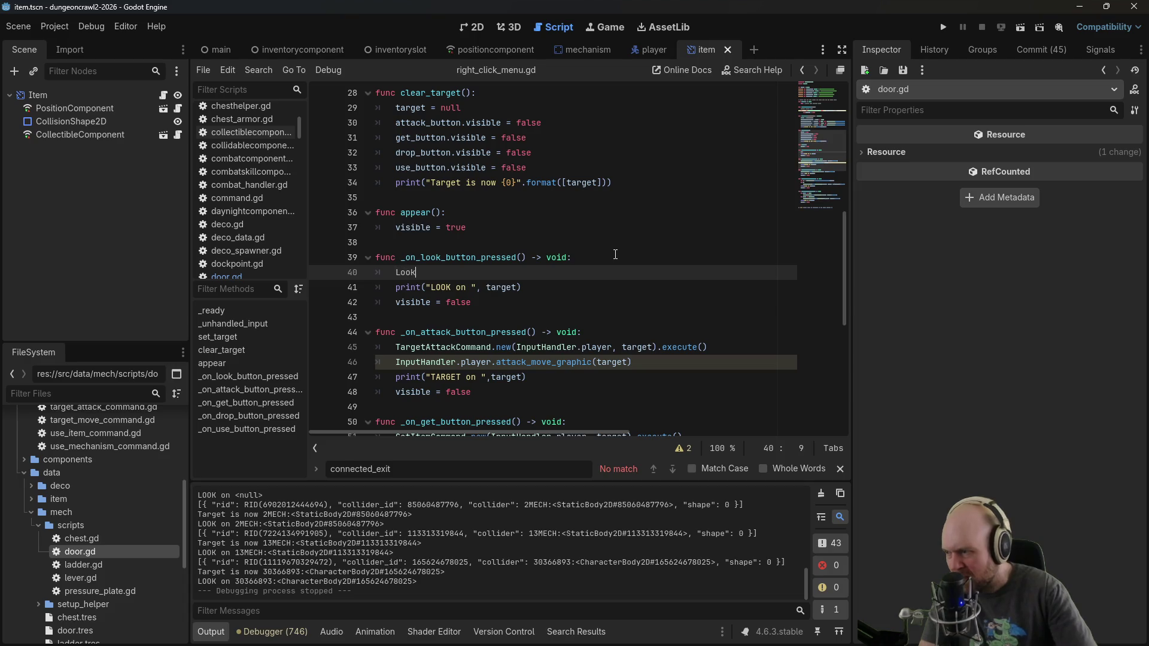
pyautogui.press('Return')
pyautogui.write('.new(I')
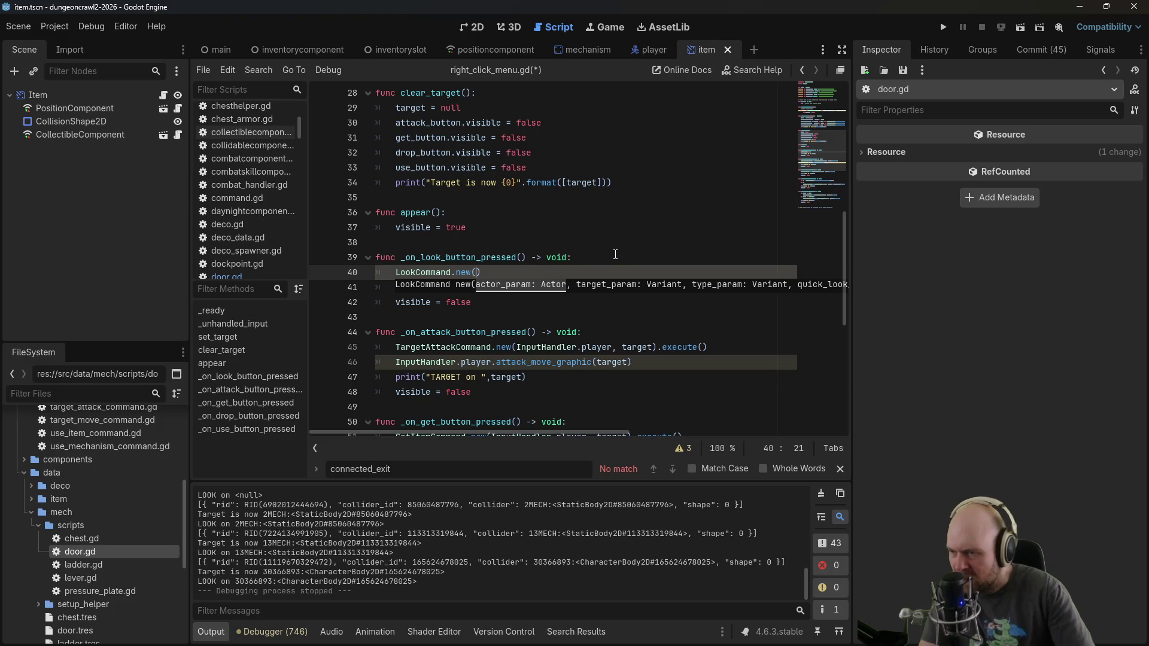
pyautogui.write('nputHandler.p')
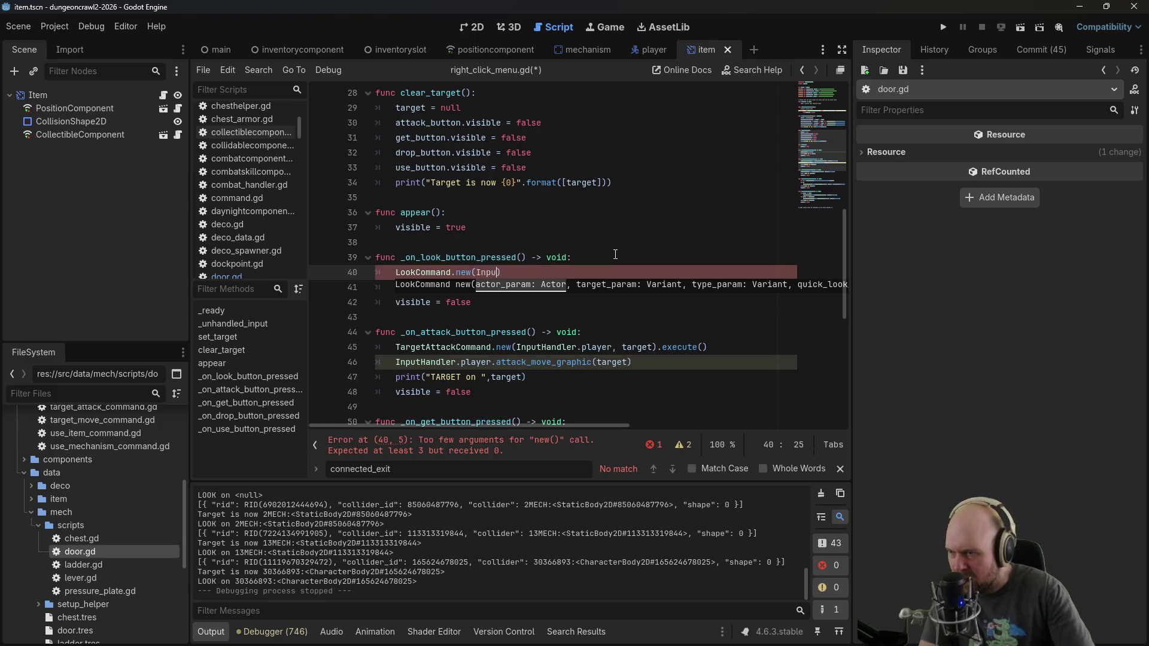
pyautogui.write('layer, target')
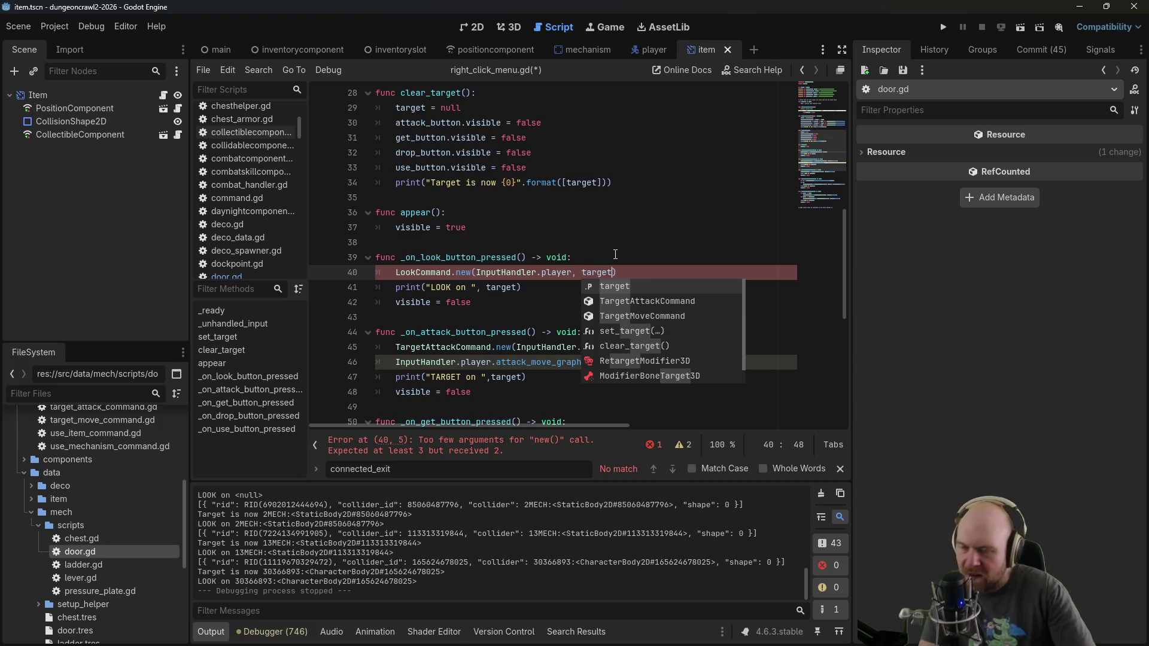
pyautogui.write(',')
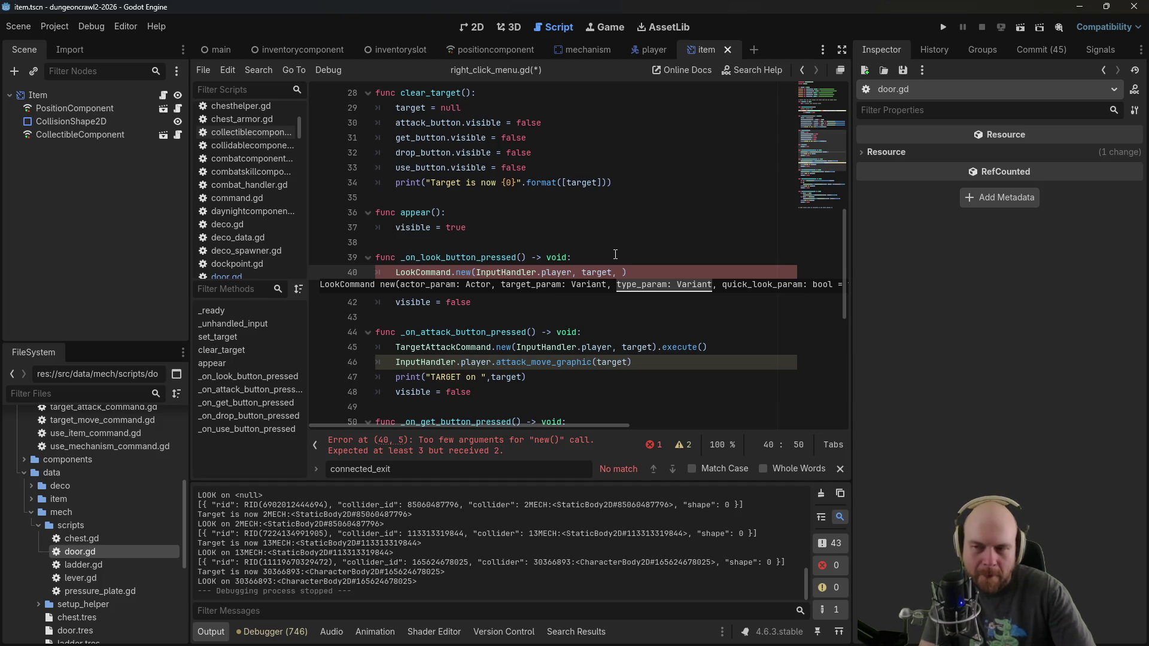
pyautogui.press('Home')
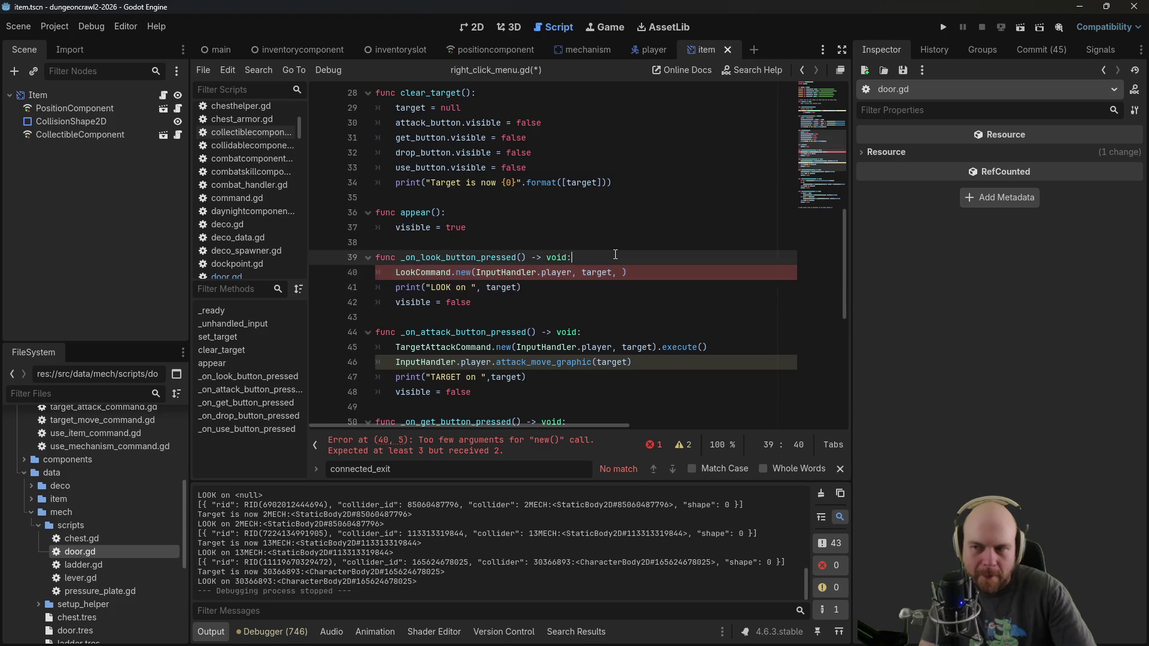
# Declare target_type and add an if target is Actor branch setting it to "Actor".
pyautogui.press('Return')
pyautogui.press('Up')
pyautogui.write('if target is')
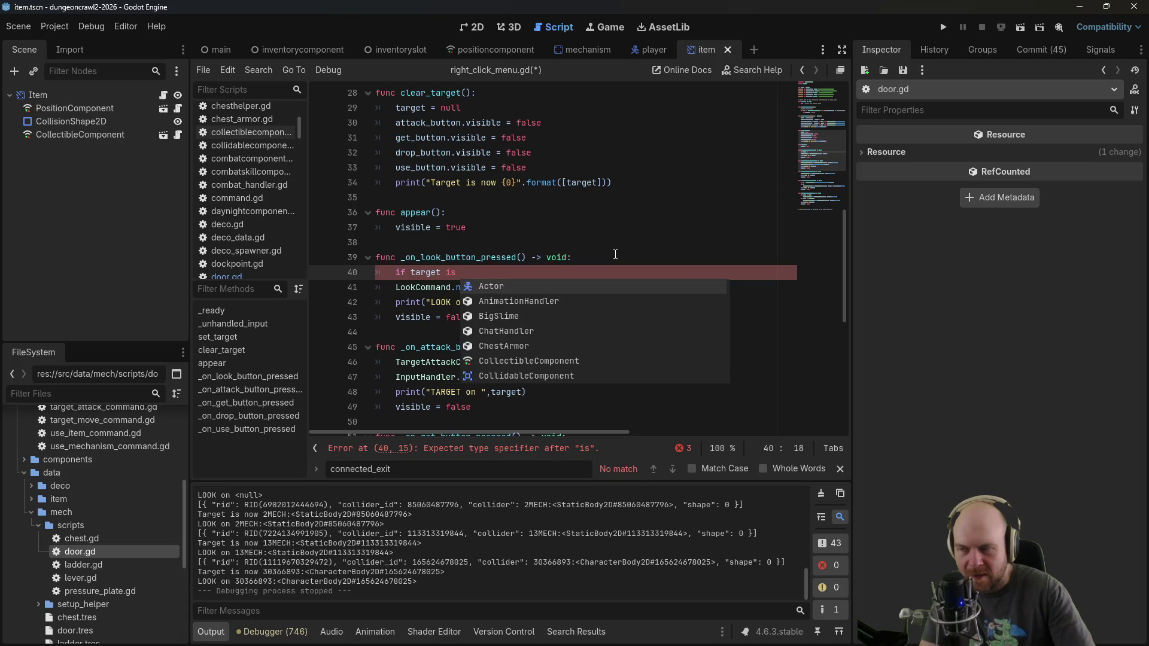
pyautogui.write(' Actor:')
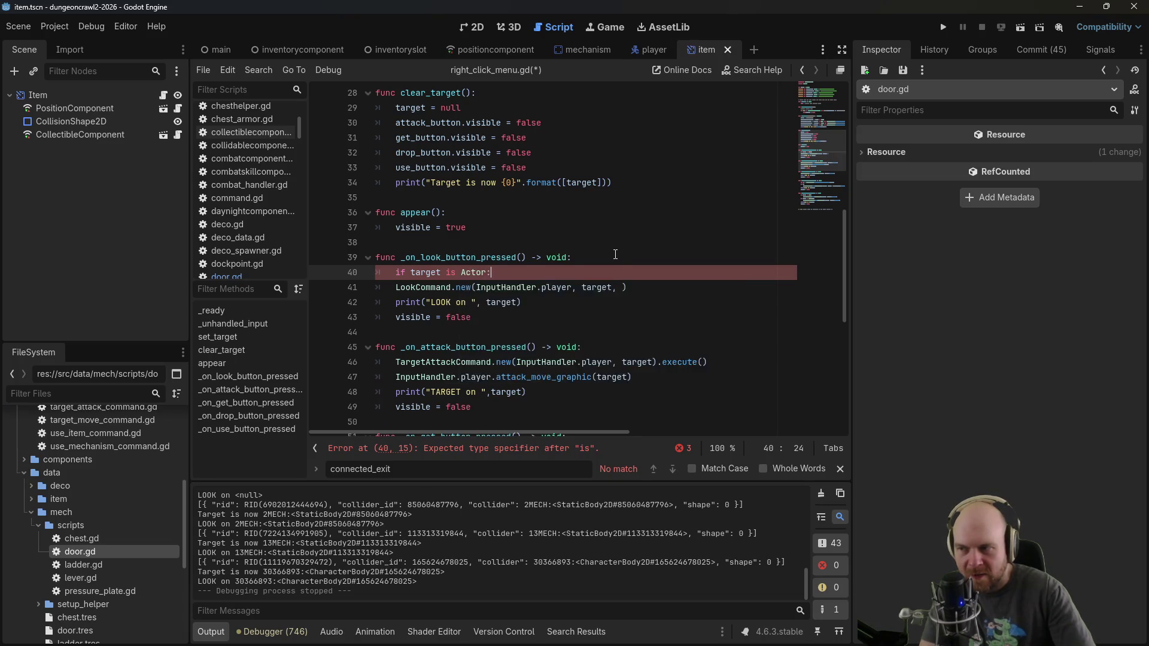
pyautogui.press('Return')
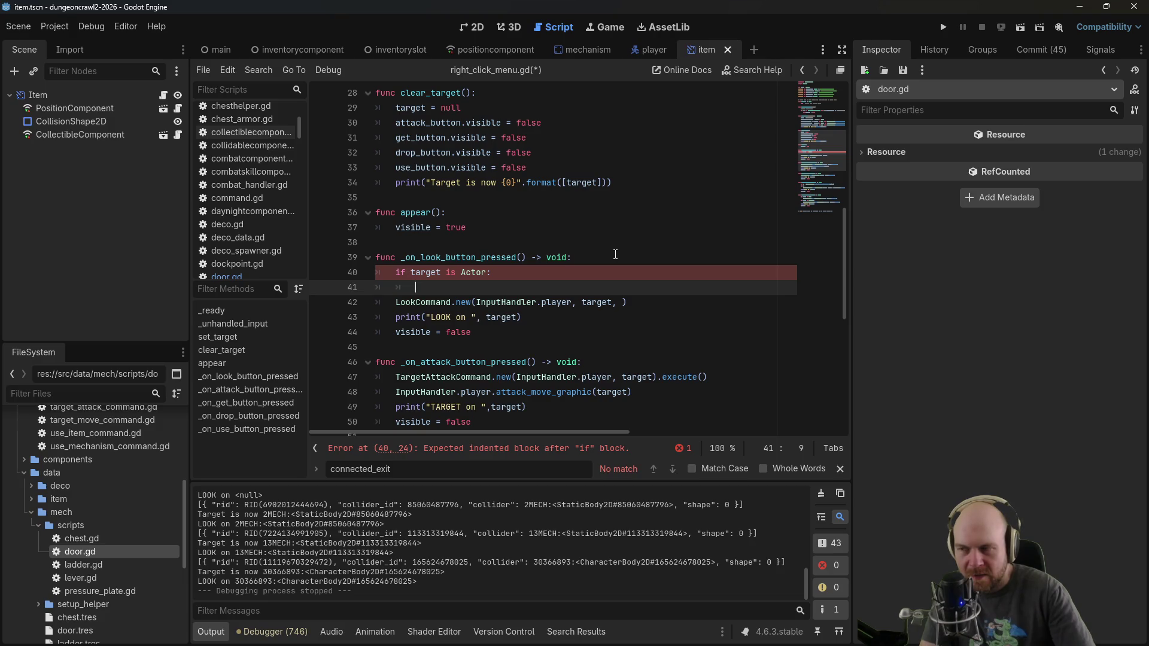
pyautogui.press('Up')
pyautogui.hotkey('ctrl', 'shift', 'Return')
pyautogui.write('var targ')
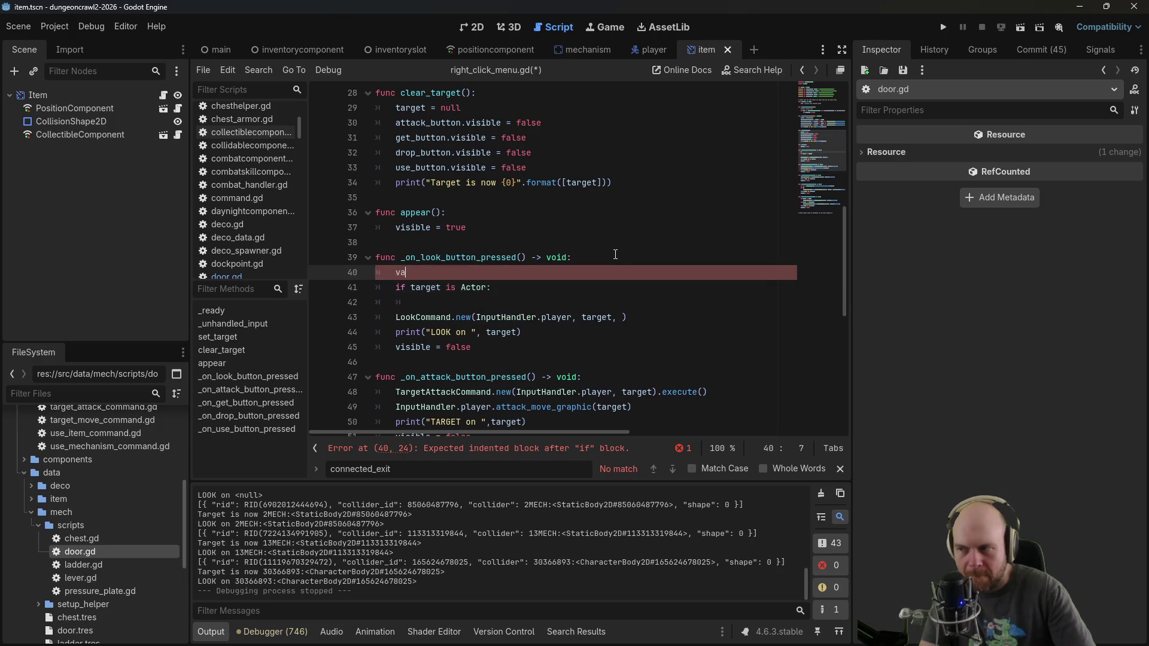
pyautogui.write('er')
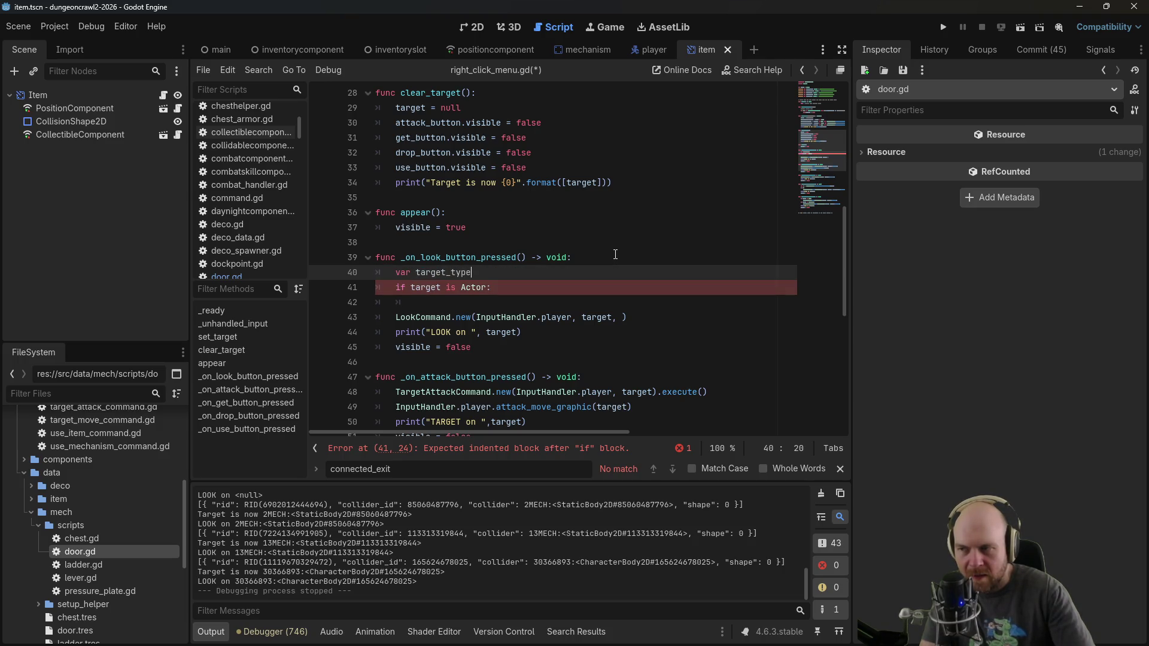
pyautogui.press('Down')
pyautogui.press('Down')
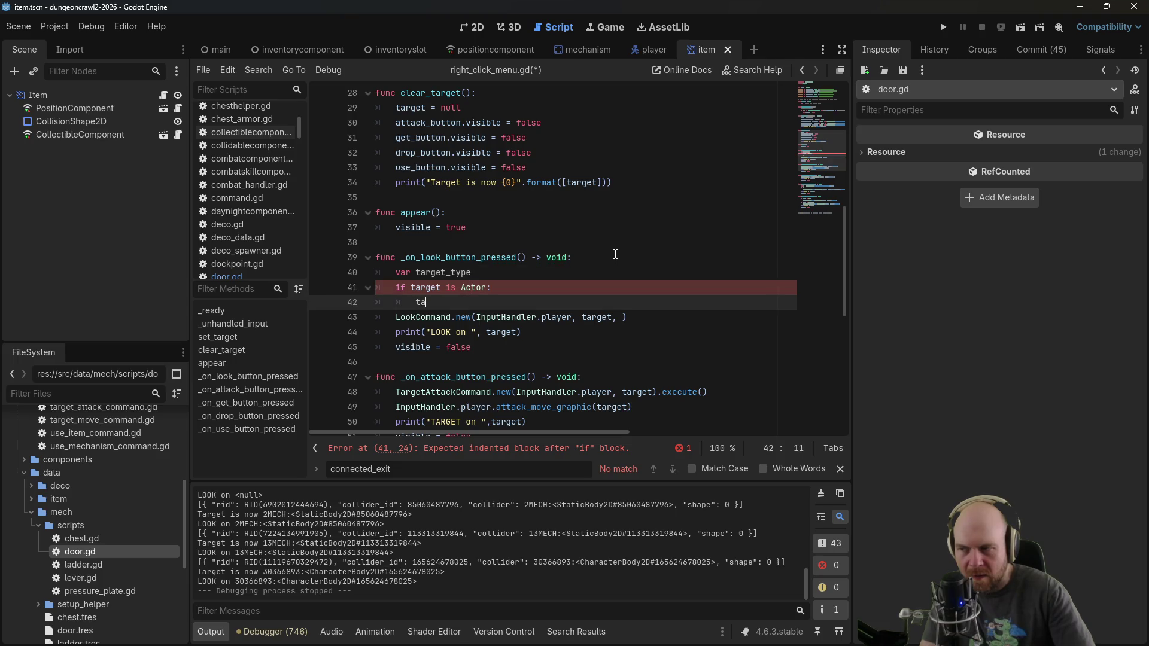
pyautogui.write('_type = "Actor')
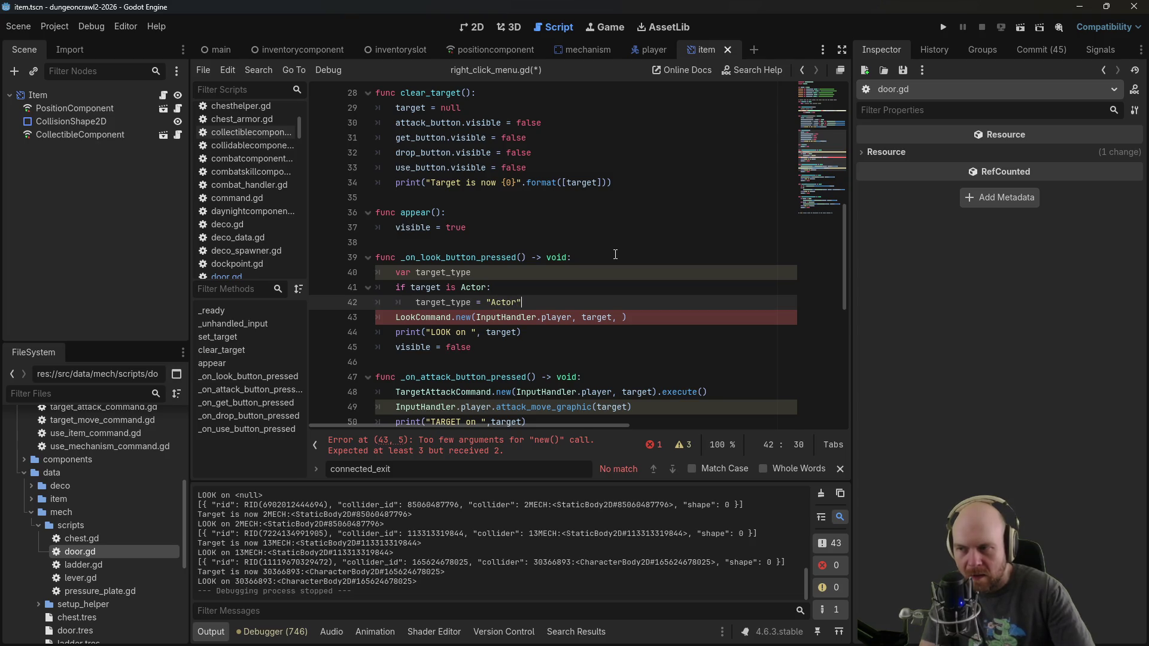
pyautogui.press('Return')
# Add an Item branch that sets target_type to "Item".
pyautogui.press('BackSpace')
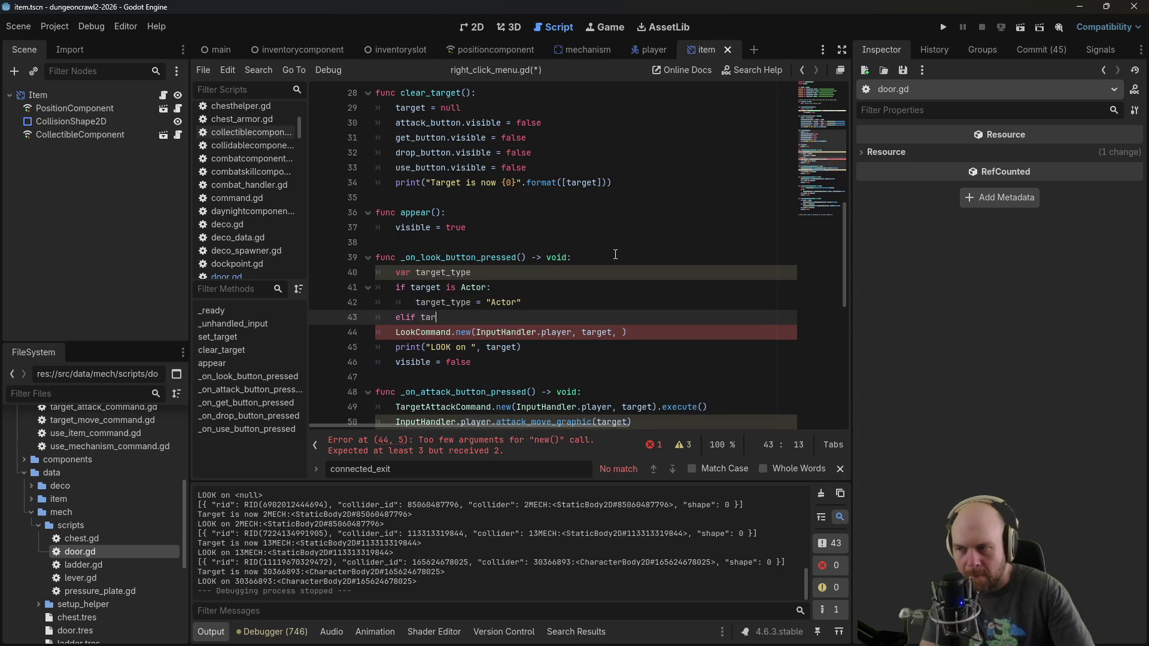
pyautogui.write('Item:')
pyautogui.press('Return')
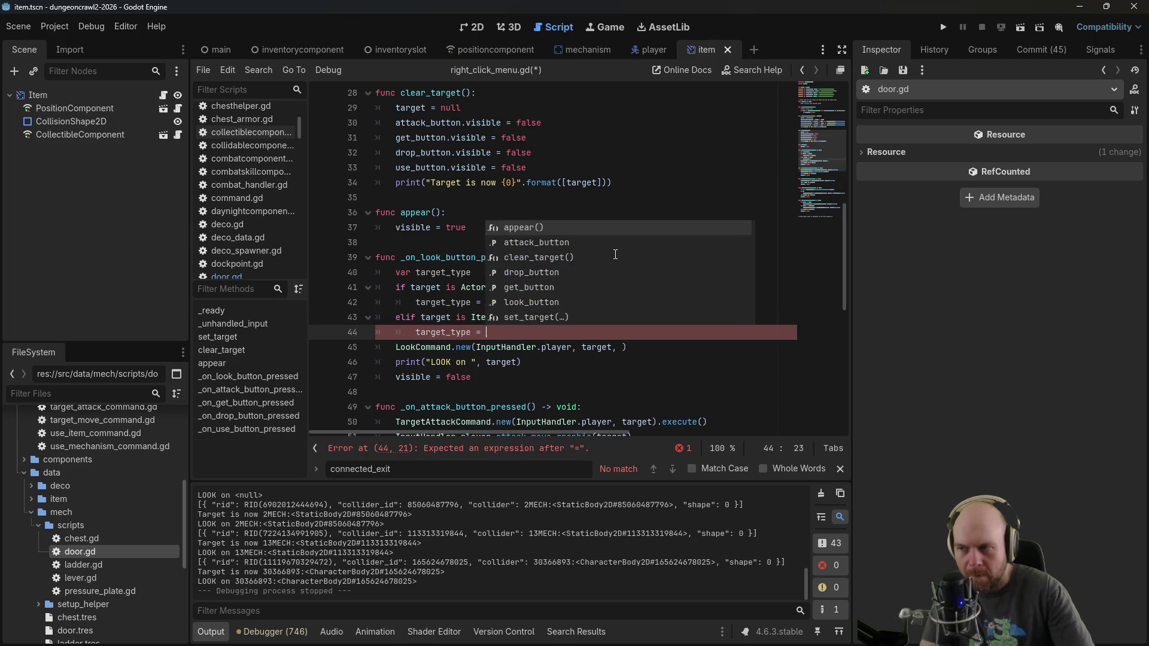
pyautogui.write('"item')
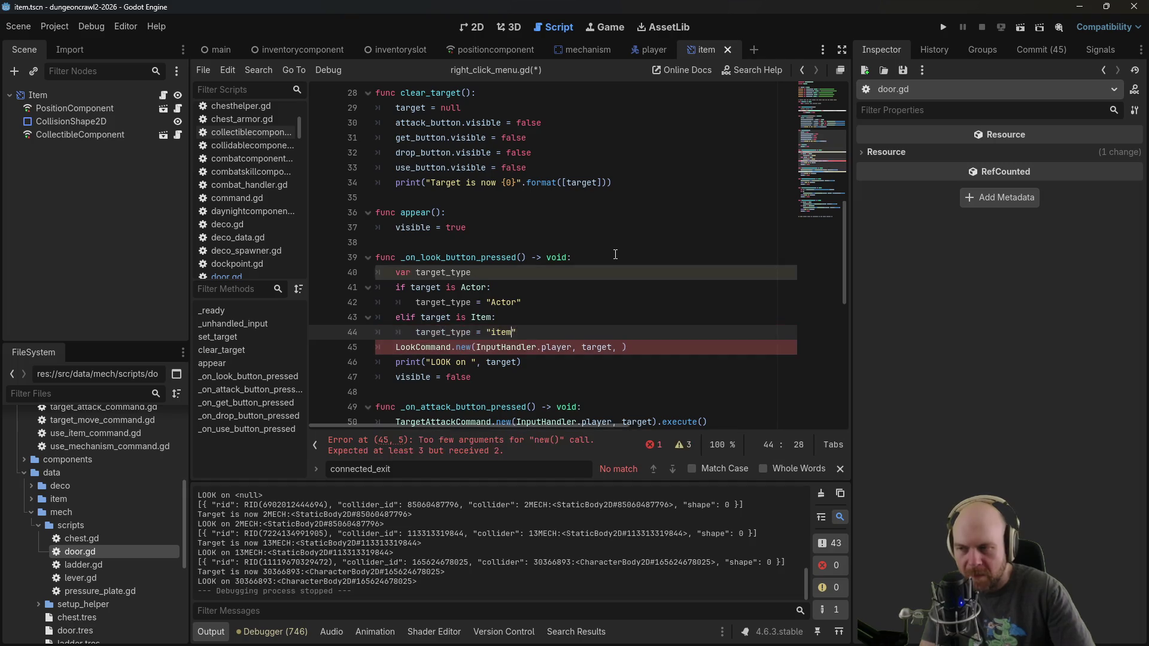
pyautogui.press('BackSpace')
pyautogui.write('I')
pyautogui.press('End')
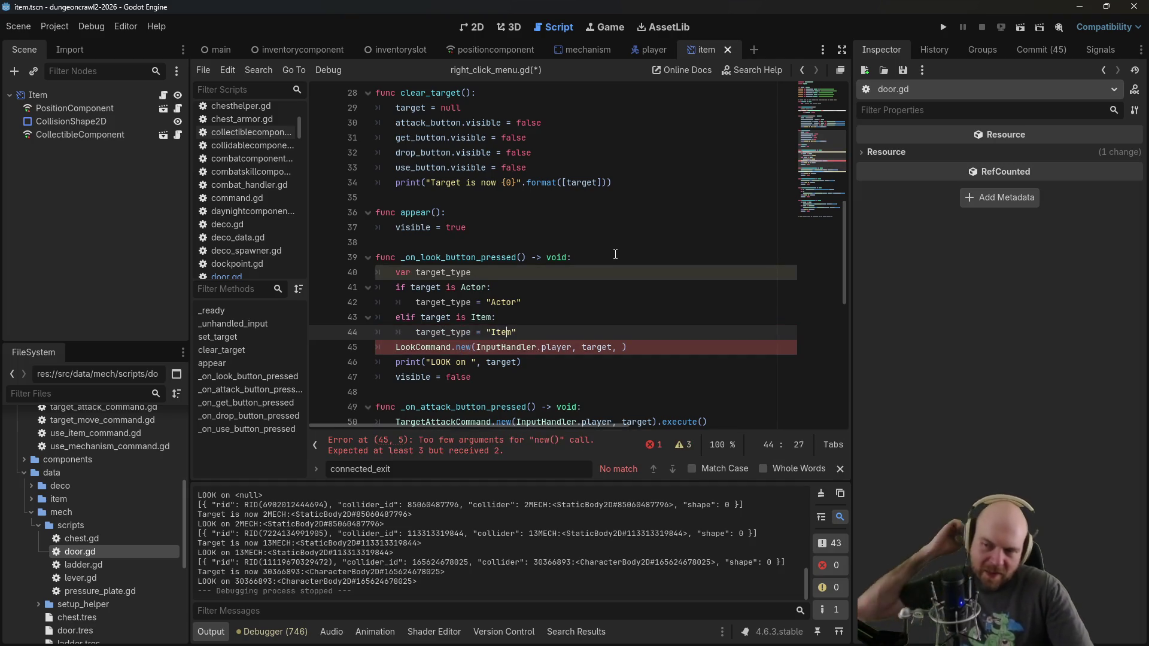
# Add an elif target is Mechanism branch setting target_type to "Mechanism".
pyautogui.press('Return')
pyautogui.write('el')
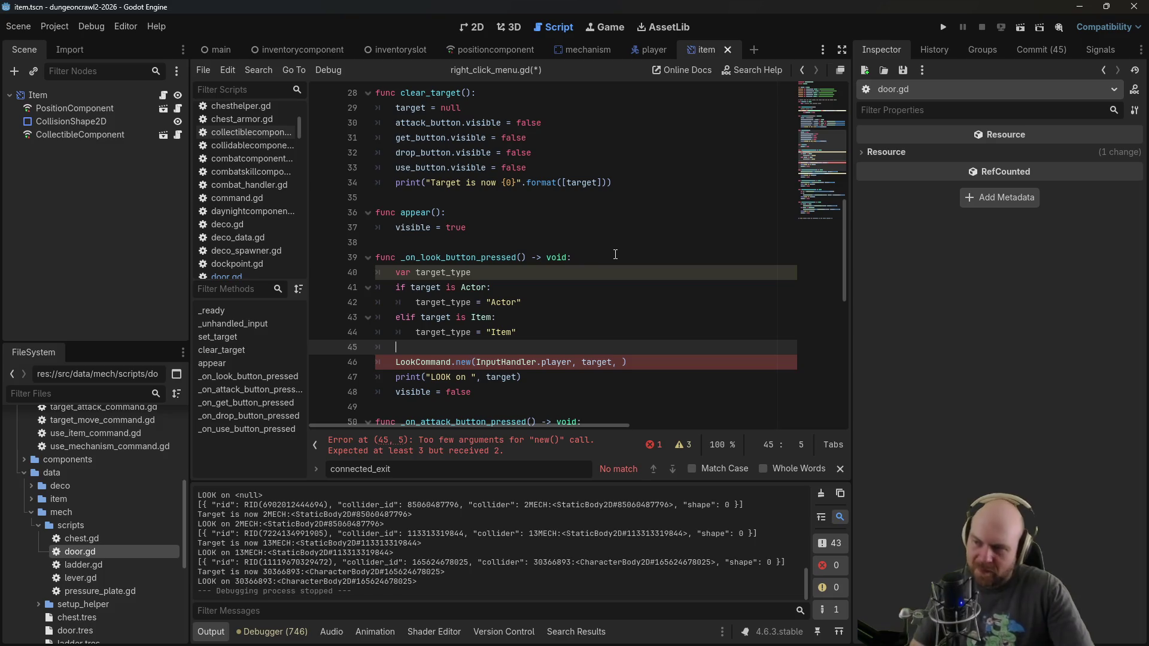
pyautogui.write('if target is Mechanism:')
pyautogui.press('Return')
pyautogui.write('target_type = ')
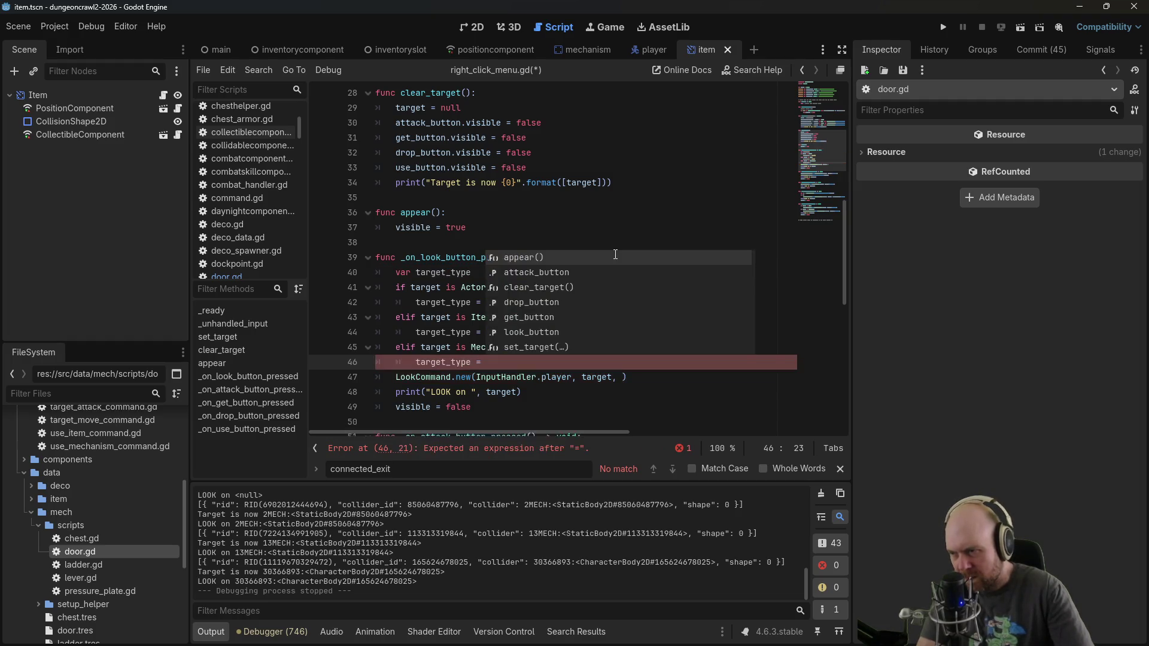
pyautogui.write('"Mechanism')
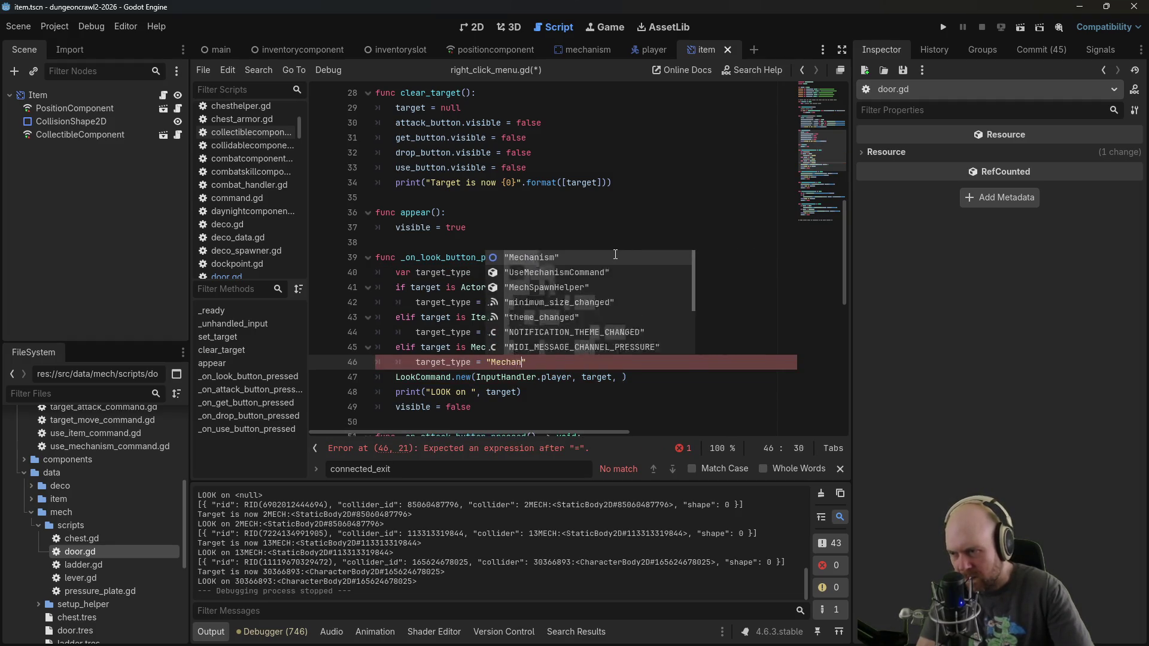
pyautogui.press('Escape')
pyautogui.press('Down')
# Add an else branch that prints "Look unimplemented here" and returns.
pyautogui.hotkey('ctrl', 'shift', 'Return')
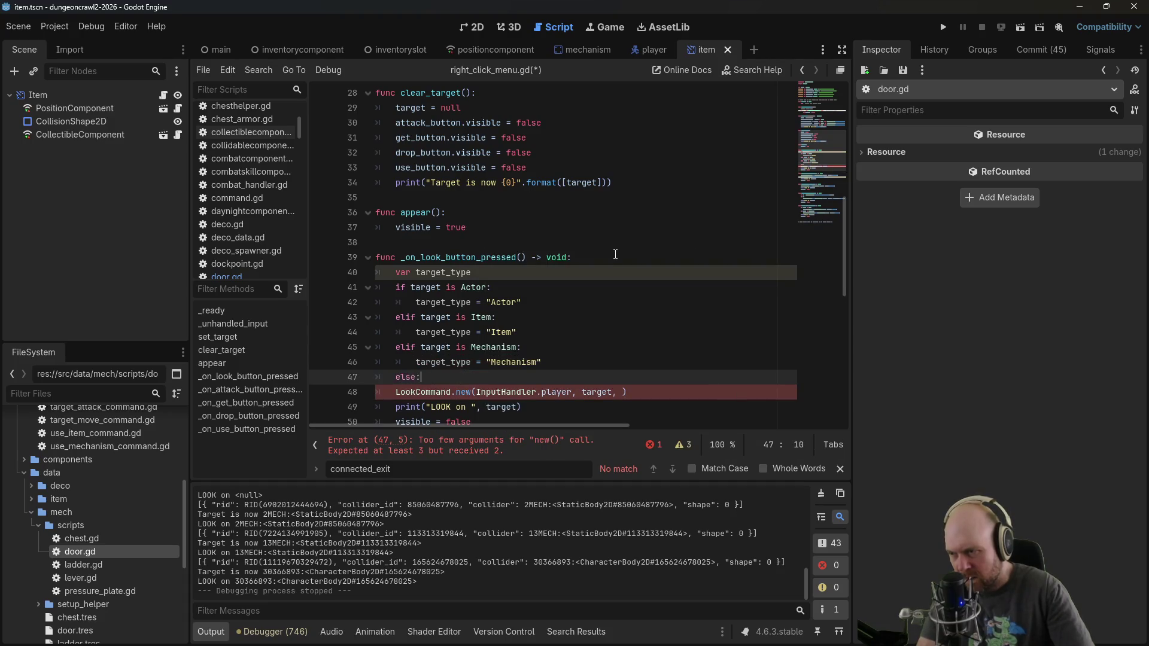
pyautogui.press('Return')
pyautogui.write('ert')
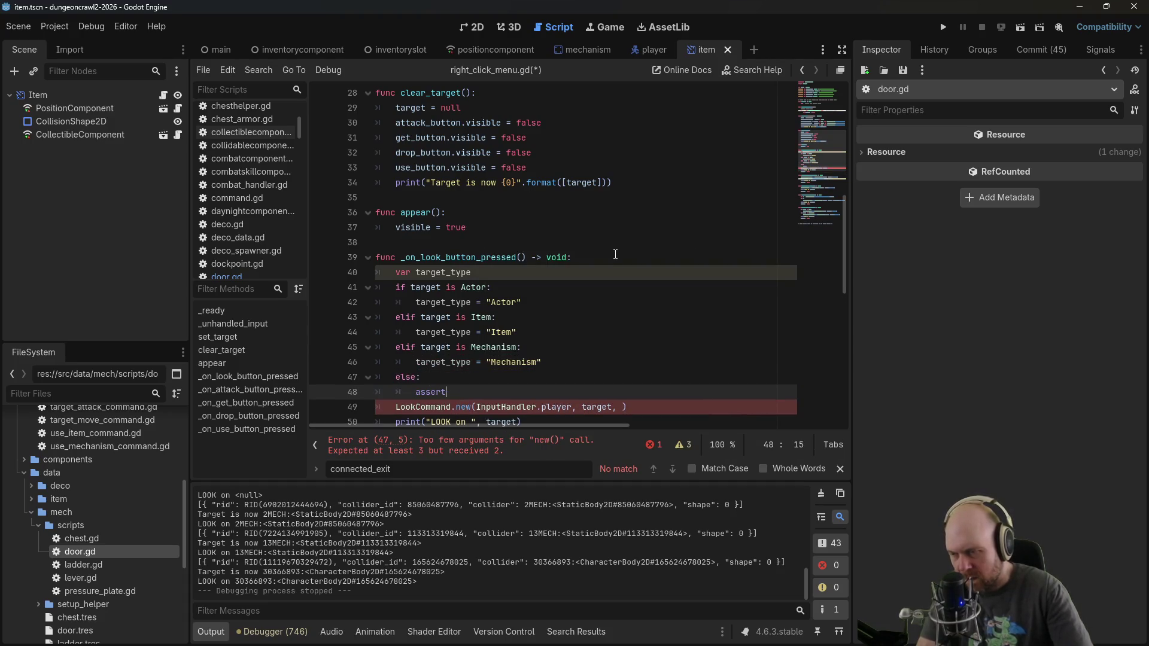
pyautogui.press('BackSpace')
pyautogui.press('BackSpace')
pyautogui.press('BackSpace')
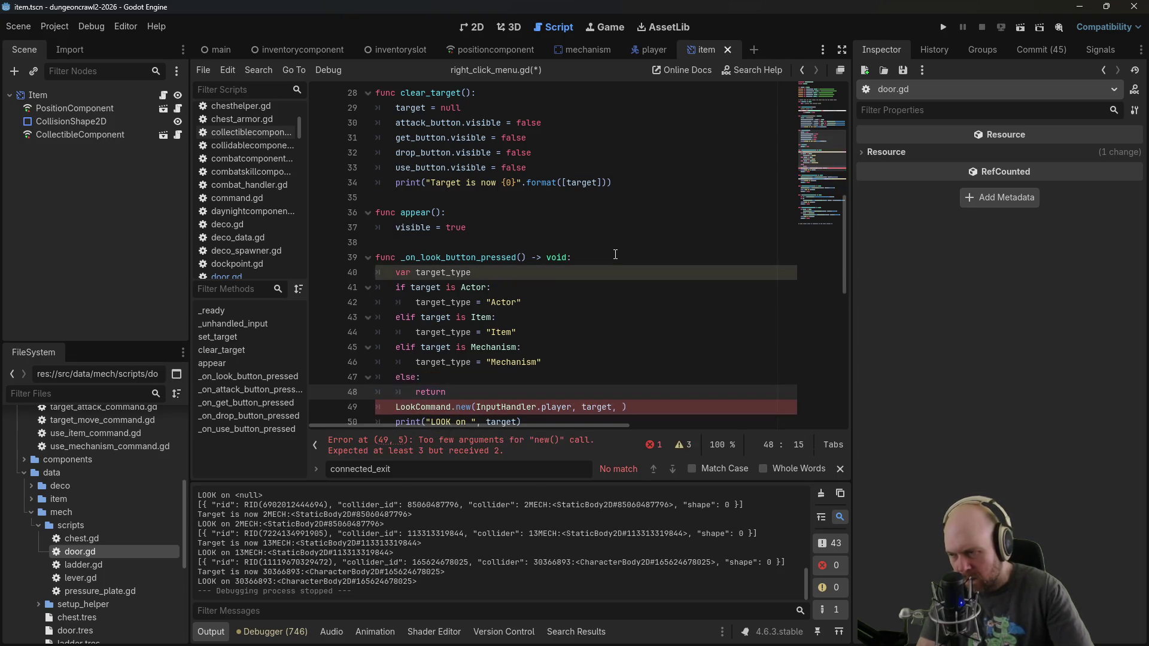
pyautogui.press('BackSpace')
pyautogui.press('BackSpace')
pyautogui.press('BackSpace')
pyautogui.write('nt("Look unim')
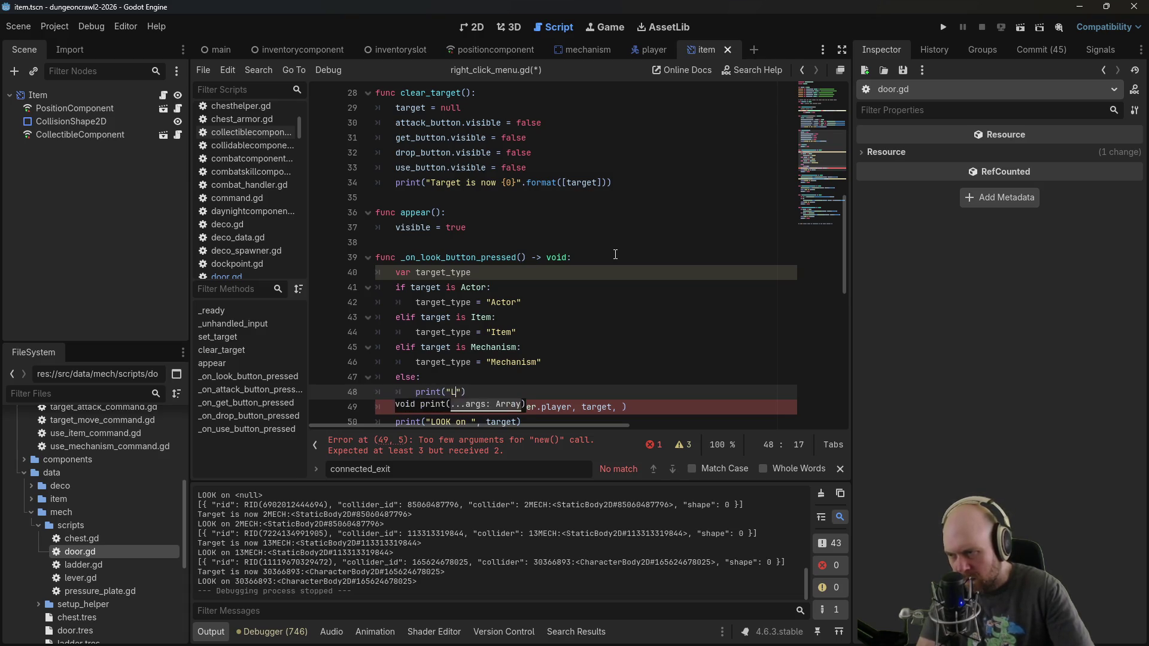
pyautogui.write('plemented here')
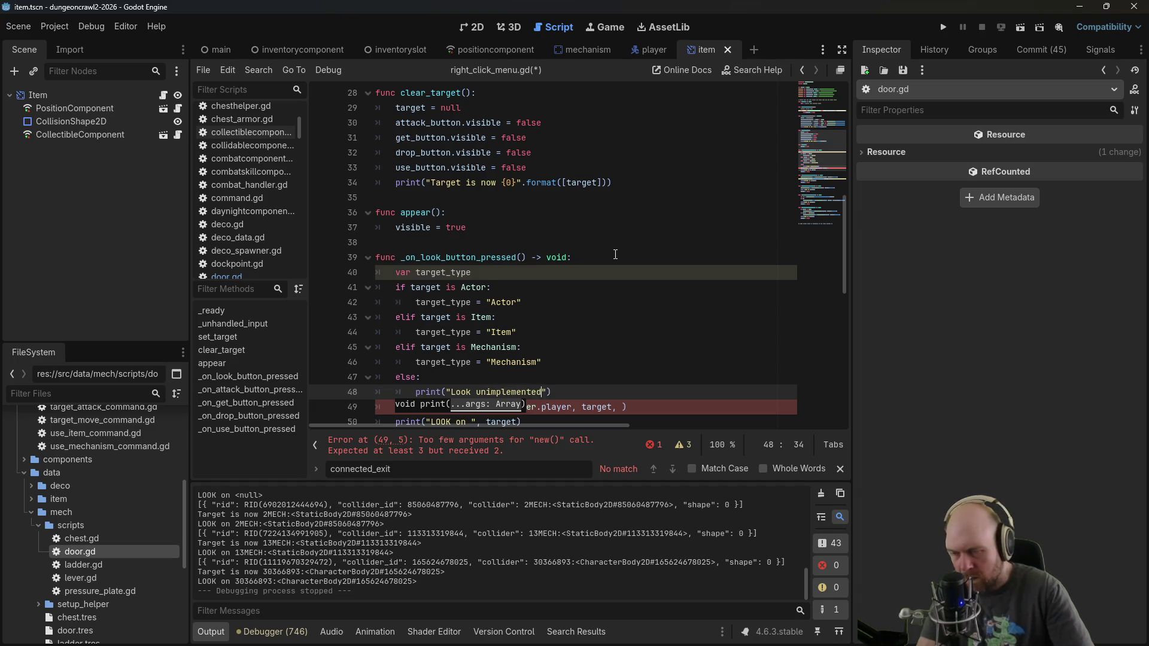
pyautogui.press('Return')
pyautogui.write('return')
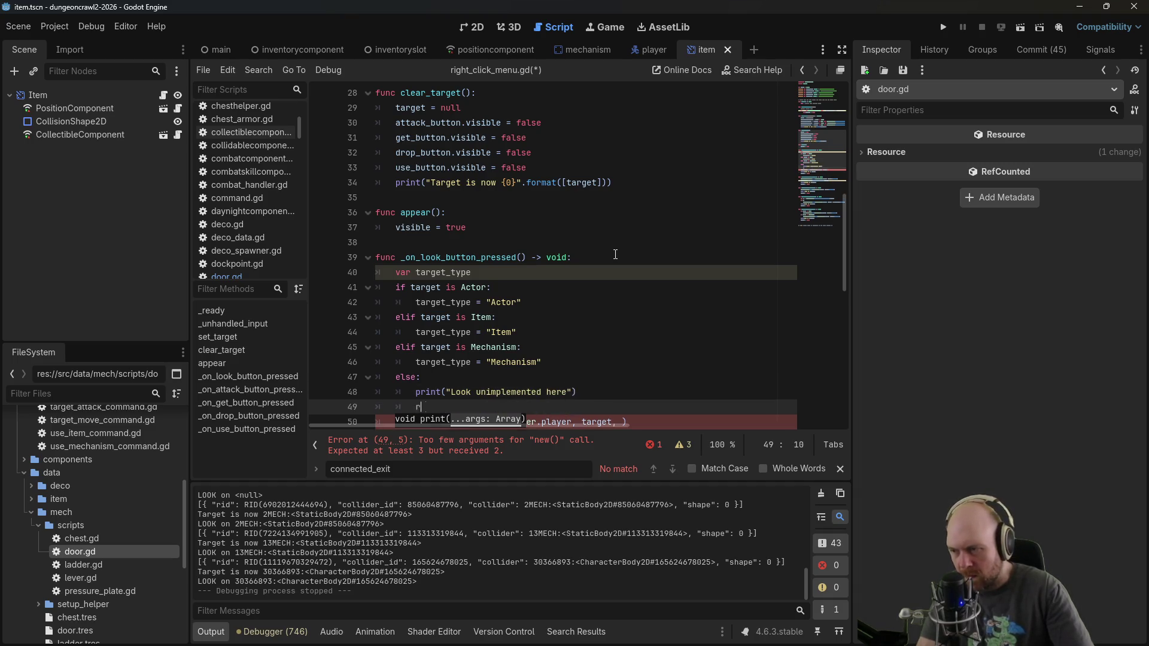
# Pass target_type to LookCommand, append .execute(), save, and run the game.
pyautogui.press('Up')
pyautogui.press('Down')
pyautogui.press('Down')
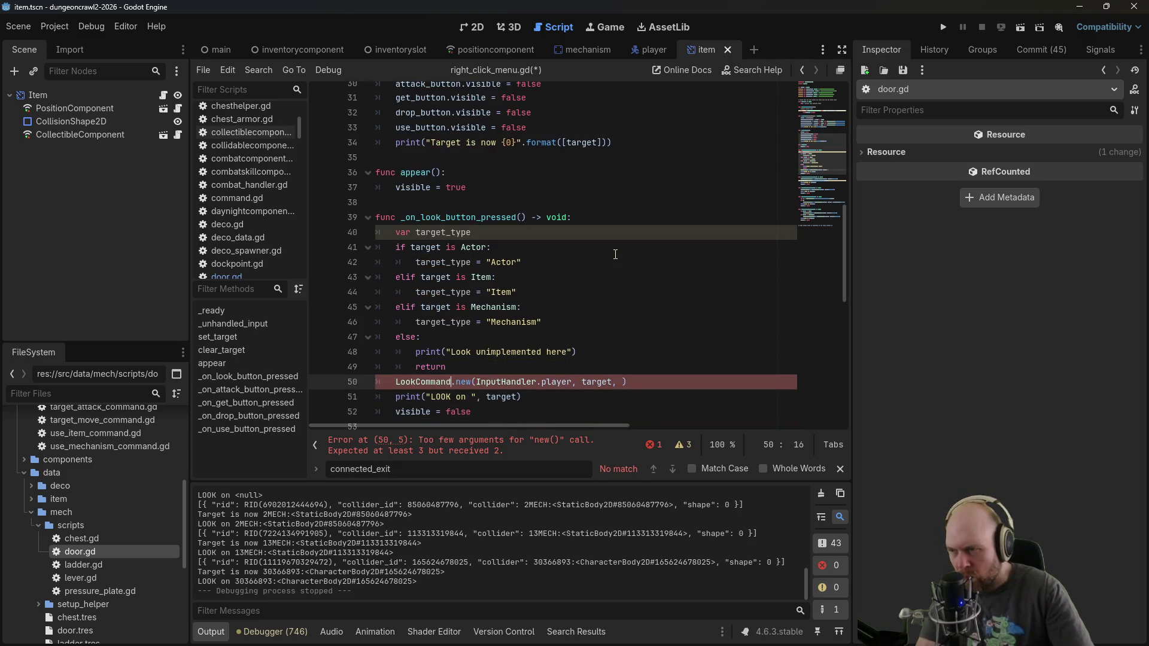
pyautogui.write('target_type')
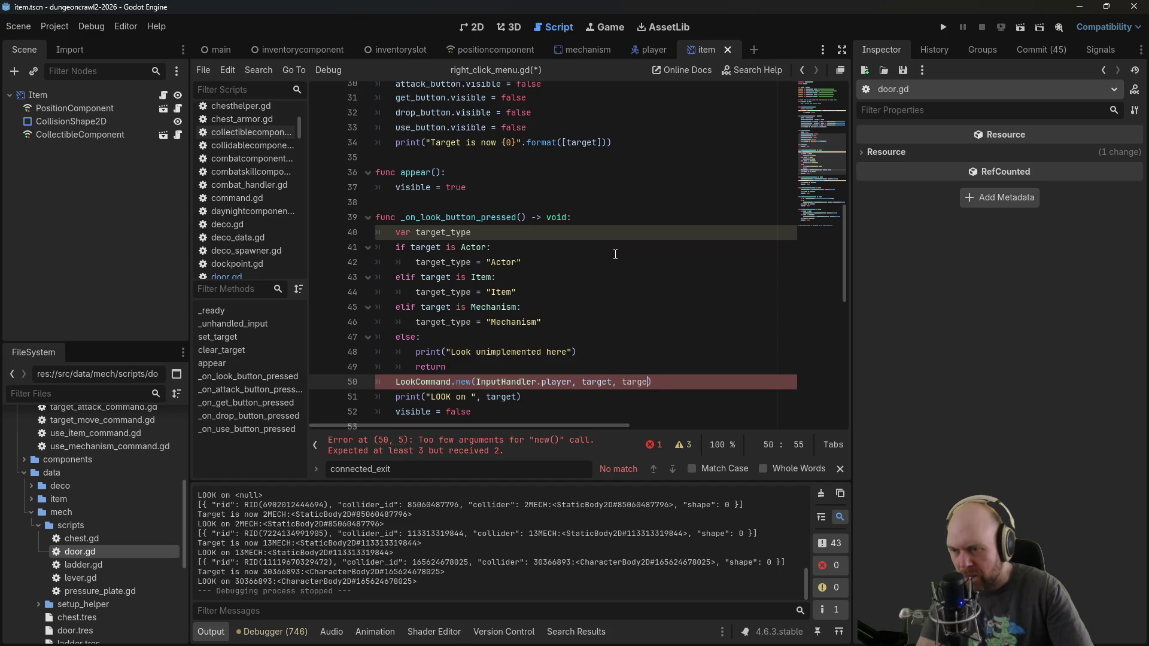
pyautogui.hotkey('ctrl', 's')
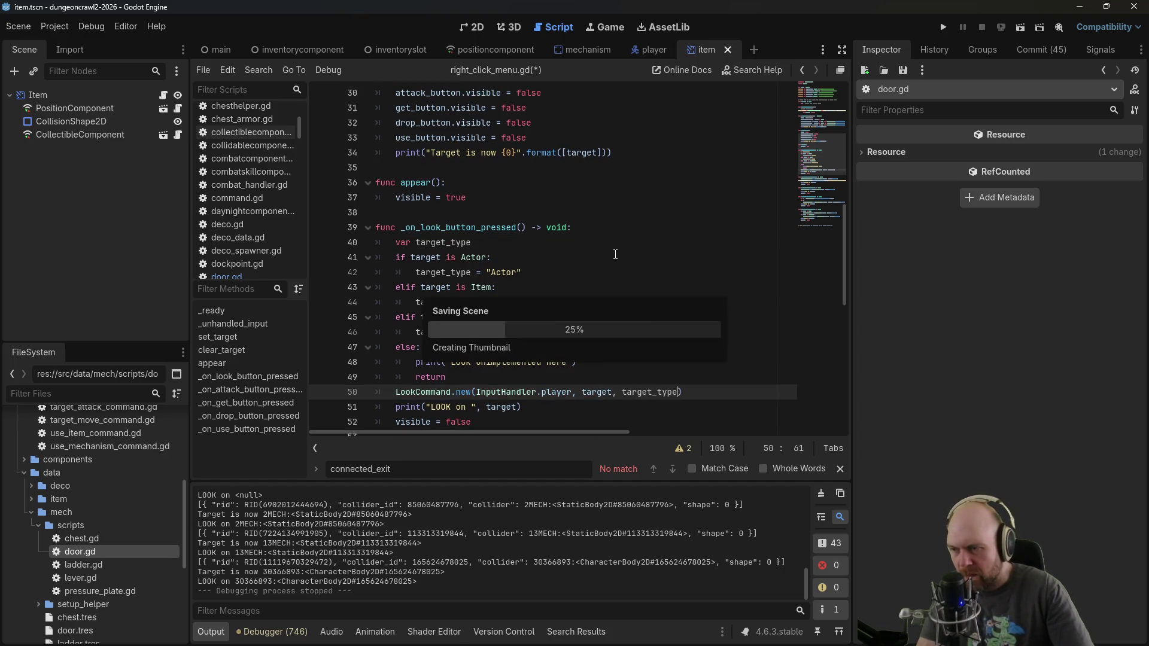
pyautogui.write('.execute()')
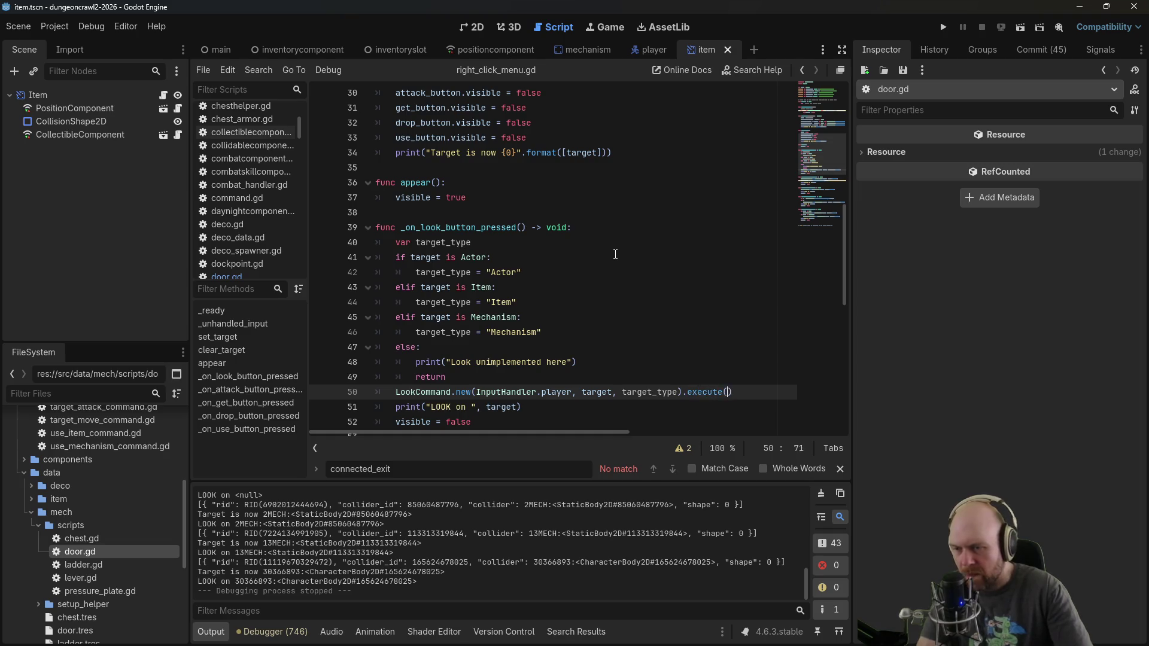
pyautogui.press('Down')
pyautogui.press('Down')
pyautogui.press('Down')
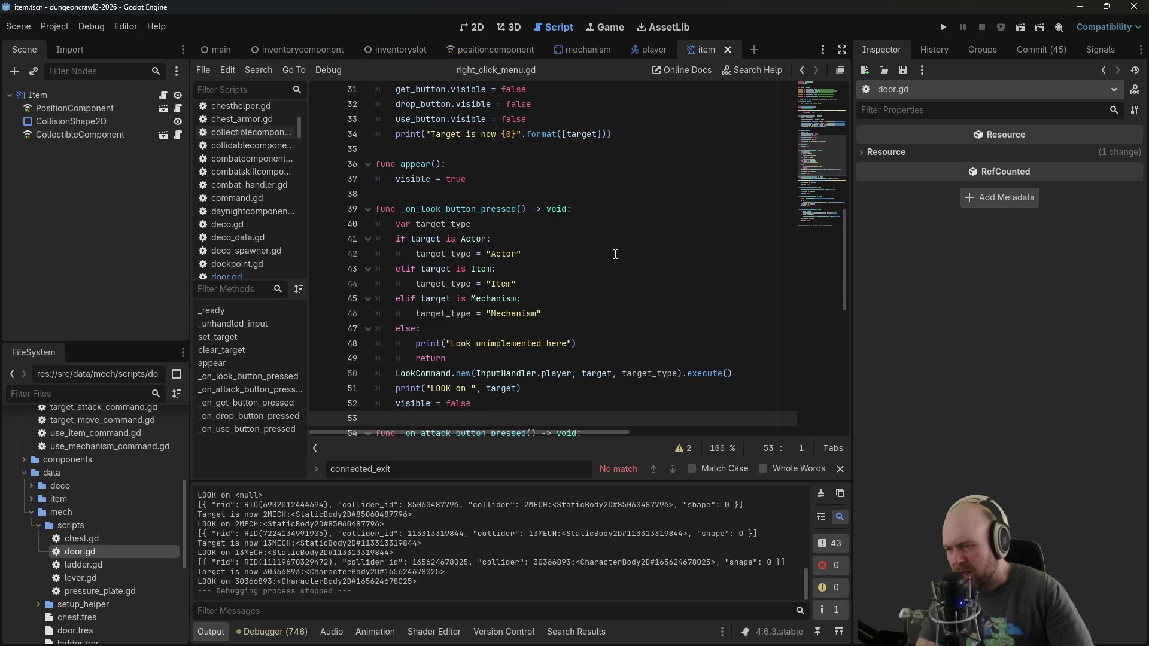
pyautogui.click(948, 30)
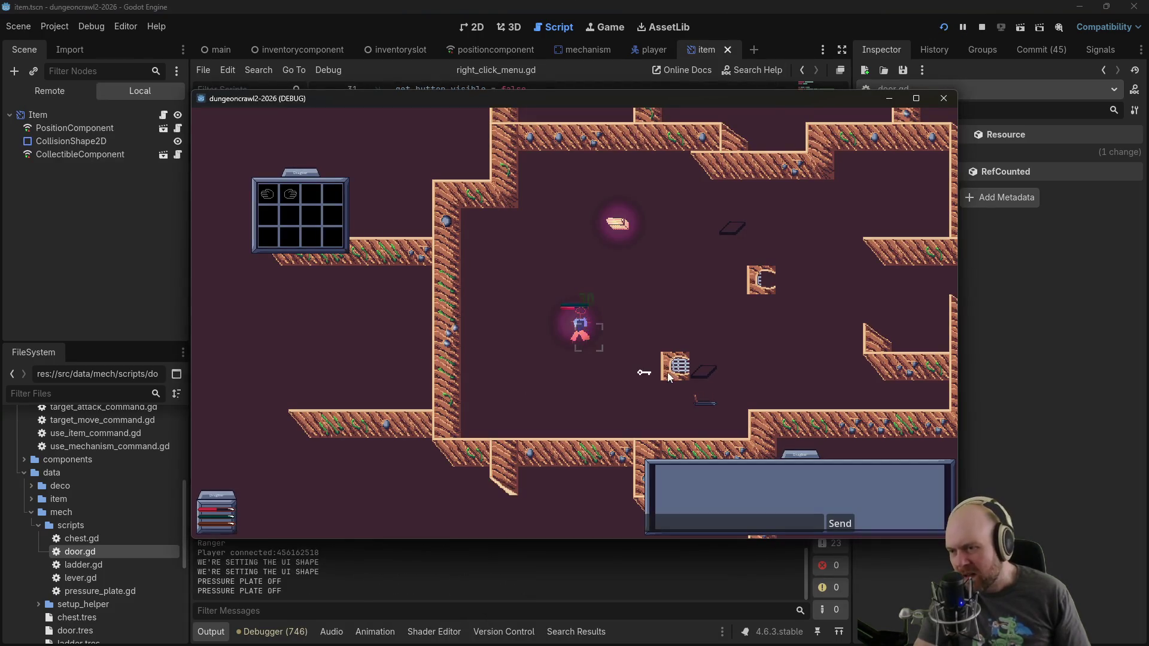
# Look at the grate mechanism twice.
pyautogui.click(674, 376)
pyautogui.rightClick(674, 374)
pyautogui.click(686, 379)
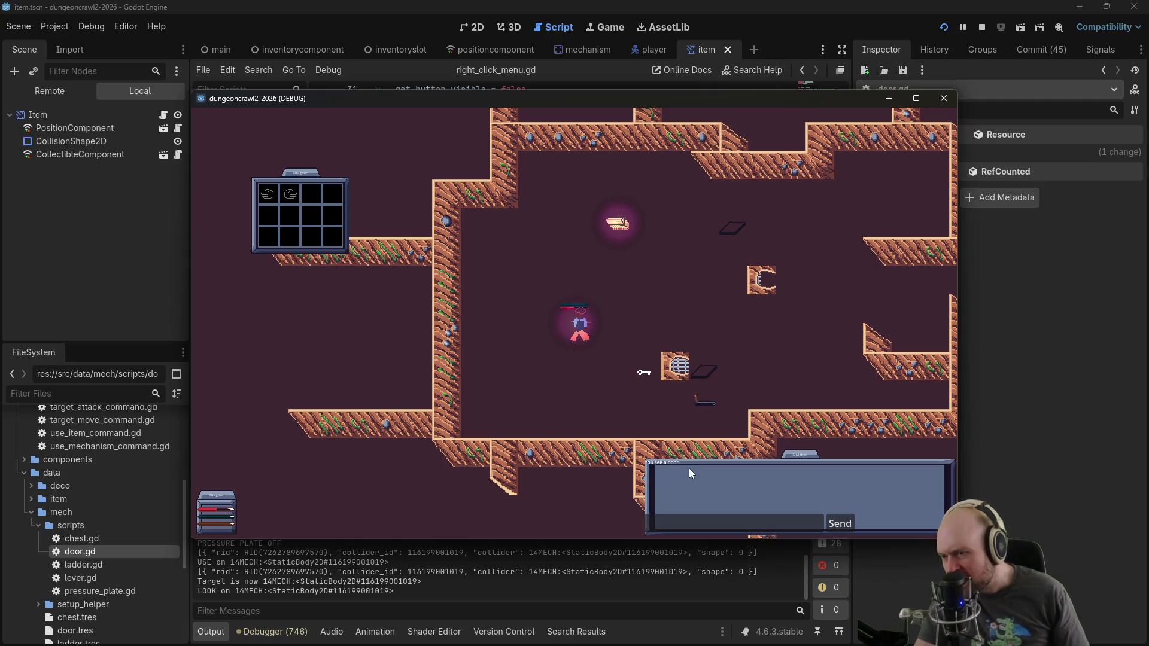
pyautogui.rightClick(673, 374)
pyautogui.click(673, 378)
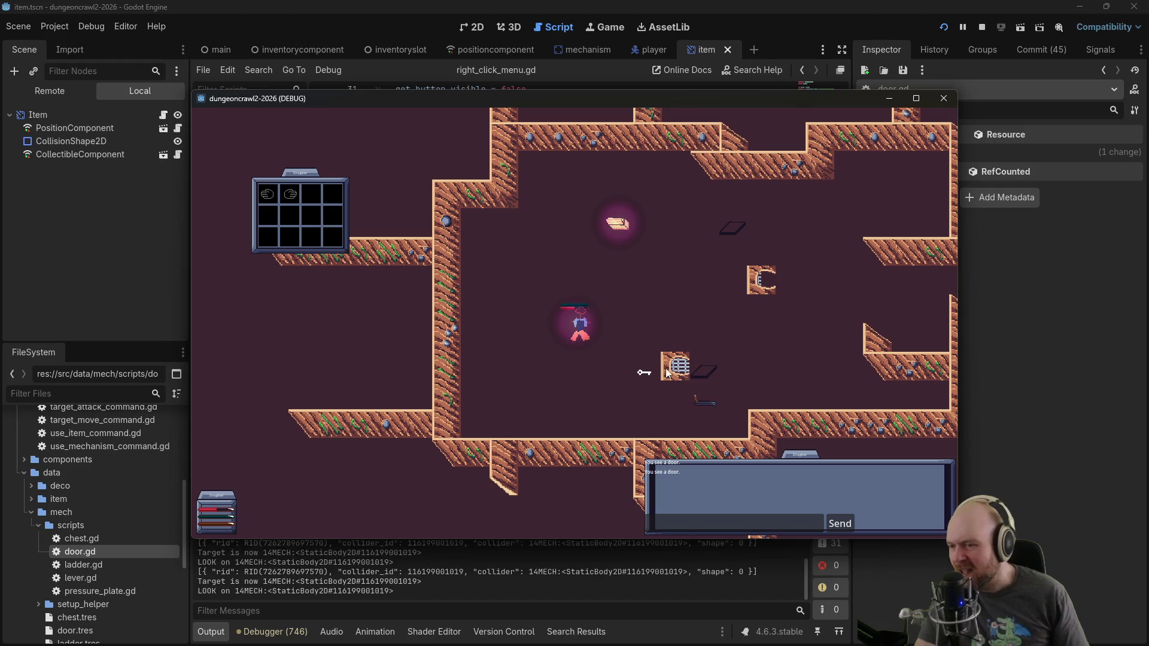
# Move the player up one tile and Look at the player character.
pyautogui.rightClick(584, 339)
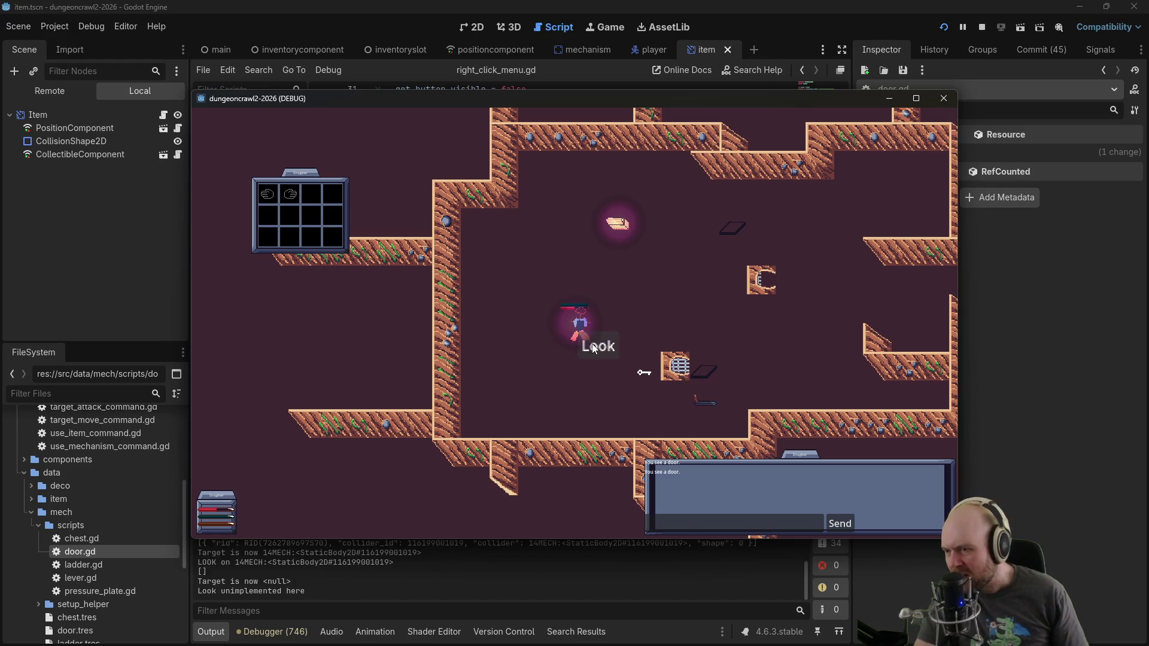
pyautogui.click(593, 346)
pyautogui.click(589, 344)
pyautogui.press('Up')
pyautogui.rightClick(581, 337)
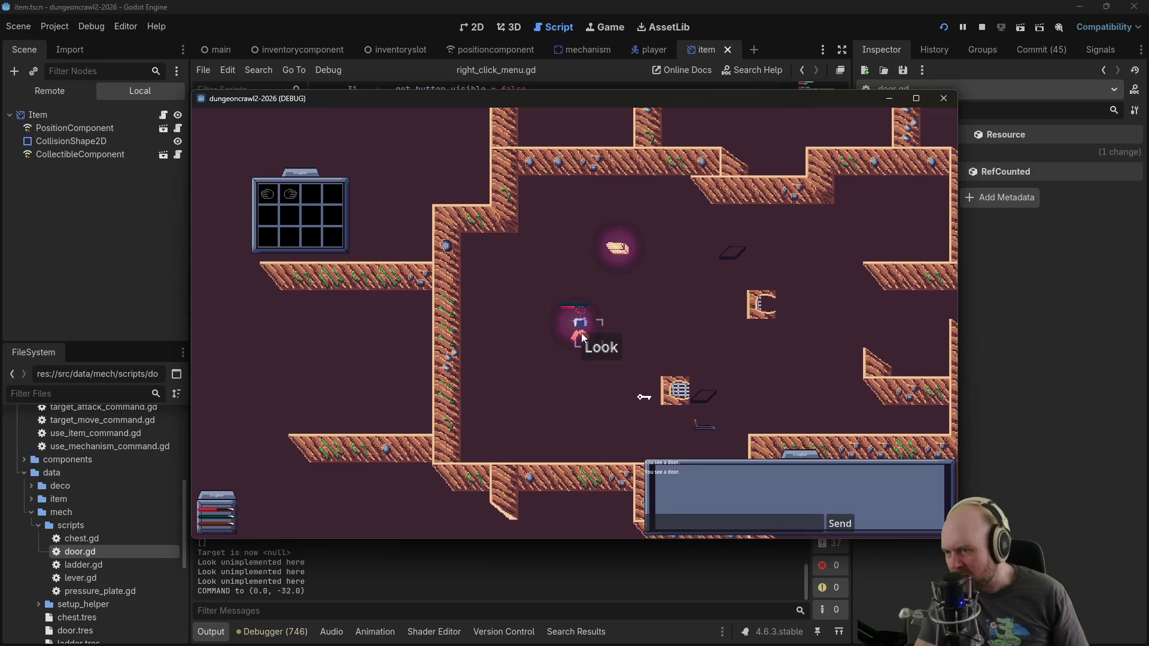
pyautogui.click(593, 344)
pyautogui.rightClick(585, 338)
pyautogui.click(585, 339)
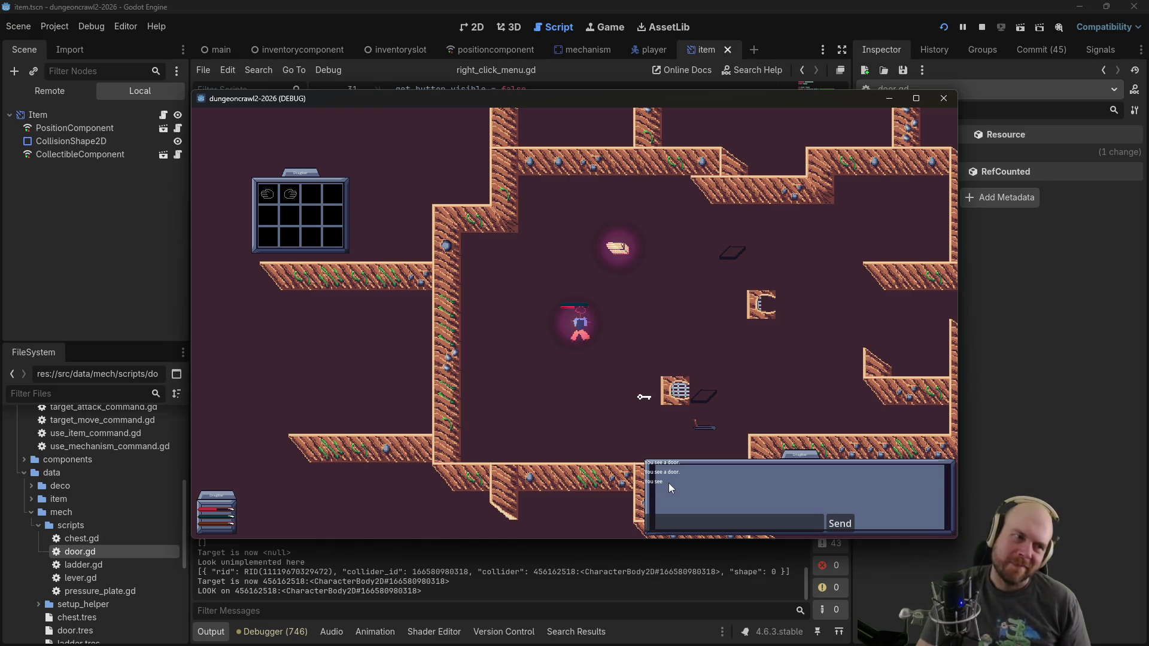
# Look at the key on the floor, then close both game windows.
pyautogui.rightClick(648, 400)
pyautogui.click(662, 405)
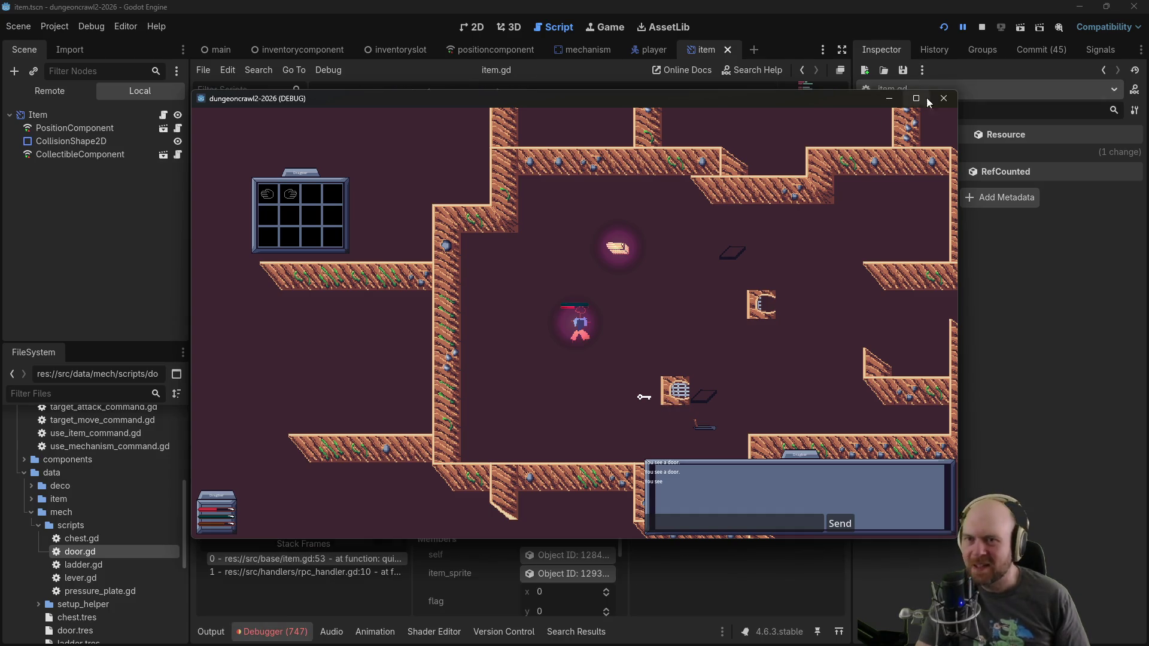
pyautogui.click(944, 98)
pyautogui.click(943, 98)
# Append ' - DONE AFTER TODO' to the Add LOOK command line, then delete the 'Add Use Item on Item command' line.
pyautogui.hotkey('alt', 'Tab')
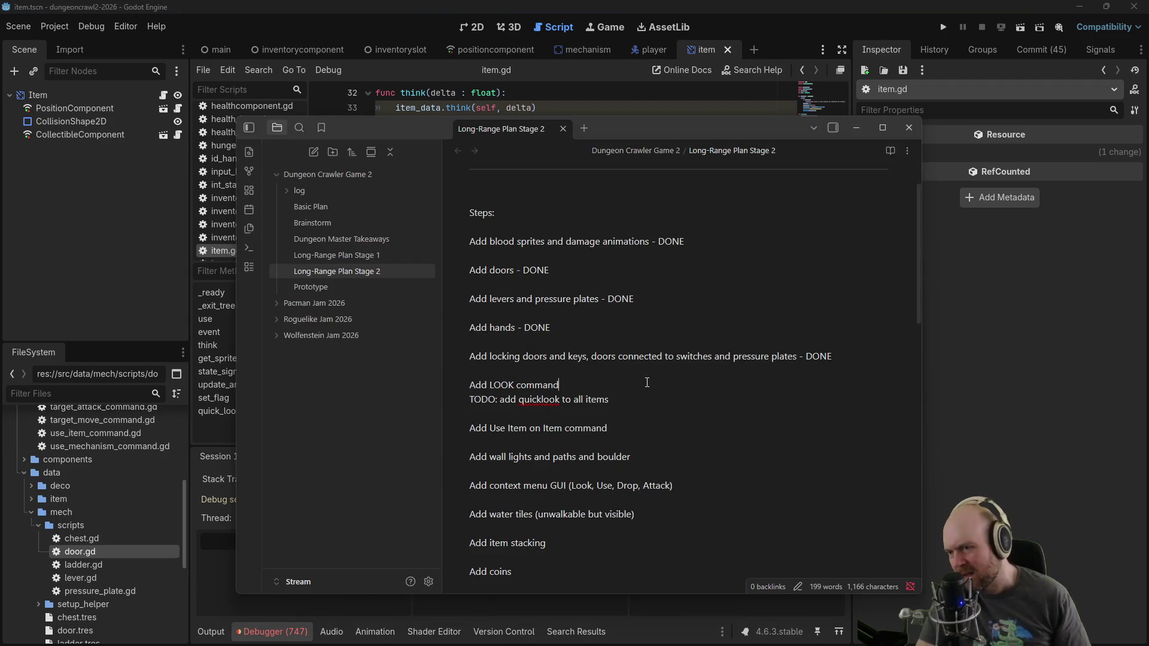
pyautogui.write('- DDONE AFTER TODO')
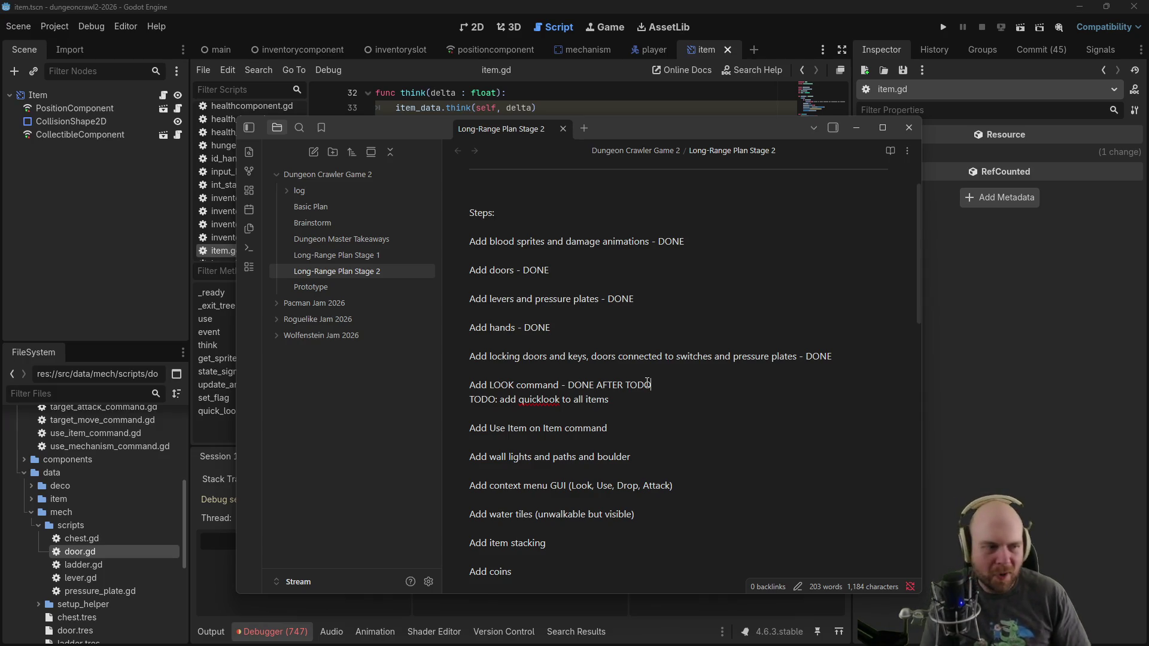
pyautogui.click(619, 424)
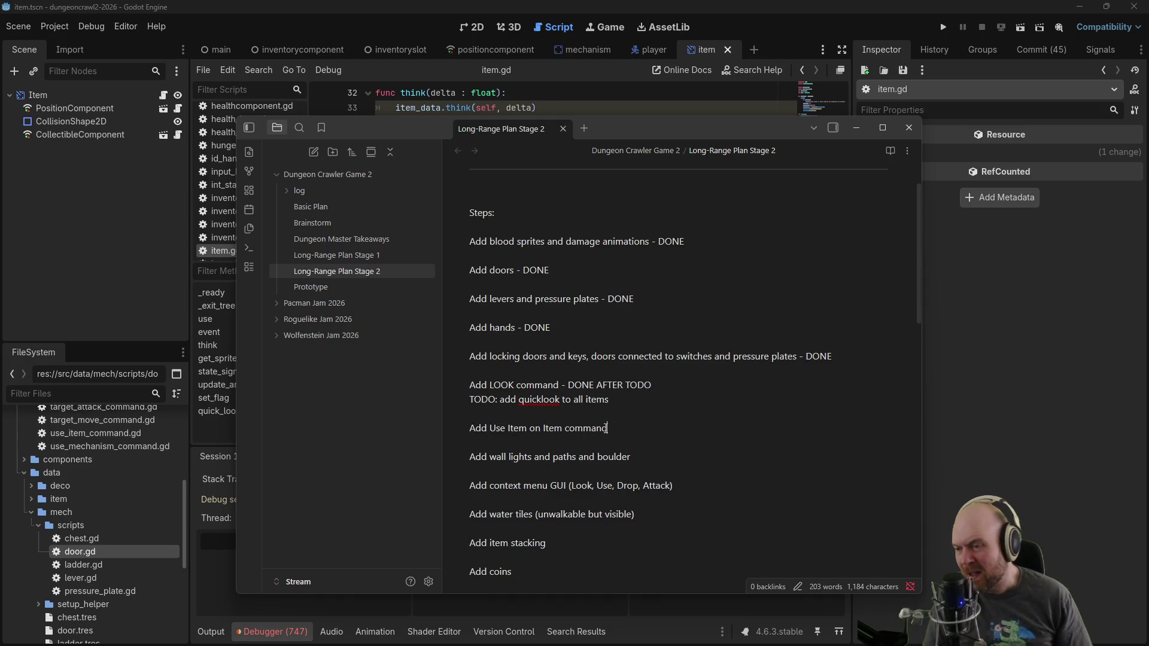
pyautogui.moveTo(603, 428); pyautogui.dragTo(472, 428)
pyautogui.press('BackSpace')
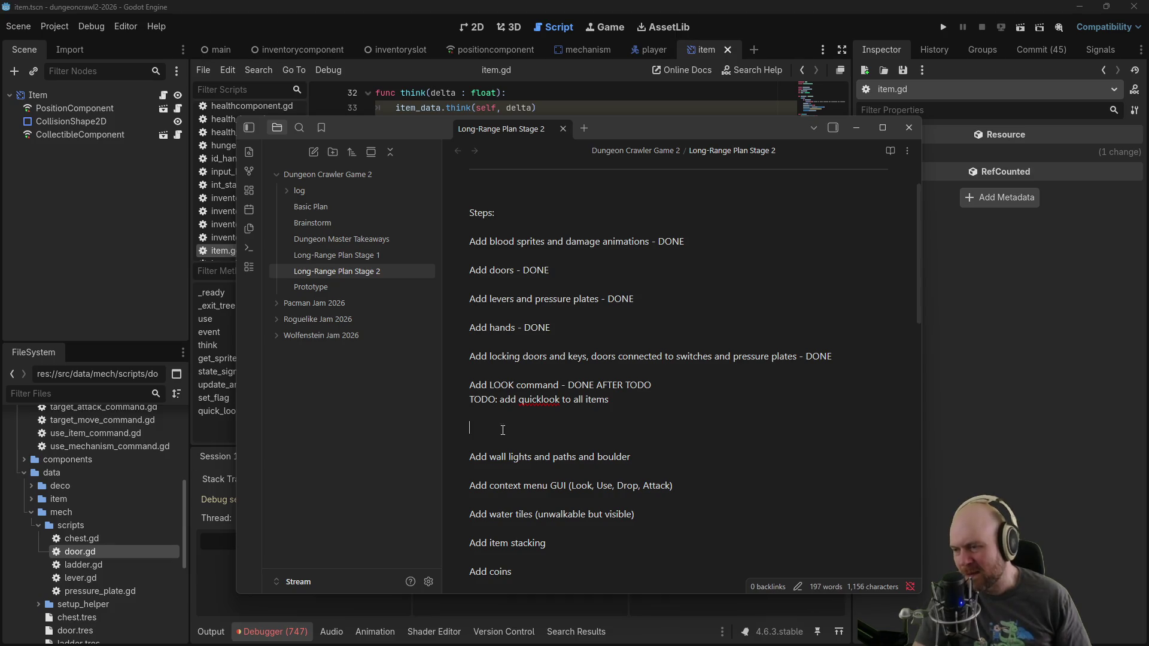
pyautogui.press('BackSpace')
pyautogui.press('BackSpace')
# Type 'Add line here on the command' after the last plan entry.
pyautogui.scroll(-8, 632, 435)
pyautogui.scroll(-5, 623, 443)
pyautogui.scroll(4, 641, 284)
pyautogui.scroll(-4, 644, 370)
pyautogui.click(645, 458)
pyautogui.write('Add line here on the command')
# Undo the added text and the deletions, restoring the 'Add Use Item on Item command' line.
pyautogui.scroll(15, 649, 418)
pyautogui.scroll(1, 654, 388)
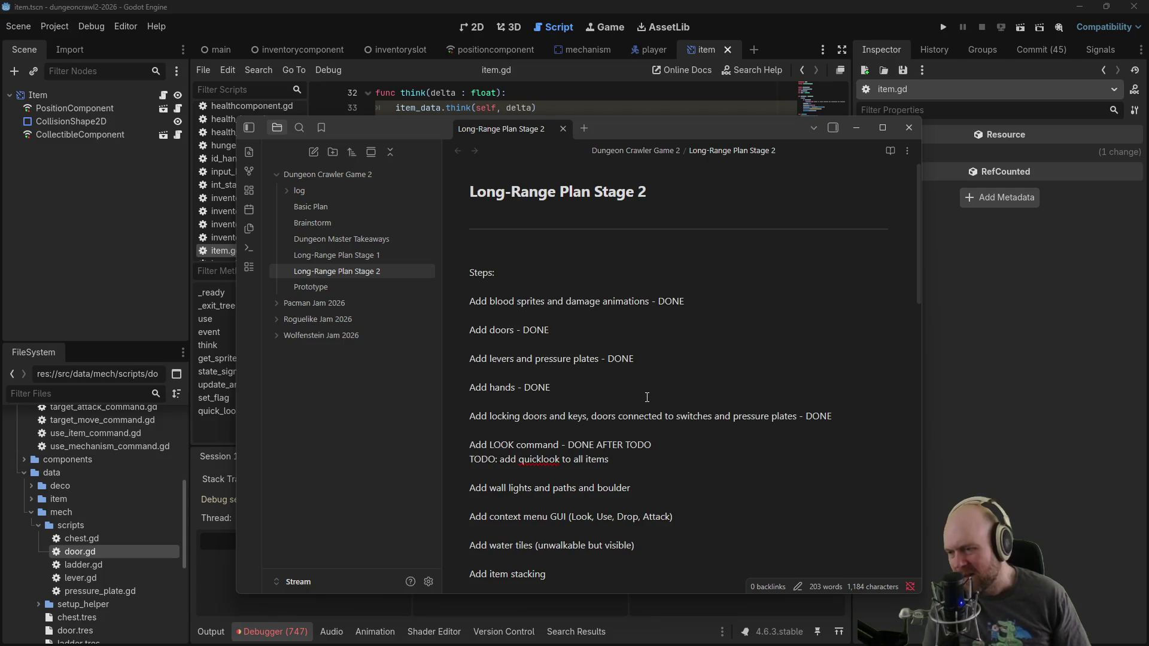
pyautogui.scroll(-16, 646, 397)
pyautogui.hotkey('ctrl', 'z')
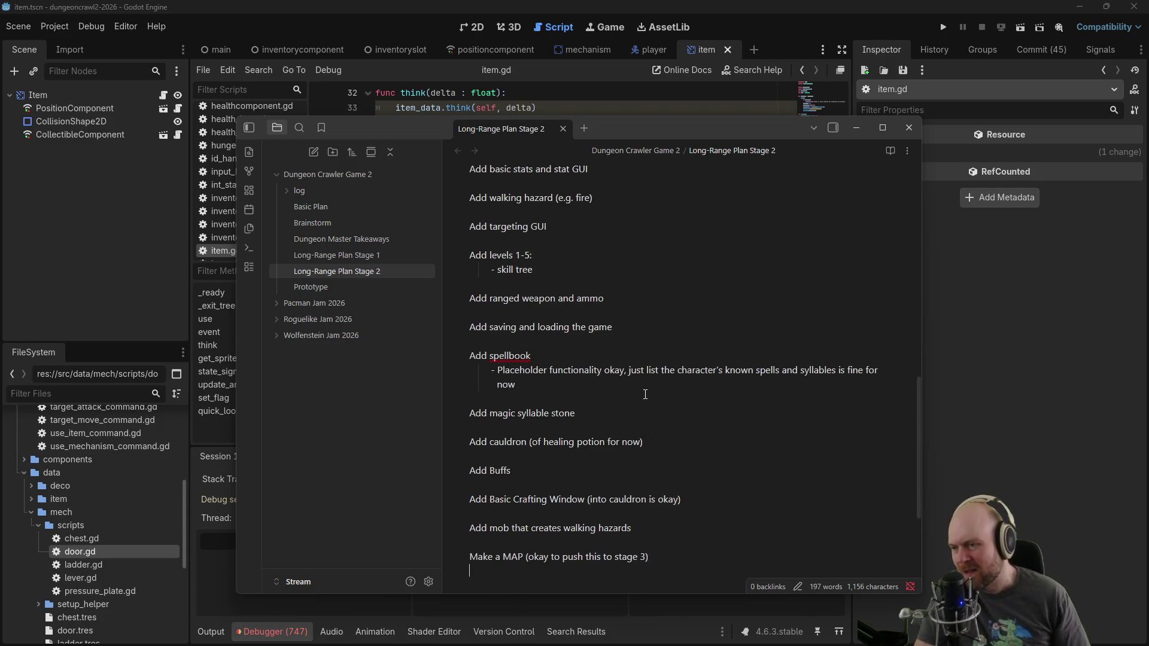
pyautogui.hotkey('ctrl', 'z')
pyautogui.hotkey('ctrl', 'z')
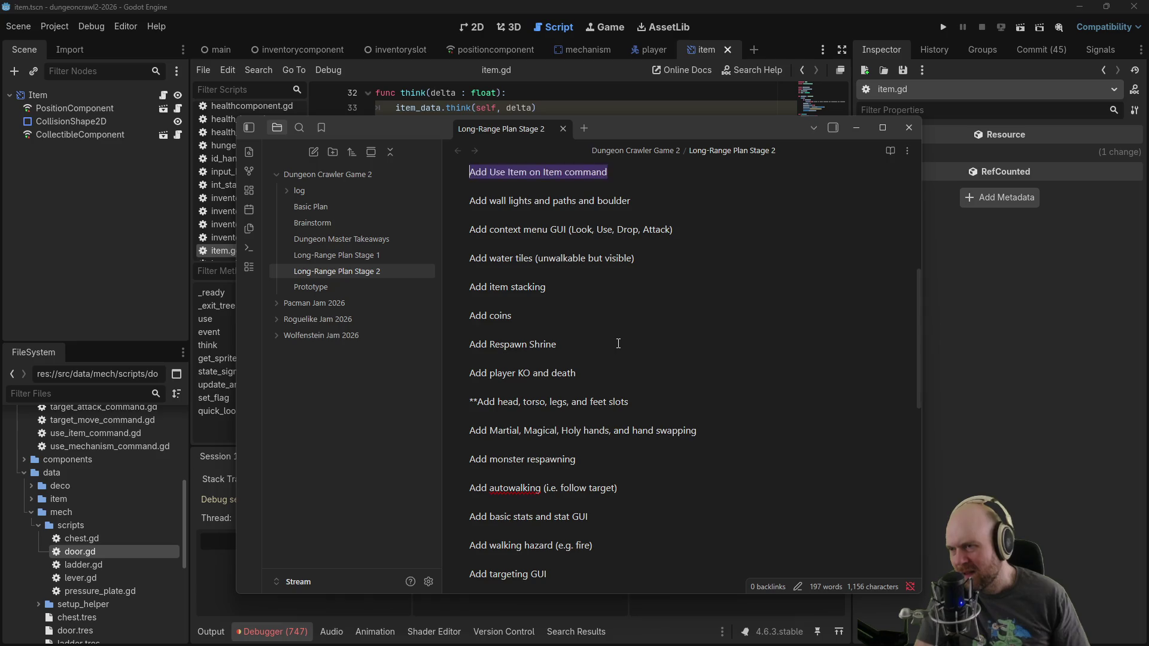
pyautogui.scroll(3, 618, 341)
pyautogui.click(612, 353)
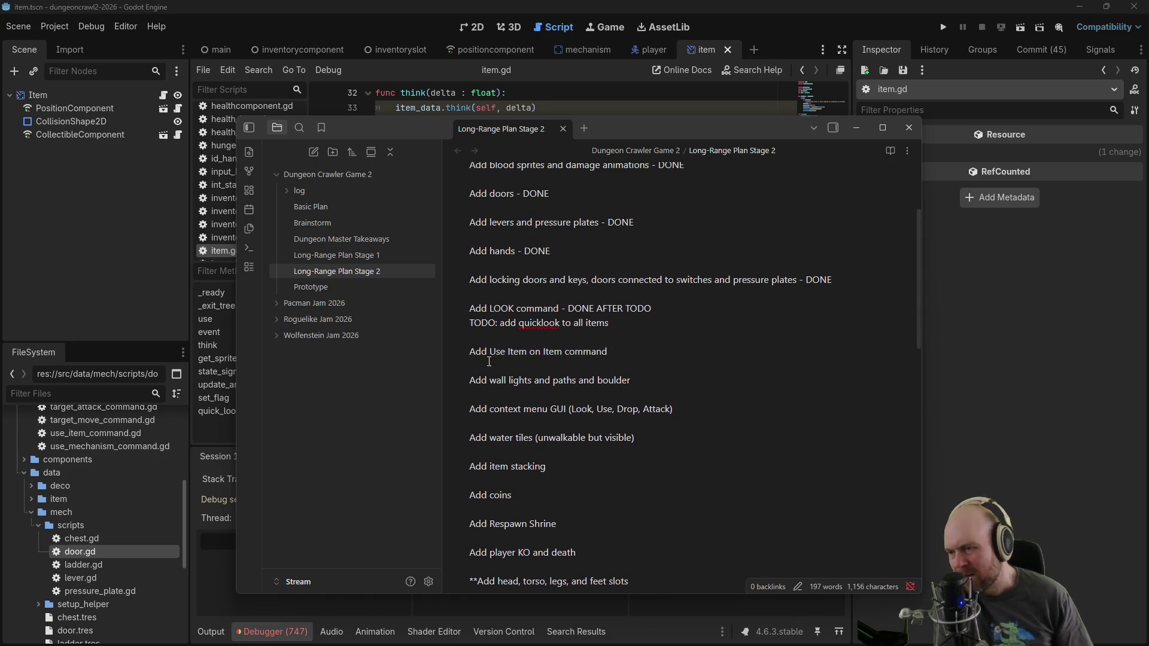